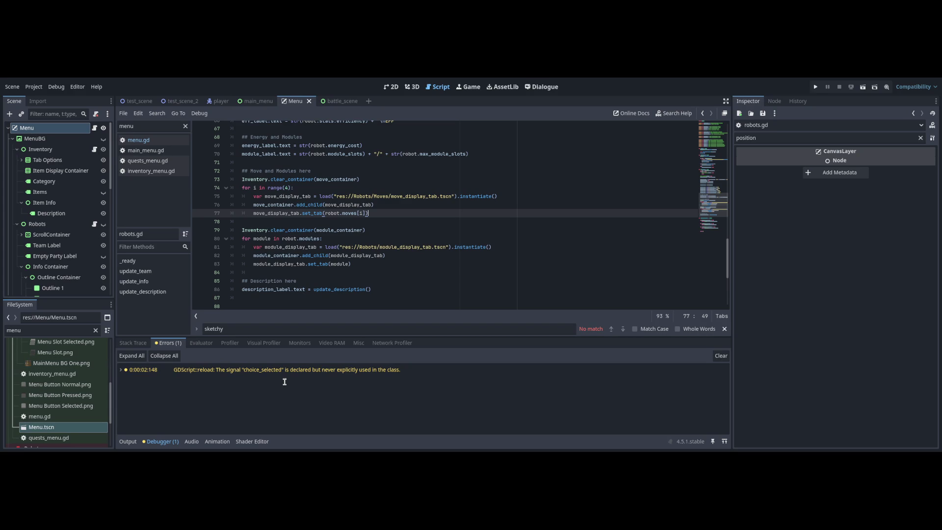
- Complete line 28 of Combat_Control_Container.gd with .moves[i] to set each move tab
{"action": "left_click", "coordinate": [333, 101]}
{"action": "left_click", "coordinate": [368, 270]}
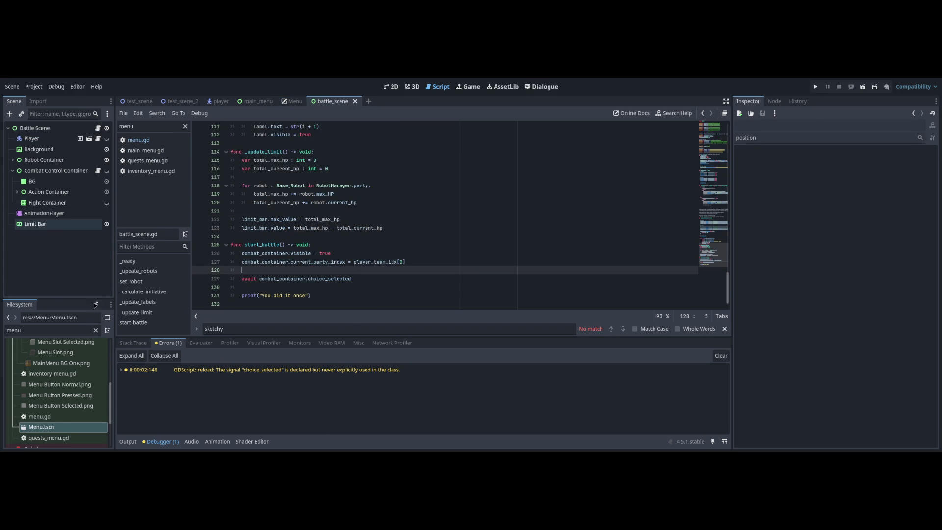
{"action": "left_click", "coordinate": [97, 171]}
{"action": "type", "text": ".move"}
{"action": "type", "text": "s[i"}
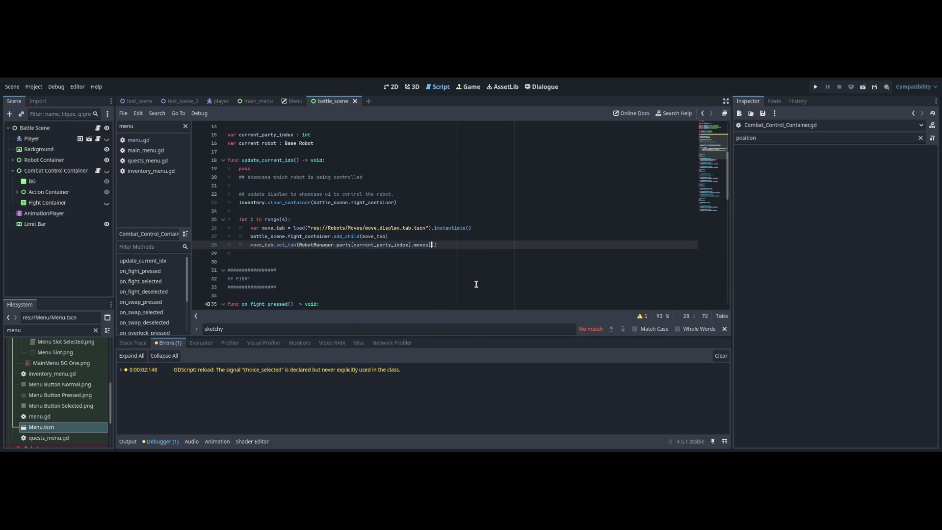
- Run the battle scene to test the move tabs, then close the game window
{"action": "key", "text": "F5"}
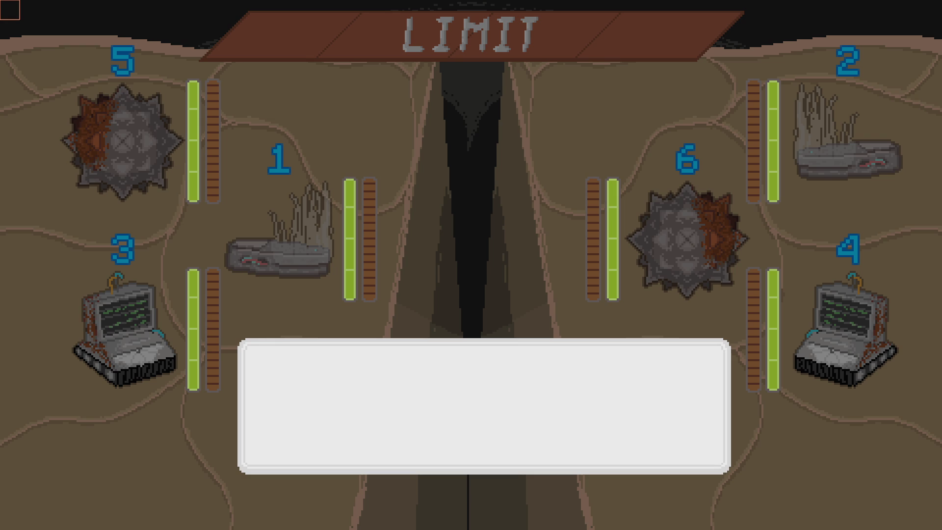
{"action": "key", "text": "alt+F4"}
{"action": "key", "text": "Return"}
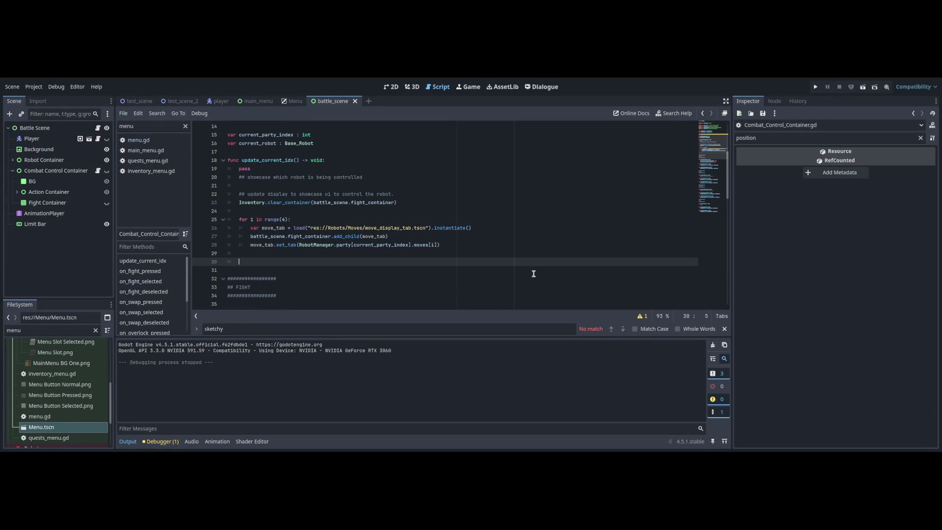
{"action": "type", "text": "Inventory.clear_container(move_container) \tfor i in range(4): \t\tvar move_display_tab = load(\"res://Robots/Moves/move_display_tab.tscn\").instantiate() \t\tmove_container.add_child(move_display_tab) \t\tmove_display_tab.set_tab(robot.moves[i])"}
{"action": "left_click", "coordinate": [235, 266], "text": "shift"}
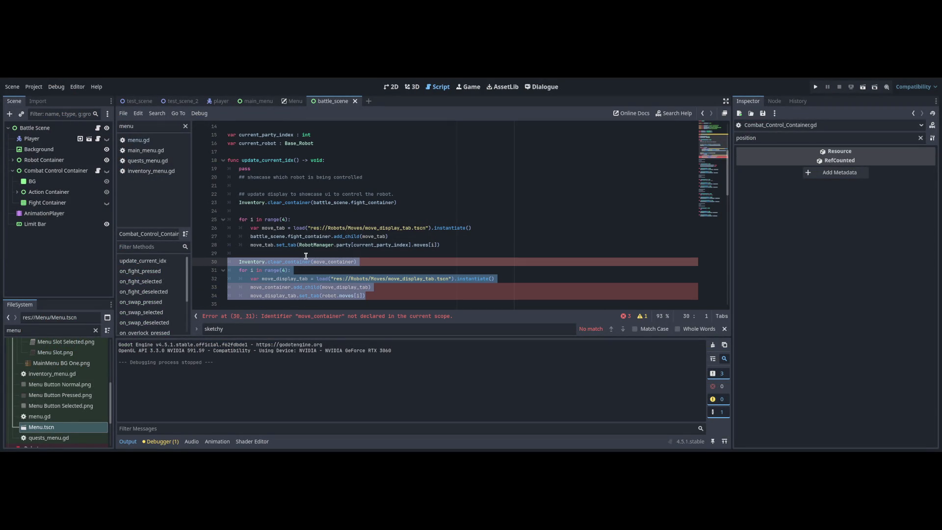
{"action": "key", "text": "ctrl+k"}
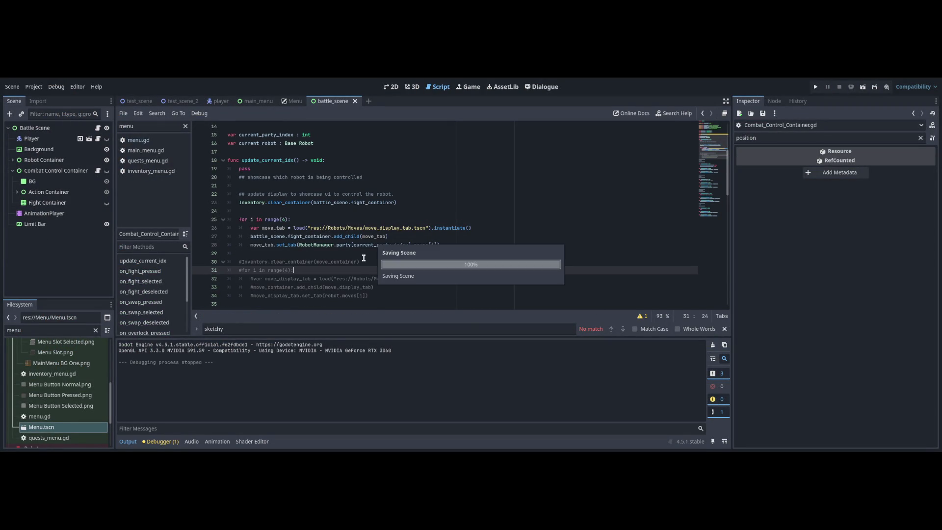
{"action": "left_click_drag", "start_coordinate": [252, 250], "coordinate": [471, 252]}
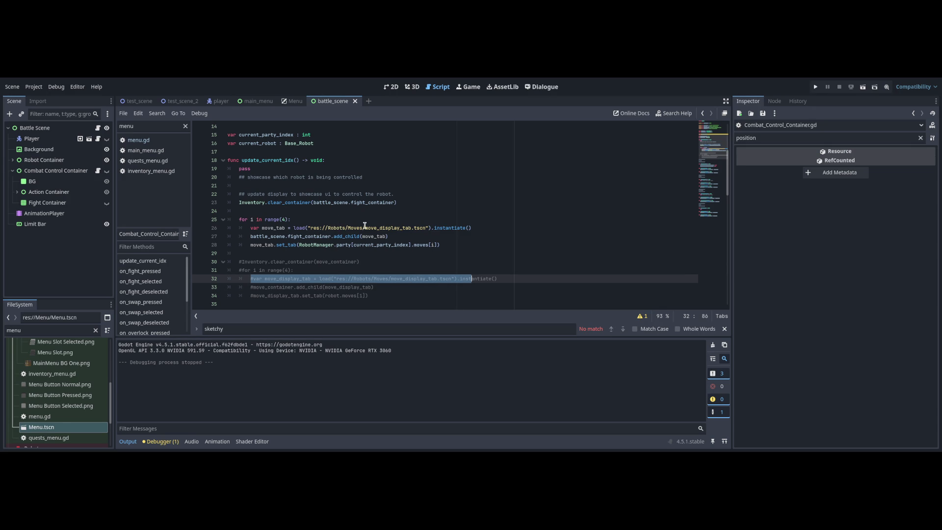
{"action": "key", "text": "Down"}
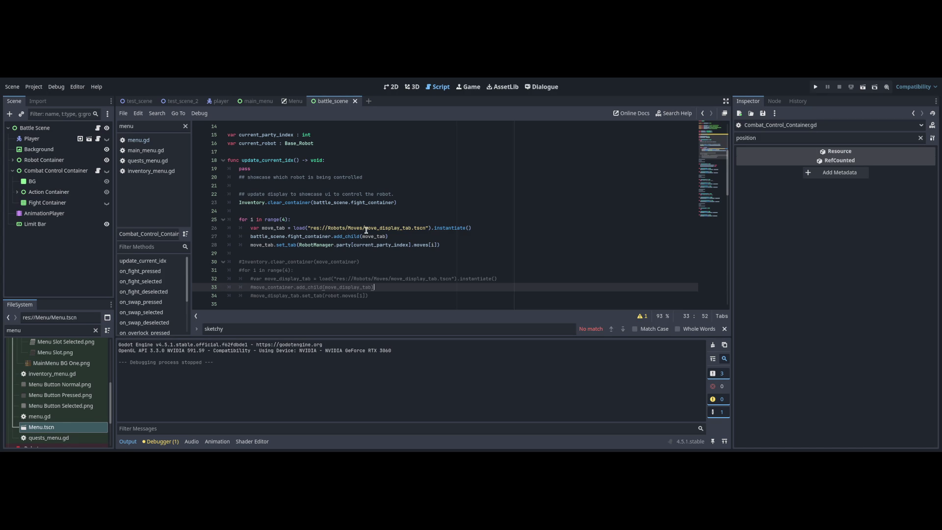
{"action": "key", "text": "Down"}
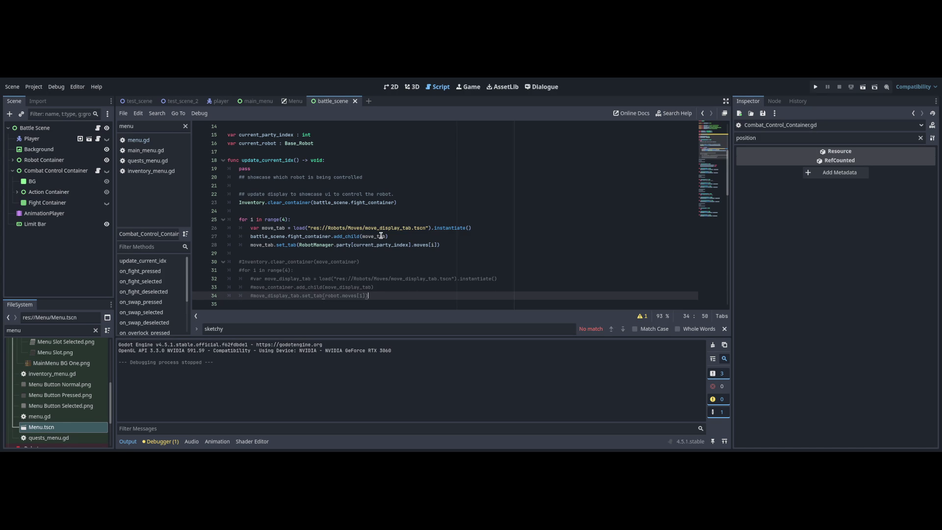
{"action": "key", "text": "shift+Up"}
{"action": "key", "text": "shift+Up"}
{"action": "key", "text": "shift+Up"}
{"action": "key", "text": "shift+Home"}
{"action": "key", "text": "BackSpace"}
{"action": "type", "text": "#"}
{"action": "key", "text": "BackSpace"}
{"action": "key", "text": "BackSpace"}
{"action": "key", "text": "BackSpace"}
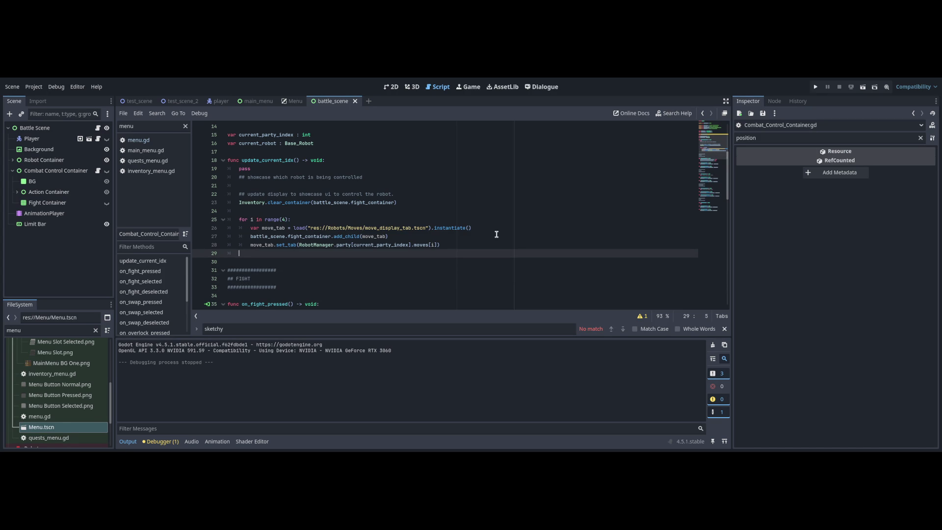
{"action": "key", "text": "BackSpace"}
- Add print(RobotManager.party[current_party_index].moves[i].move_name) on a new line after line 28
{"action": "key", "text": "Up"}
{"action": "key", "text": "Up"}
{"action": "key", "text": "Up"}
{"action": "key", "text": "Down"}
{"action": "key", "text": "Down"}
{"action": "key", "text": "End"}
{"action": "key", "text": "Return"}
{"action": "type", "text": "print(RobotManager.party[c"}
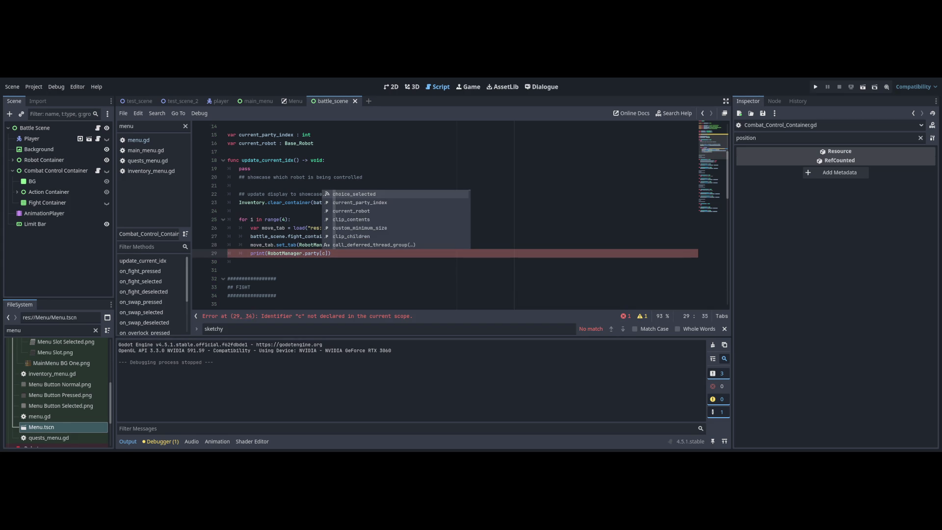
{"action": "type", "text": "])"}
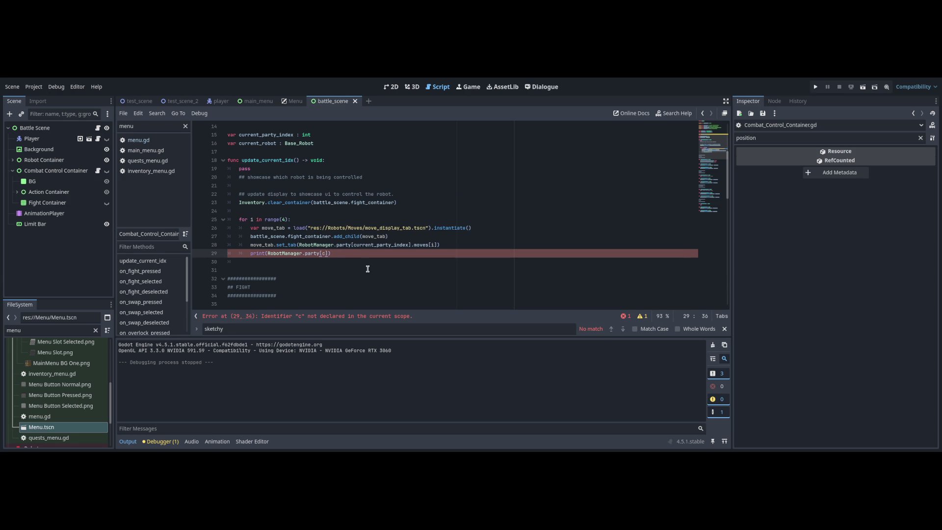
{"action": "type", "text": "urre"}
{"action": "key", "text": "Return"}
{"action": "key", "text": "Right"}
{"action": "type", "text": ".mo"}
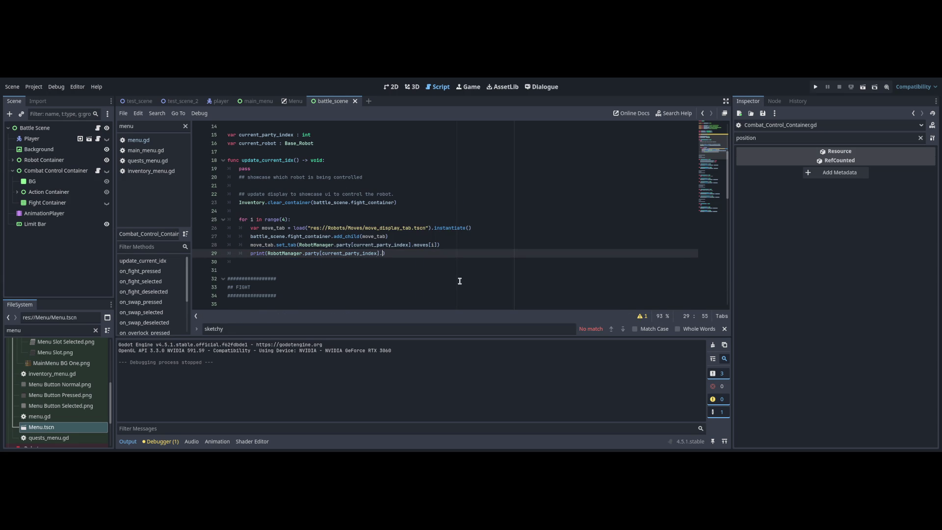
{"action": "type", "text": "ve"}
{"action": "key", "text": "Escape"}
{"action": "type", "text": "s[i].move"}
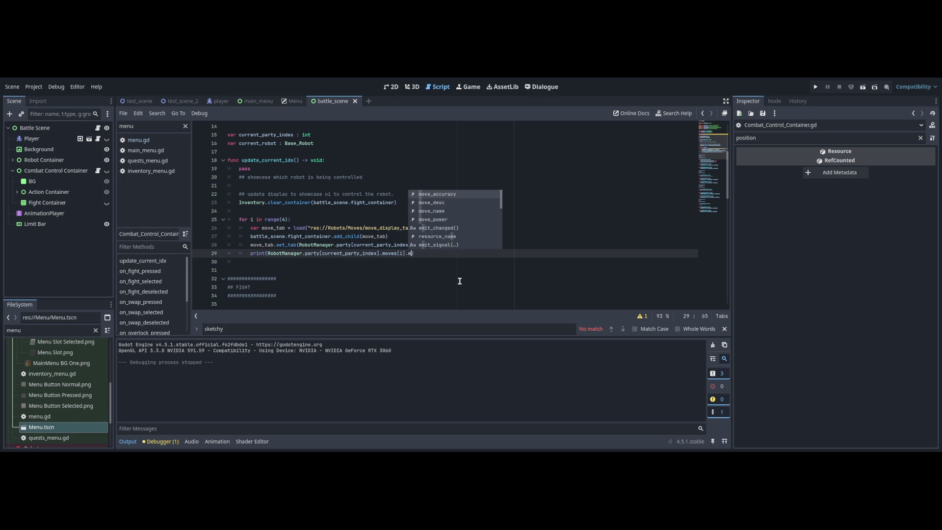
{"action": "key", "text": "Down"}
{"action": "key", "text": "Down"}
{"action": "key", "text": "Return"}
{"action": "key", "text": "End"}
- Run the project, add a print("move name VV") label line, and run again
{"action": "key", "text": "F5"}
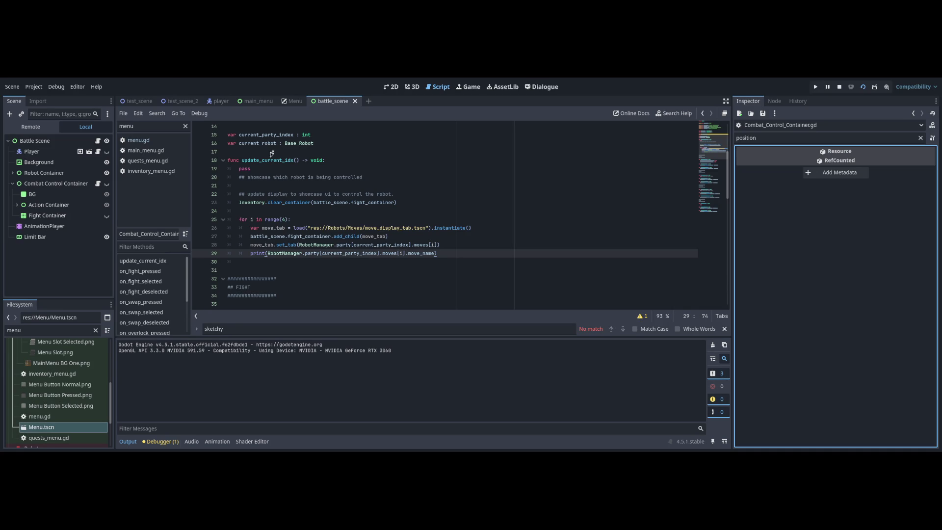
{"action": "key", "text": "Up"}
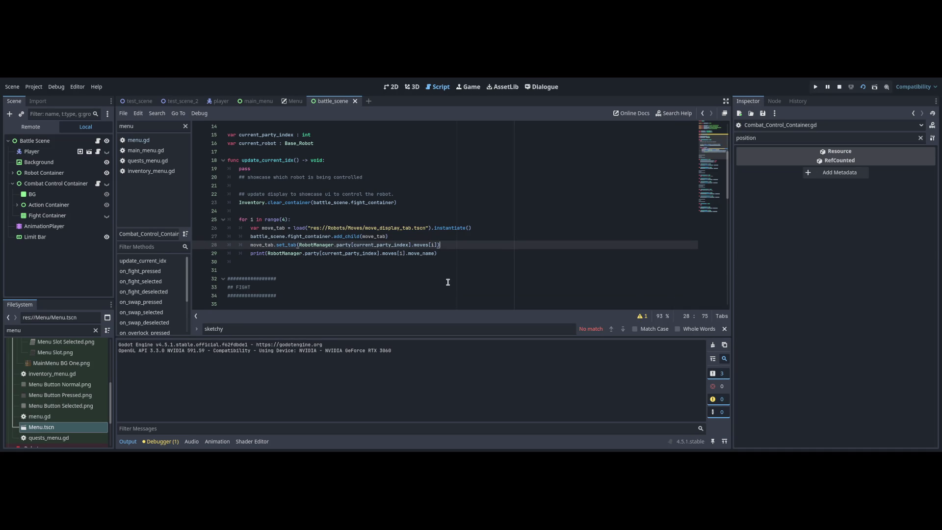
{"action": "key", "text": "Return"}
{"action": "type", "text": "print(\"move name \"VV\""}
{"action": "key", "text": "F5"}
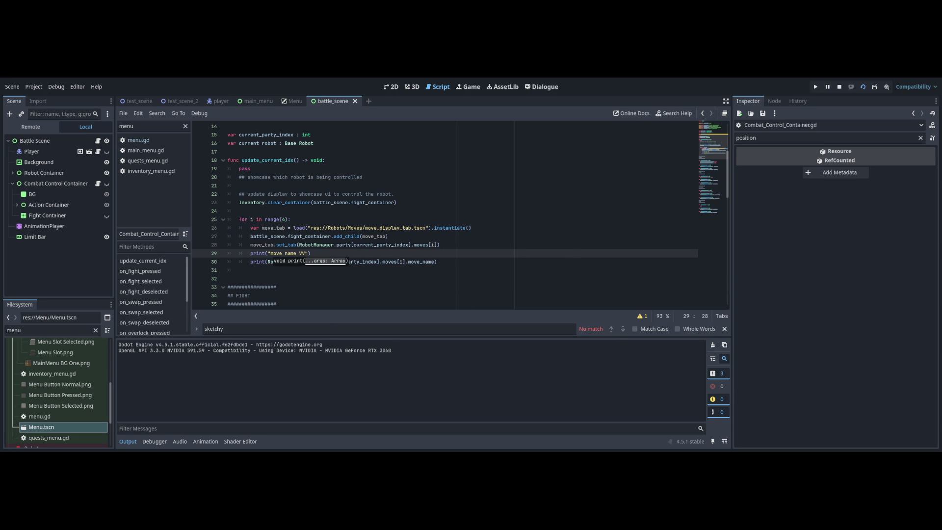
- Delete the "move name VV" print line, then undo the deletion to restore it
{"action": "key", "text": "Up"}
{"action": "key", "text": "Up"}
{"action": "key", "text": "Up"}
{"action": "key", "text": "ctrl+Up"}
{"action": "key", "text": "ctrl+Up"}
{"action": "key", "text": "ctrl+Up"}
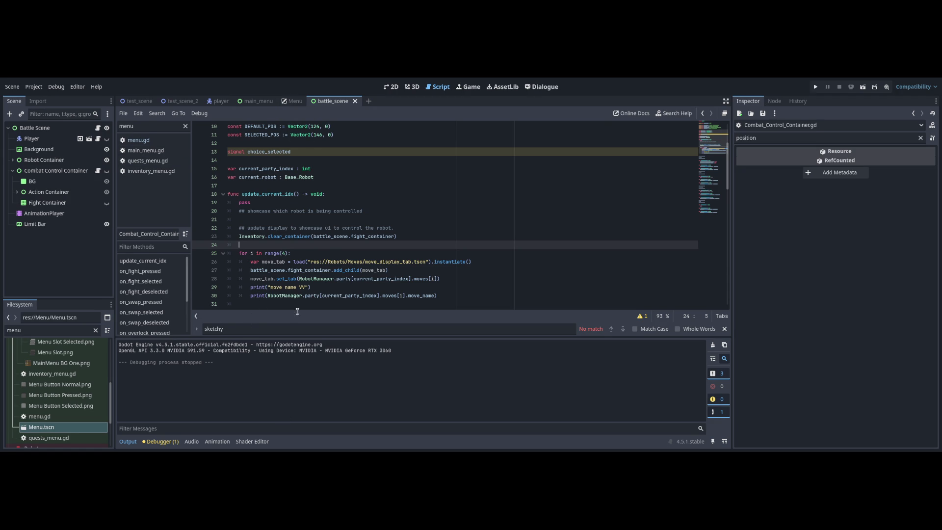
{"action": "key", "text": "Down"}
{"action": "key", "text": "Down"}
{"action": "key", "text": "Down"}
{"action": "key", "text": "shift+Home"}
{"action": "key", "text": "BackSpace"}
{"action": "key", "text": "BackSpace"}
{"action": "key", "text": "ctrl+z"}
- Call combat_container.update_current_idx() in battle_scene.gd's start_battle, then run the scene with F6
{"action": "left_click", "coordinate": [320, 269]}
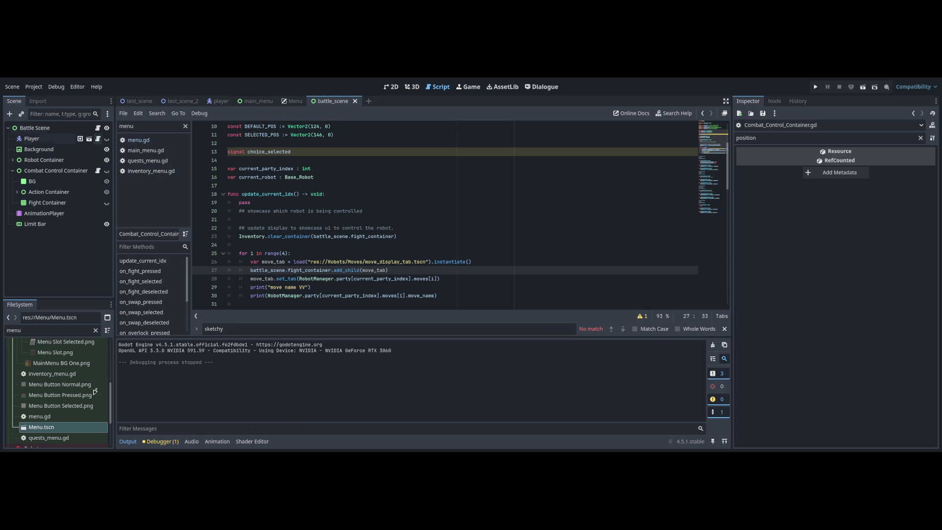
{"action": "left_click", "coordinate": [98, 128]}
{"action": "left_click", "coordinate": [434, 264]}
{"action": "key", "text": "Return"}
{"action": "type", "text": "ombat_container.current_party_index = player_team_idx[0"}
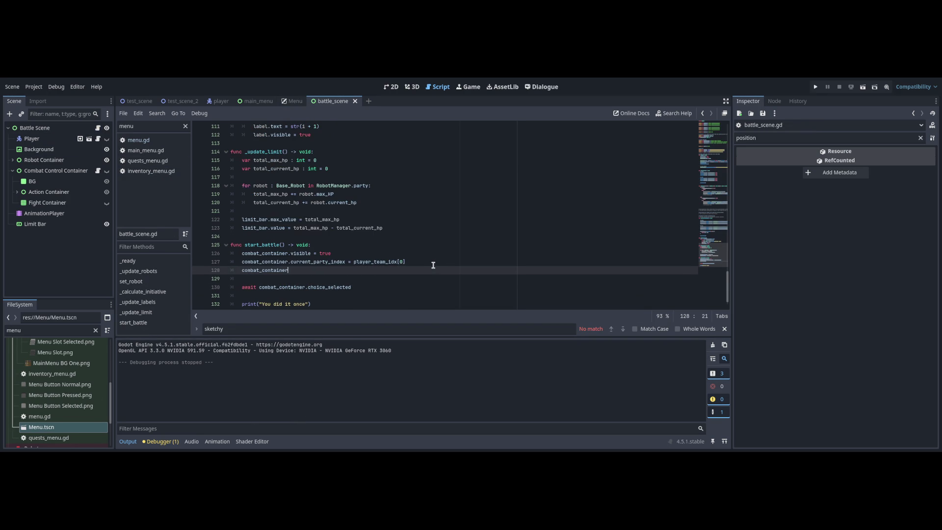
{"action": "key", "text": "BackSpace"}
{"action": "key", "text": "BackSpace"}
{"action": "key", "text": "BackSpace"}
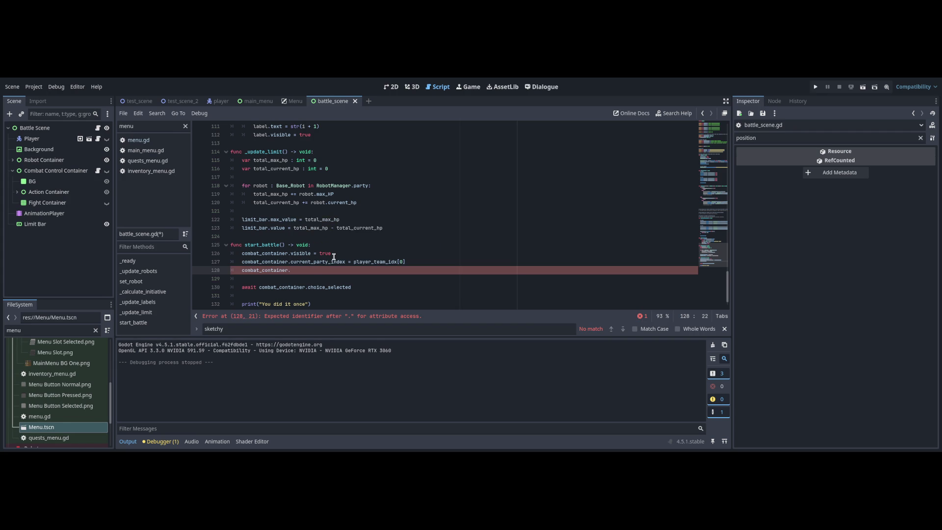
{"action": "type", "text": "pdate"}
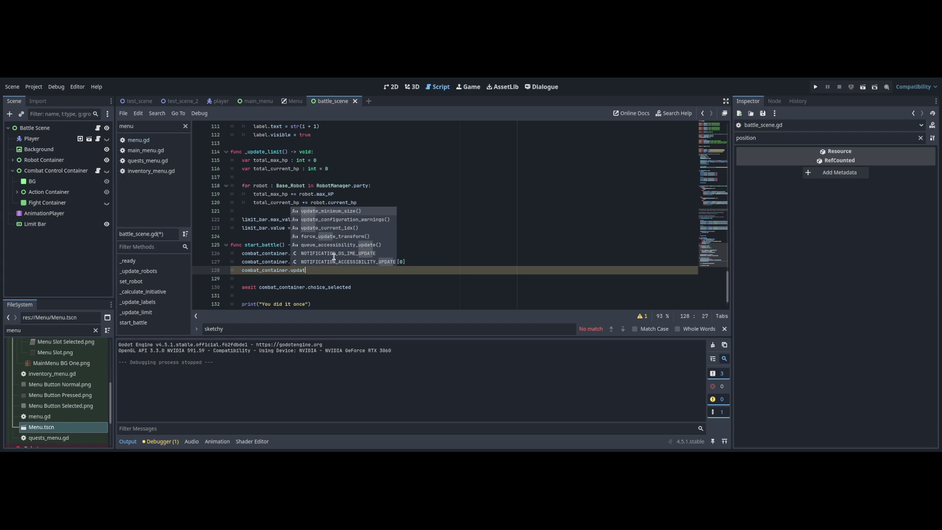
{"action": "key", "text": "Escape"}
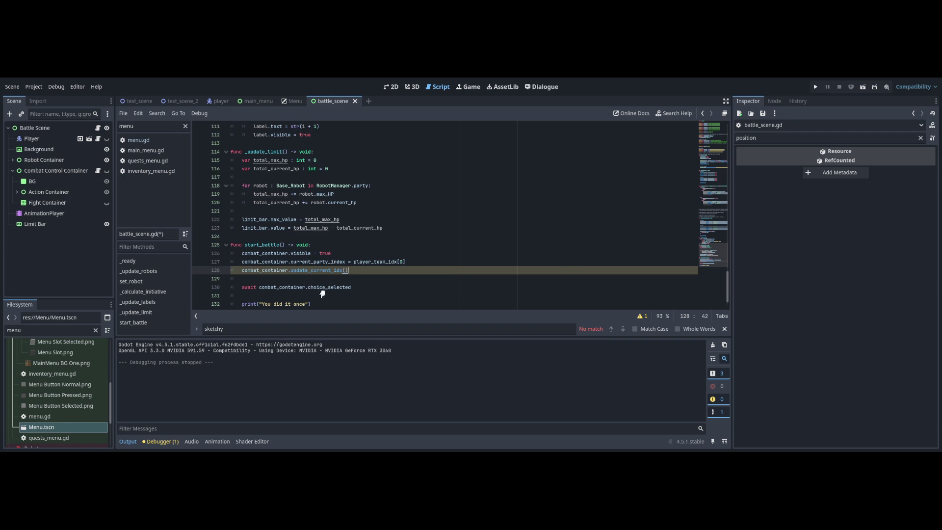
{"action": "left_click", "coordinate": [98, 170]}
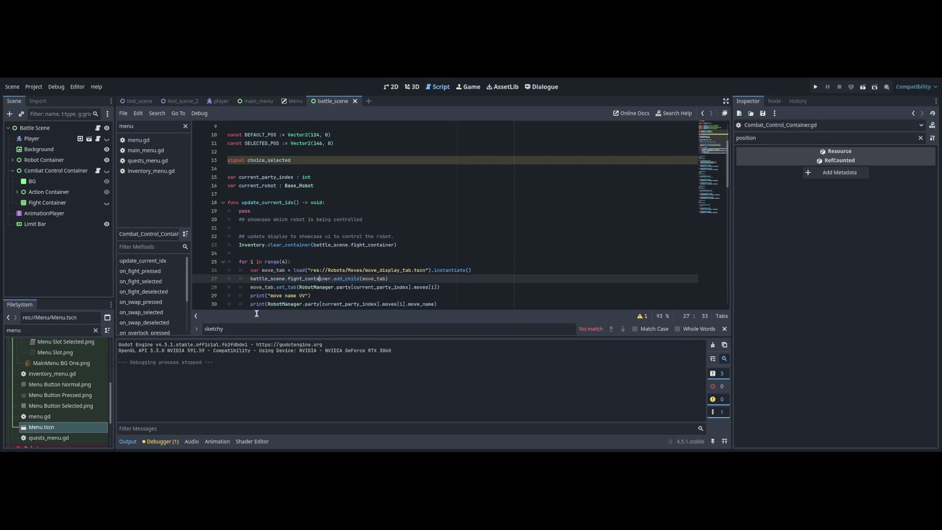
{"action": "key", "text": "F6"}
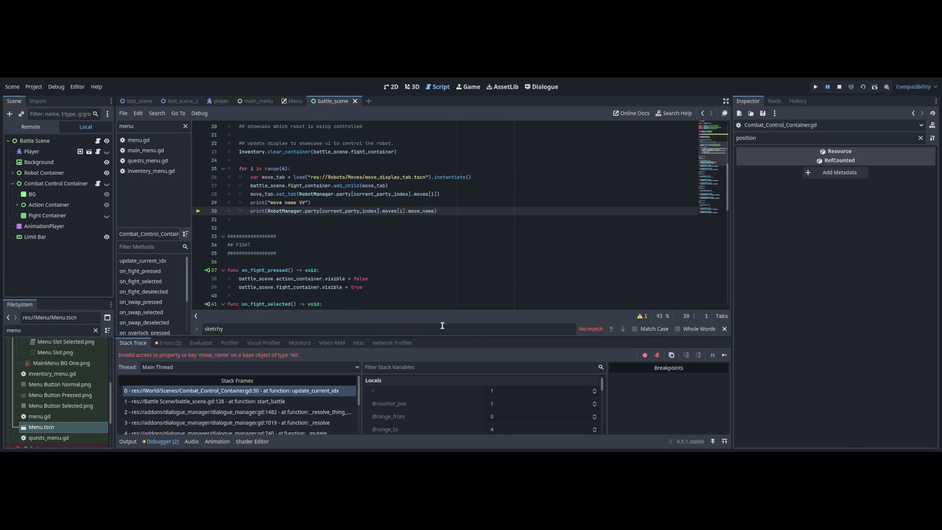
- Remove both debug print lines after line 28, re-run the project, and view battle_scene in 2D
{"action": "key", "text": "Down"}
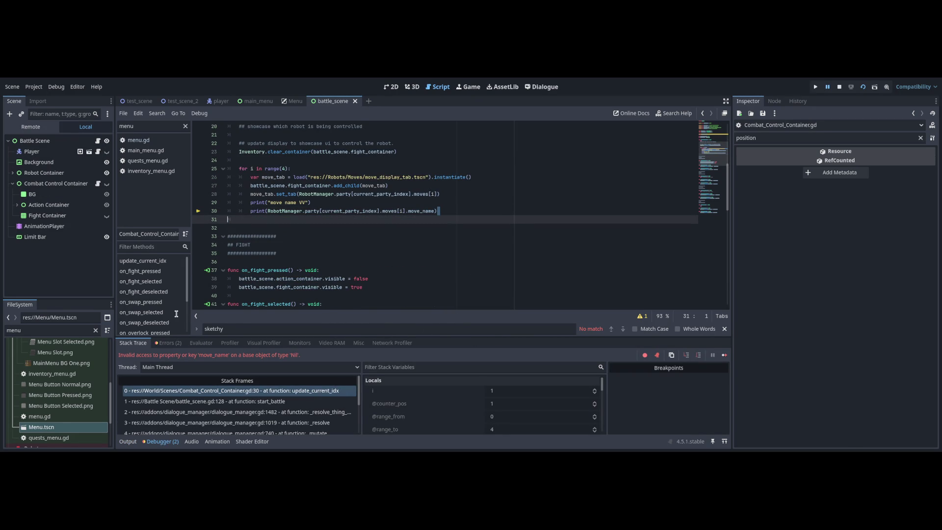
{"action": "key", "text": "BackSpace"}
{"action": "key", "text": "shift+Up"}
{"action": "key", "text": "shift+Up"}
{"action": "key", "text": "BackSpace"}
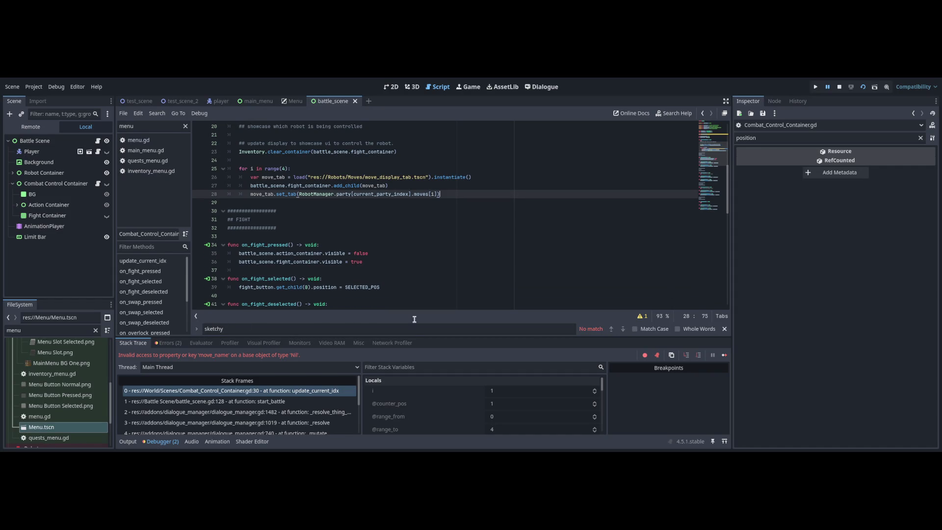
{"action": "key", "text": "F5"}
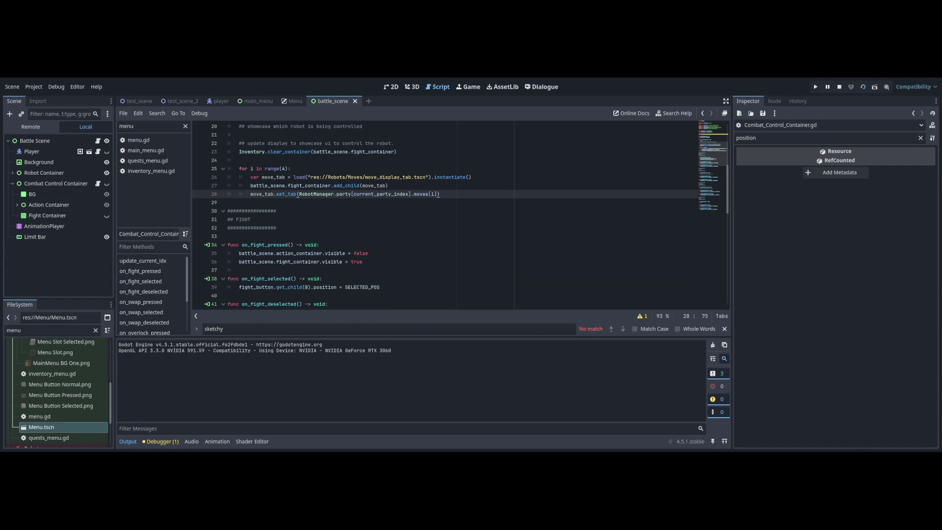
{"action": "left_click", "coordinate": [391, 86]}
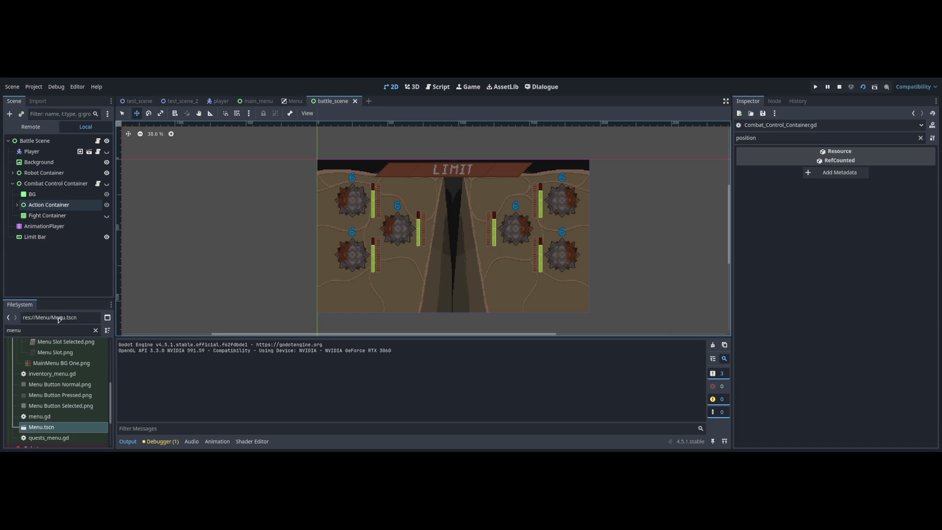
- Return to the Combat_Control_Container script and run the battle scene to test it
{"action": "left_click", "coordinate": [438, 87]}
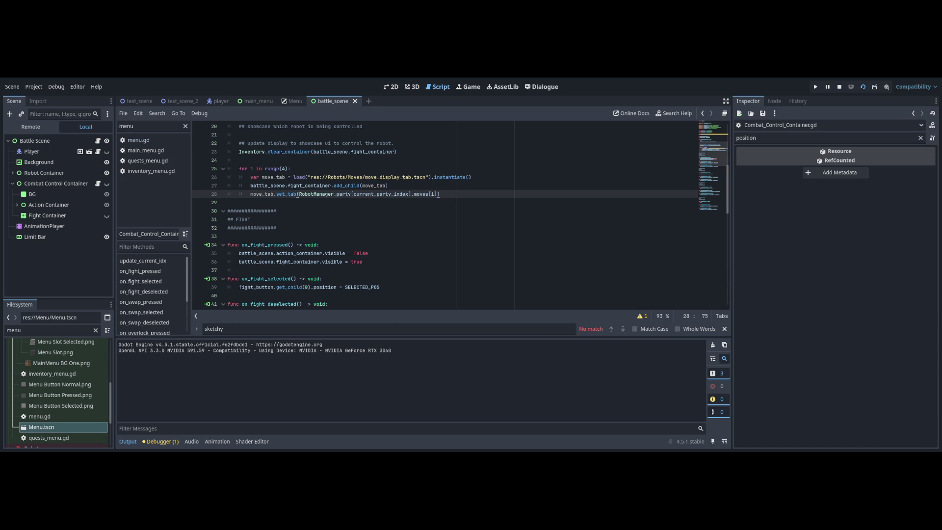
{"action": "key", "text": "F6"}
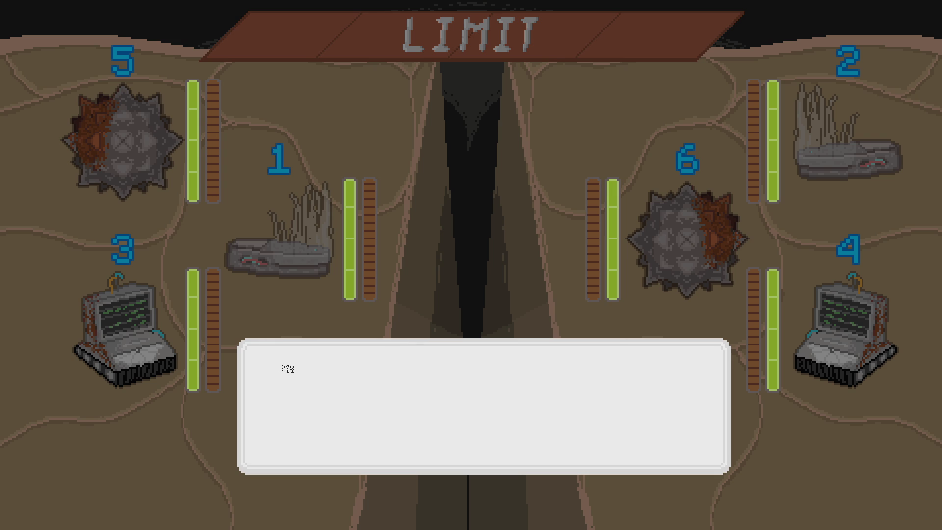
- Open the fight move list in the running game (Spitfire, three empty slots), then stop the game
{"action": "left_click", "coordinate": [288, 369]}
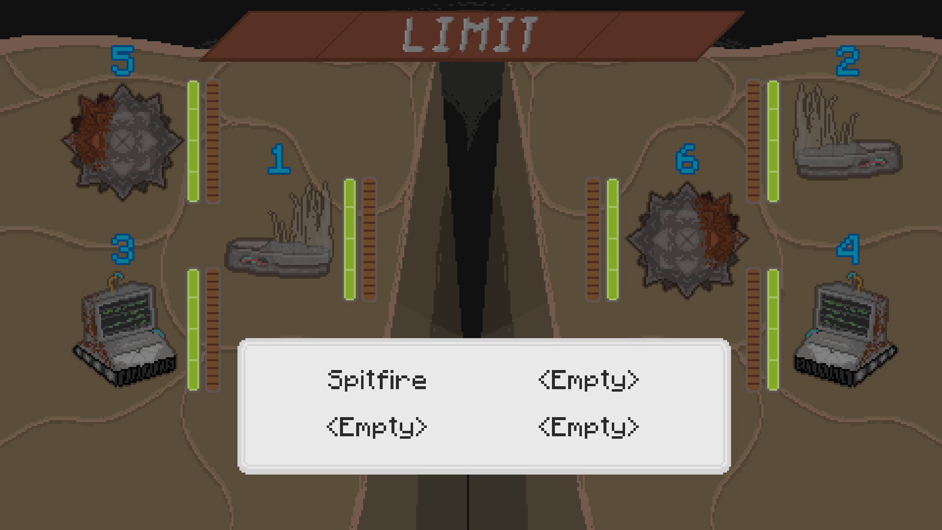
{"action": "key", "text": "Escape"}
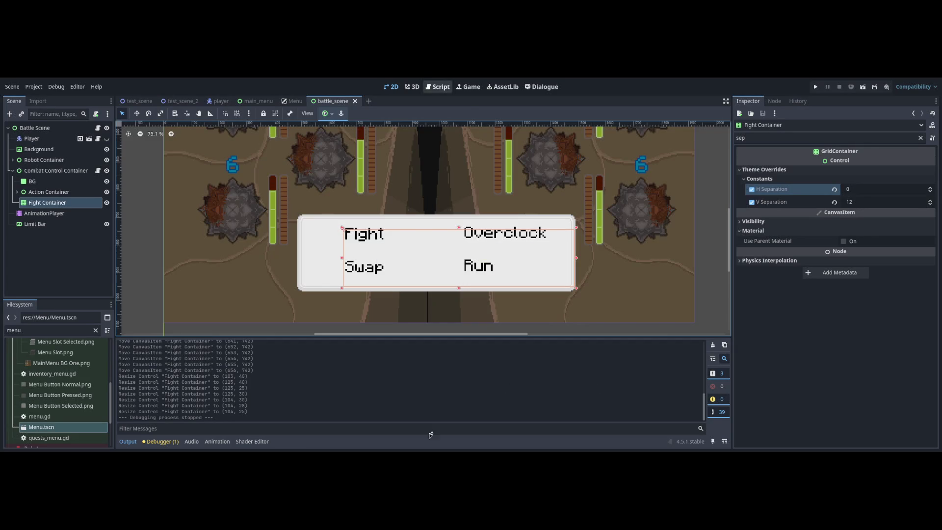
{"action": "key", "text": "F8"}
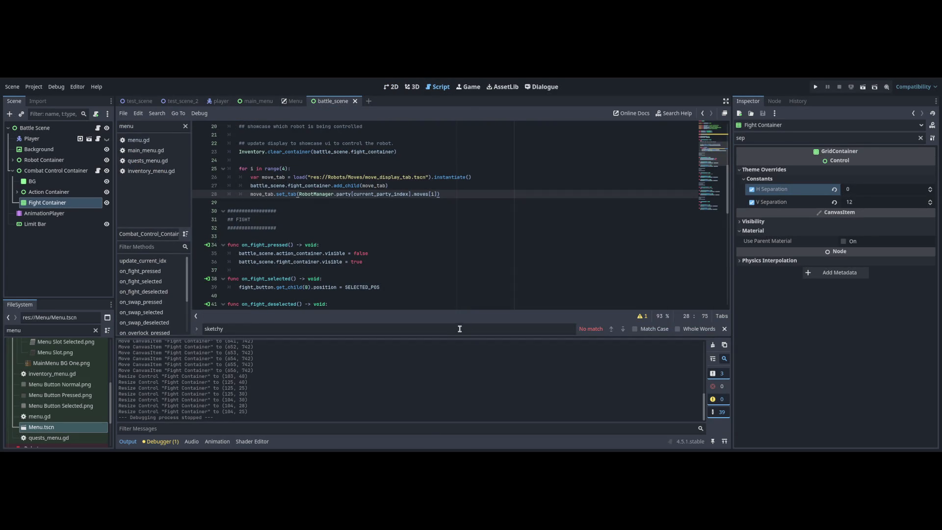
- Set SELECTED_POS on line 11 to Vector2(124, -12) and test-run the scene
{"action": "scroll", "coordinate": [370, 295], "scroll_direction": "up", "scroll_amount": 6}
{"action": "key", "text": "ctrl+z"}
{"action": "key", "text": "ctrl+z"}
{"action": "key", "text": "ctrl+z"}
{"action": "key", "text": "Right"}
{"action": "key", "text": "Right"}
{"action": "key", "text": "Right"}
{"action": "key", "text": "BackSpace"}
{"action": "type", "text": "-12)"}
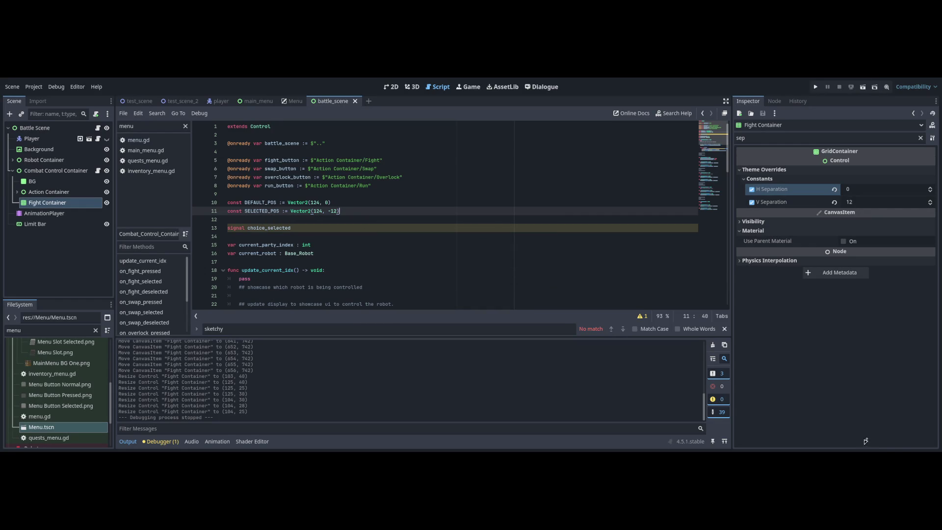
{"action": "key", "text": "F6"}
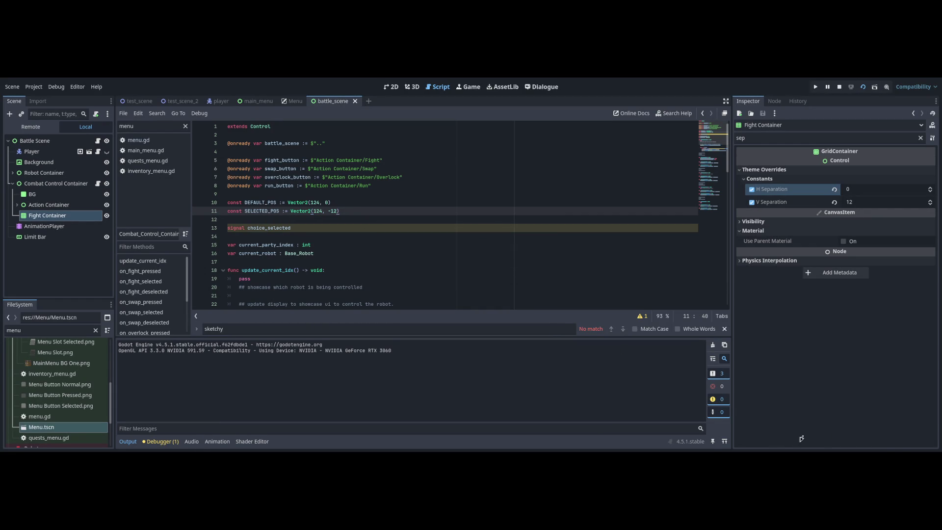
{"action": "key", "text": "F8"}
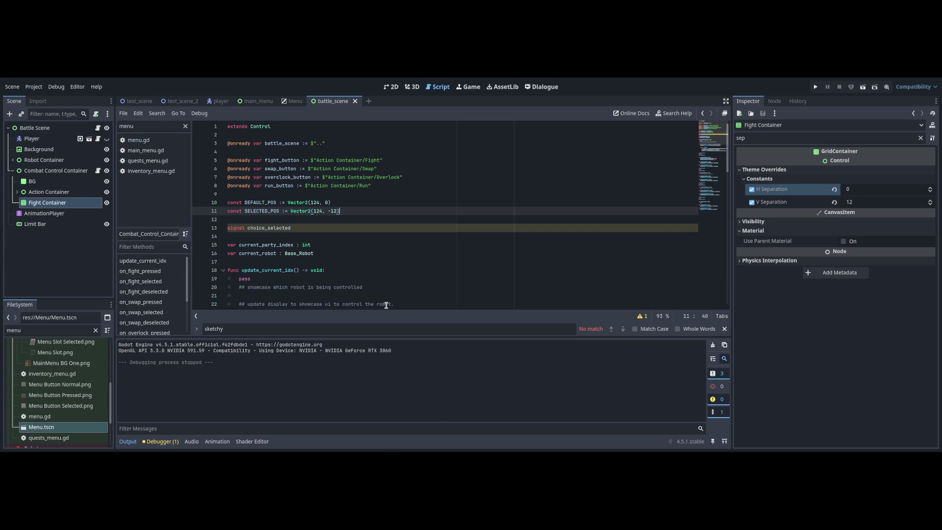
- Hide the Fight Container node in the battle scene tree
{"action": "scroll", "coordinate": [387, 305], "scroll_direction": "down", "scroll_amount": 3}
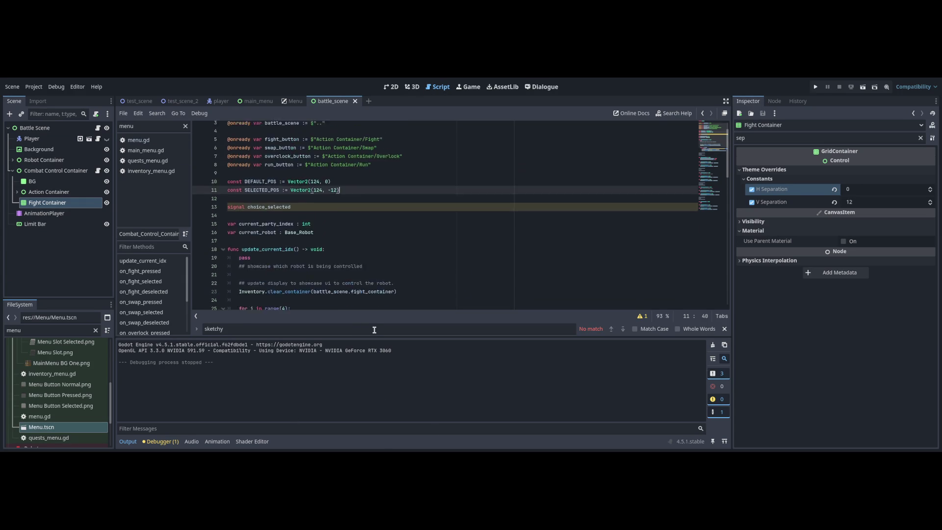
{"action": "key", "text": "Down"}
{"action": "key", "text": "Down"}
{"action": "key", "text": "Down"}
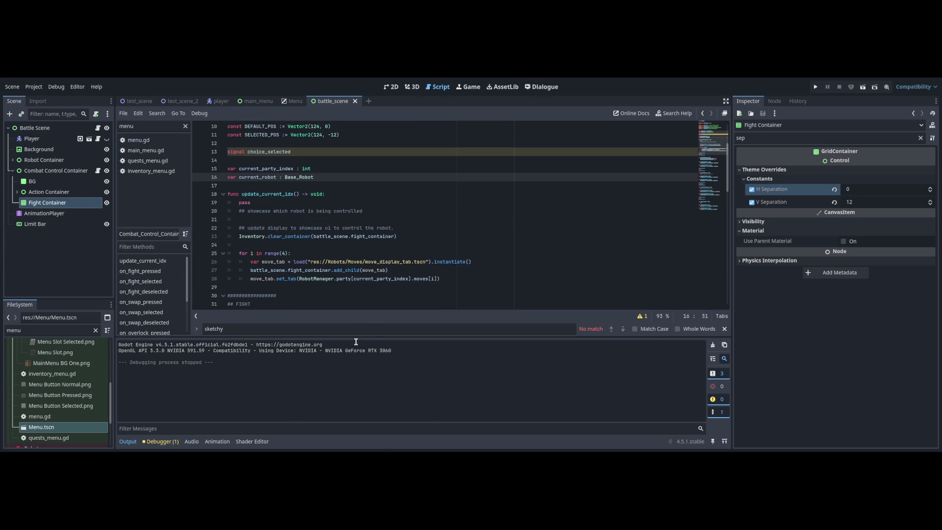
{"action": "scroll", "coordinate": [275, 270], "scroll_direction": "up", "scroll_amount": 1}
{"action": "left_click", "coordinate": [107, 203]}
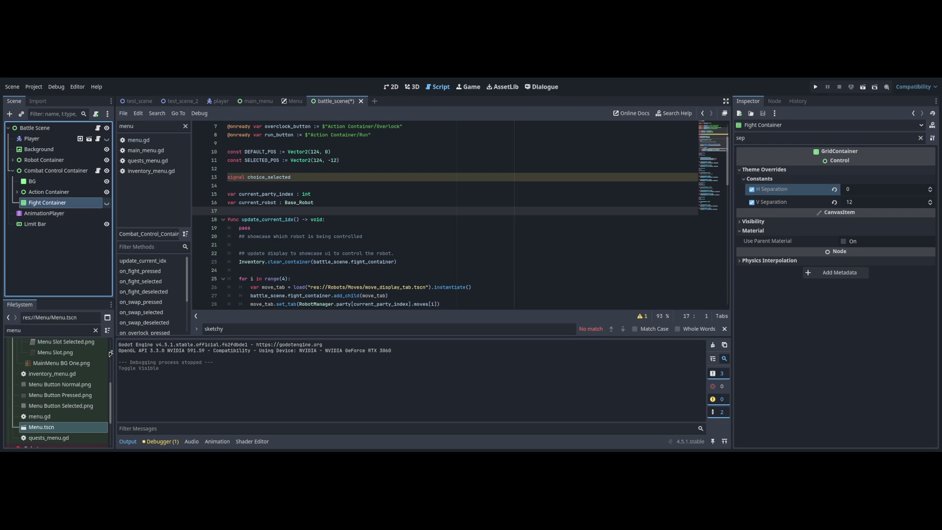
{"action": "key", "text": "ctrl+F1"}
- Save the scene and toggle visibility so Combat Control Container and Fight Container end up hidden
{"action": "left_click", "coordinate": [107, 203]}
{"action": "key", "text": "ctrl+s"}
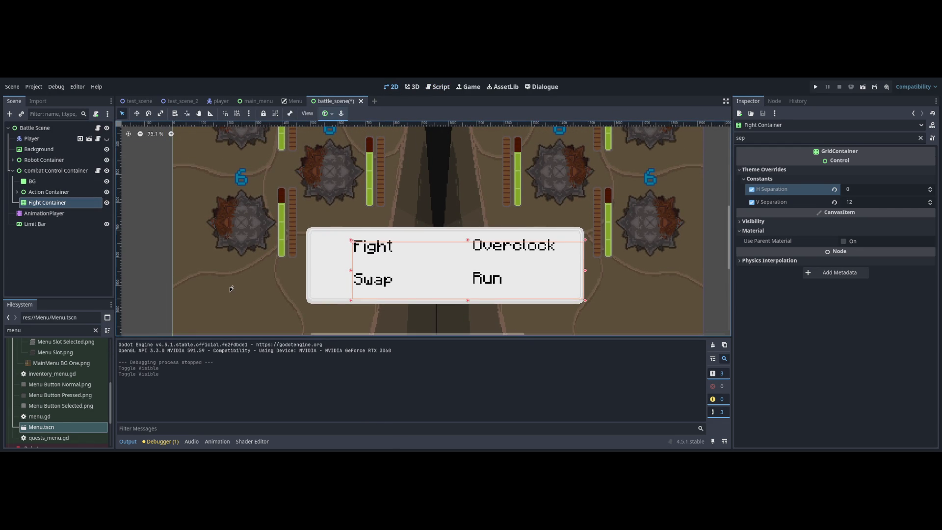
{"action": "left_click", "coordinate": [106, 203]}
{"action": "left_click", "coordinate": [106, 203]}
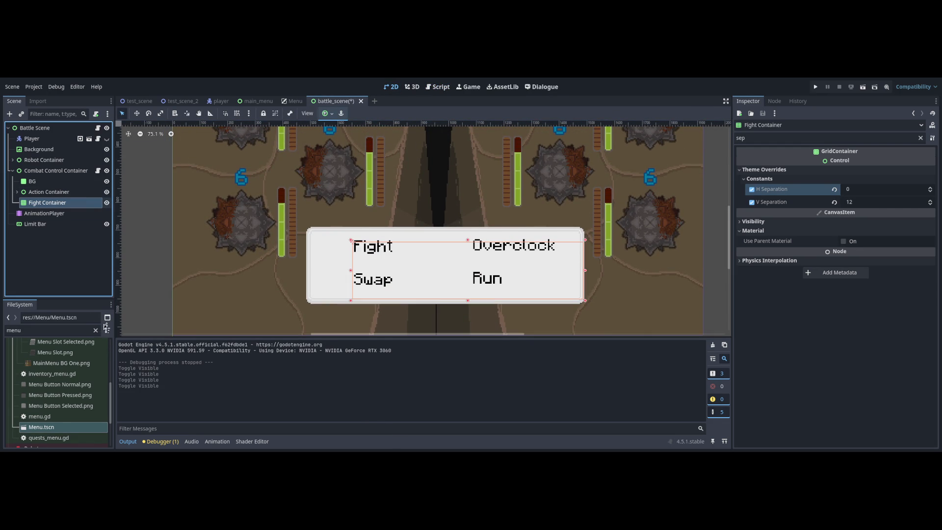
{"action": "left_click", "coordinate": [107, 181]}
{"action": "left_click", "coordinate": [106, 181]}
{"action": "left_click", "coordinate": [107, 170]}
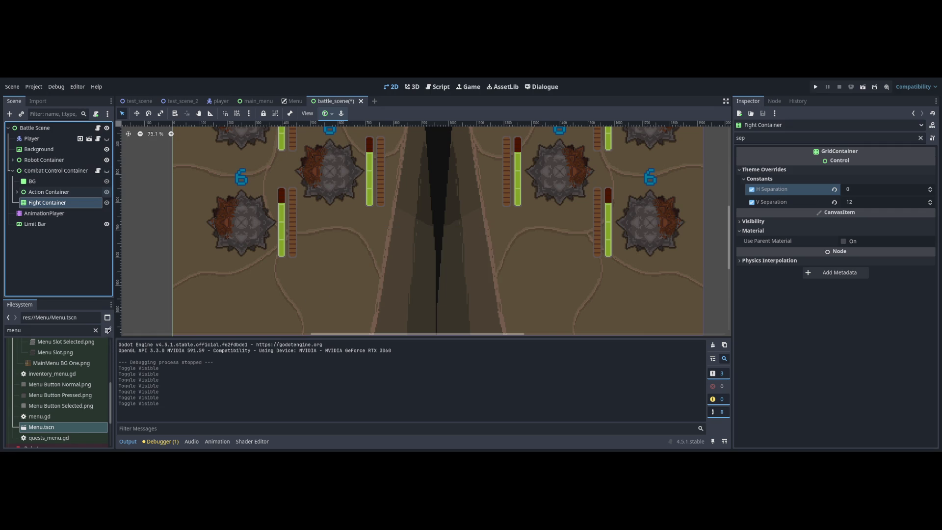
{"action": "left_click", "coordinate": [107, 202]}
- Run the battle scene to confirm the menu panel is gone, then stop it
{"action": "key", "text": "F5"}
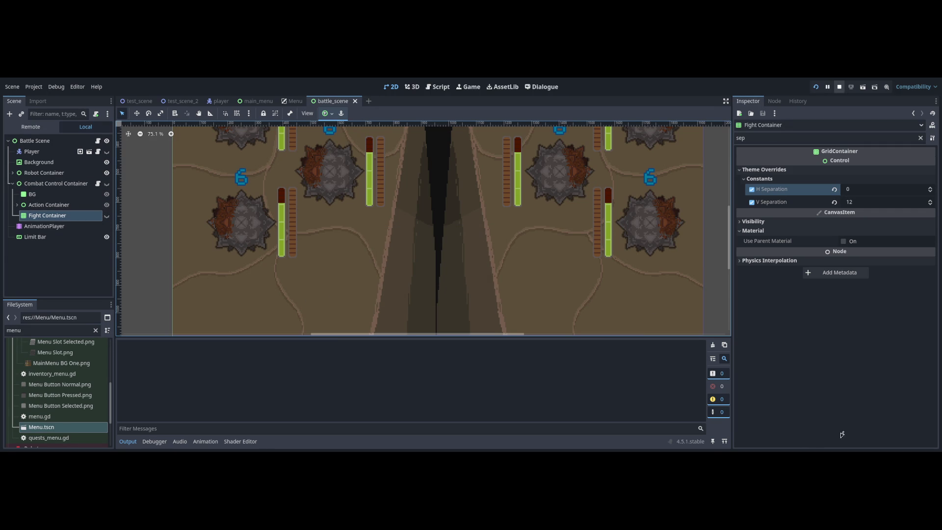
{"action": "left_click", "coordinate": [840, 86]}
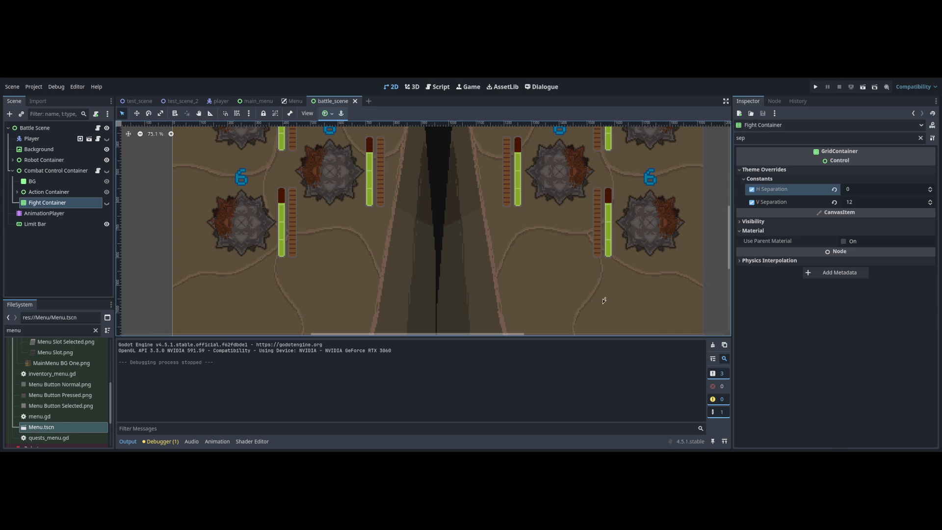
{"action": "scroll", "coordinate": [582, 288], "scroll_direction": "down", "scroll_amount": 3}
{"action": "scroll", "coordinate": [487, 317], "scroll_direction": "up", "scroll_amount": 1}
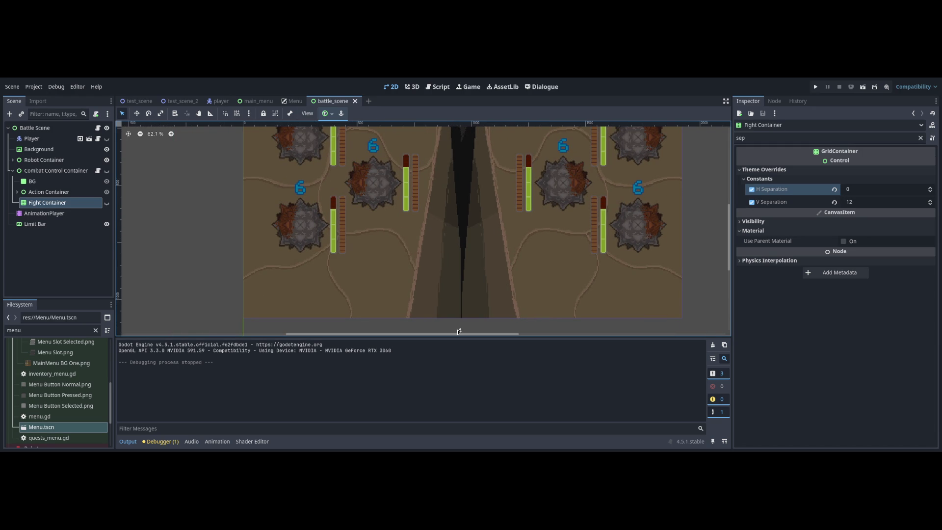
{"action": "key", "text": "ctrl+F3"}
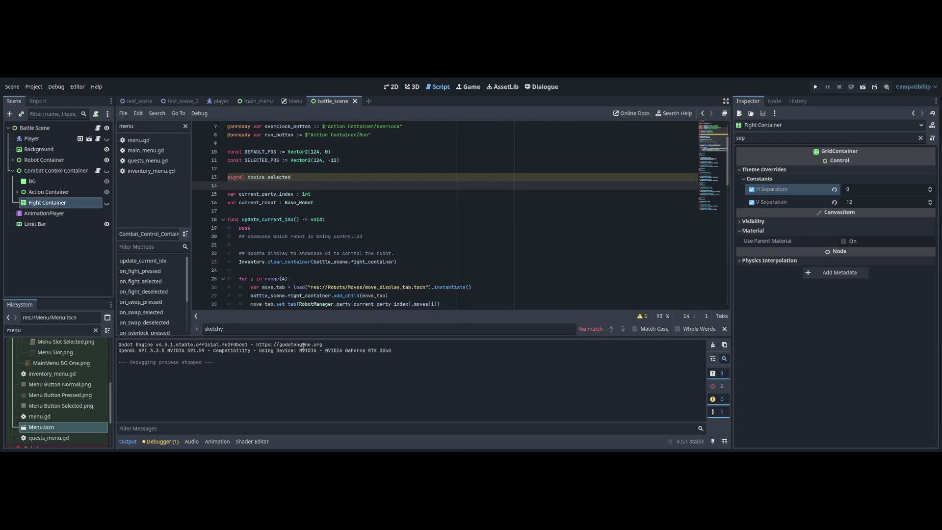
- Add a line 18 ## comment requesting node containers disable visibility automatically on start
{"action": "key", "text": "Down"}
{"action": "key", "text": "Down"}
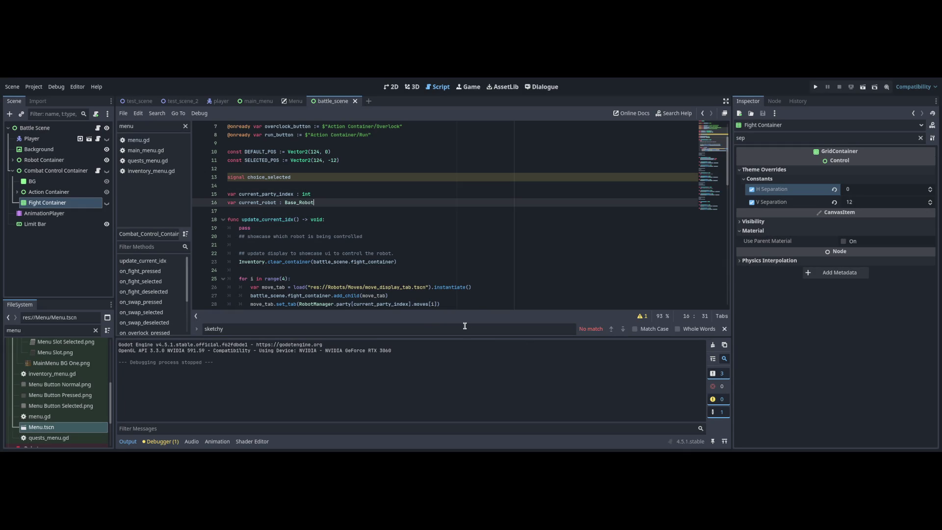
{"action": "key", "text": "End"}
{"action": "key", "text": "Return"}
{"action": "key", "text": "Return"}
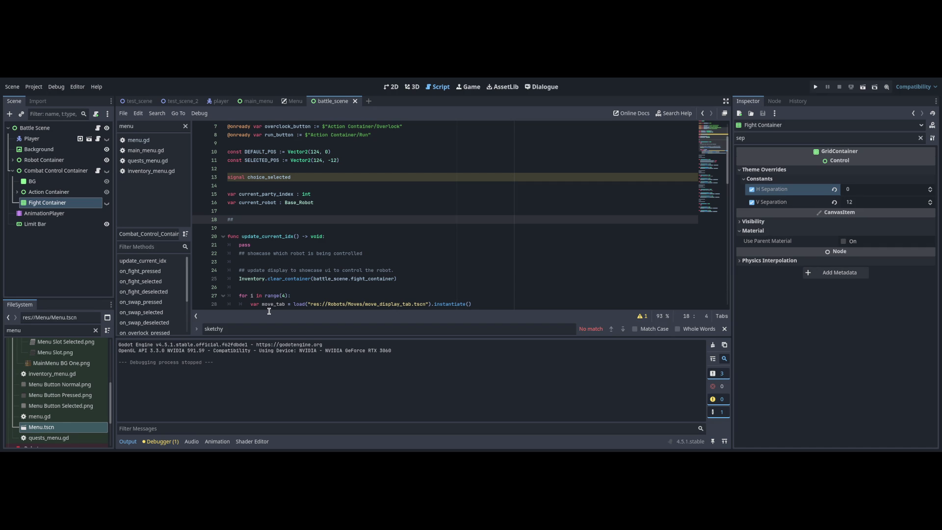
{"action": "type", "text": "ake things"}
{"action": "key", "text": "BackSpace"}
{"action": "key", "text": "BackSpace"}
{"action": "key", "text": "BackSpace"}
{"action": "type", "text": "node containers dis"}
{"action": "type", "text": "able "}
{"action": "type", "text": "visibility automati"}
{"action": "type", "text": "cally "}
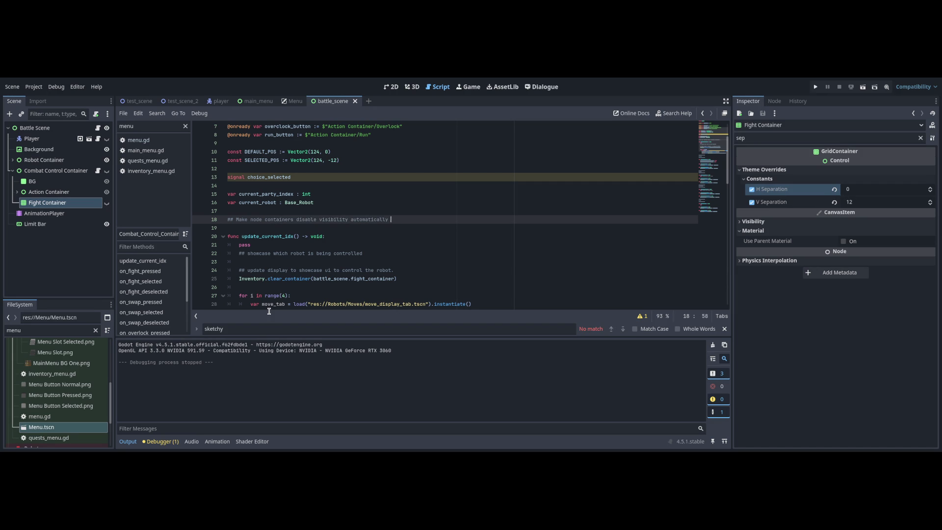
{"action": "type", "text": "on start please thank you Sket"}
{"action": "type", "text": "chy :)"}
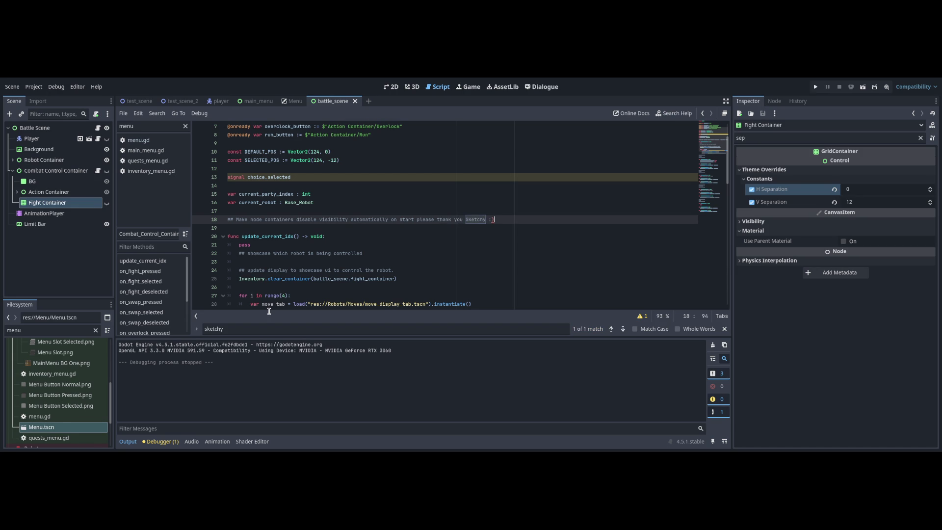
{"action": "key", "text": "Down"}
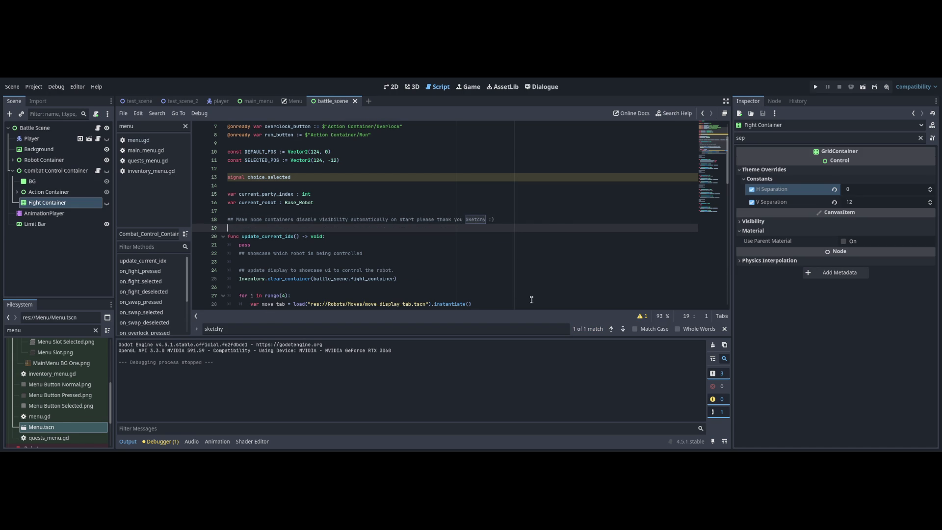
{"action": "scroll", "coordinate": [721, 384], "scroll_direction": "down", "scroll_amount": 1}
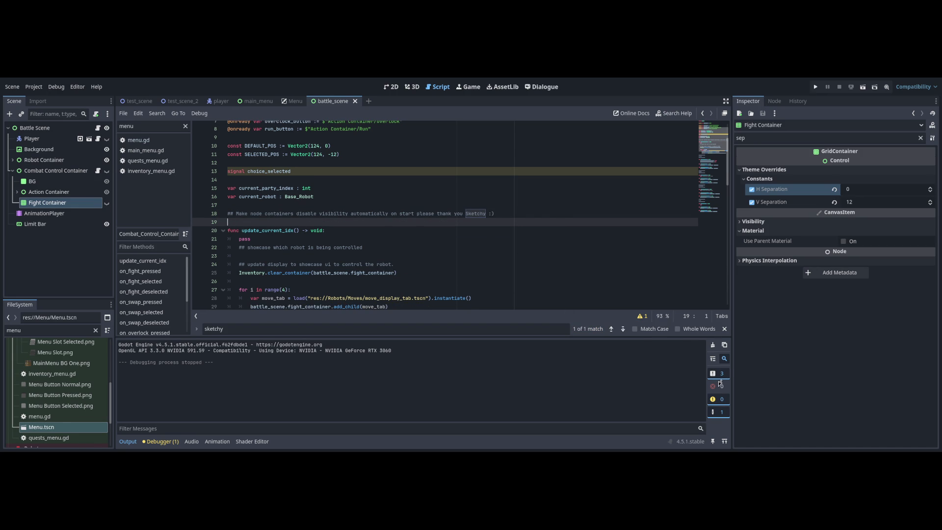
{"action": "key", "text": "ctrl+Down"}
{"action": "key", "text": "ctrl+Down"}
{"action": "key", "text": "ctrl+Down"}
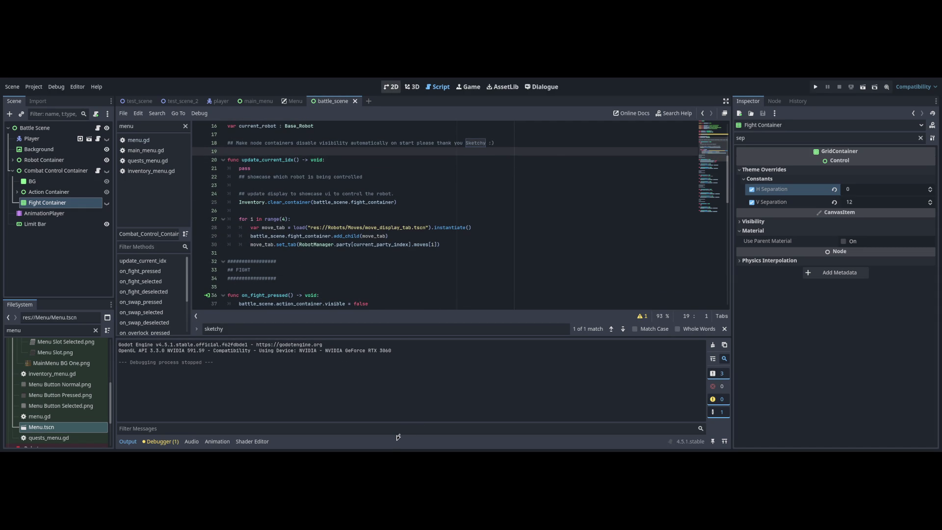
{"action": "scroll", "coordinate": [415, 341], "scroll_direction": "up", "scroll_amount": 1}
{"action": "scroll", "coordinate": [416, 295], "scroll_direction": "down", "scroll_amount": 1}
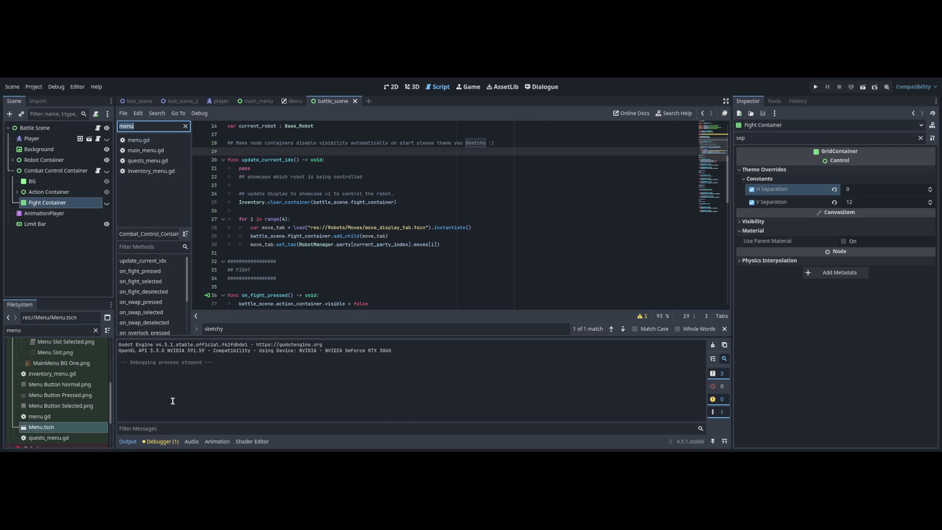
- Filter the script list by display_ and open move_display_tab.gd
{"action": "type", "text": "display_"}
{"action": "key", "text": "Down"}
{"action": "key", "text": "Down"}
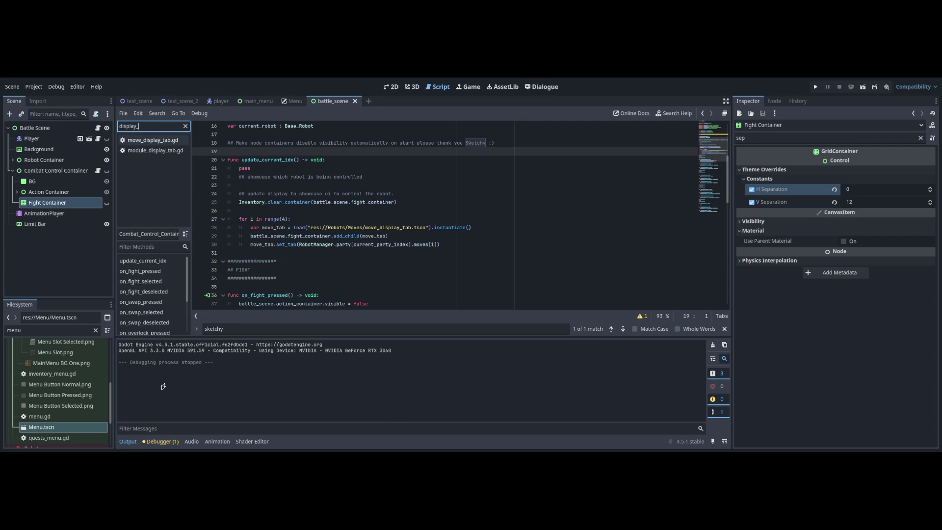
{"action": "key", "text": "Return"}
{"action": "key", "text": "ctrl+shift+comma"}
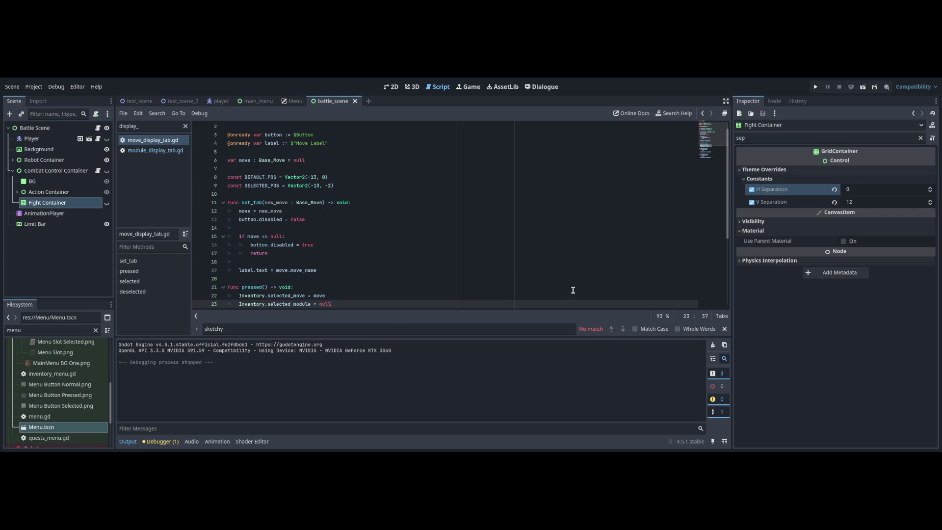
- Select the RobotManager.update_info.emit() line in pressed() and clear the script filter
{"action": "scroll", "coordinate": [365, 274], "scroll_direction": "down", "scroll_amount": 3}
{"action": "double_click", "coordinate": [292, 250]}
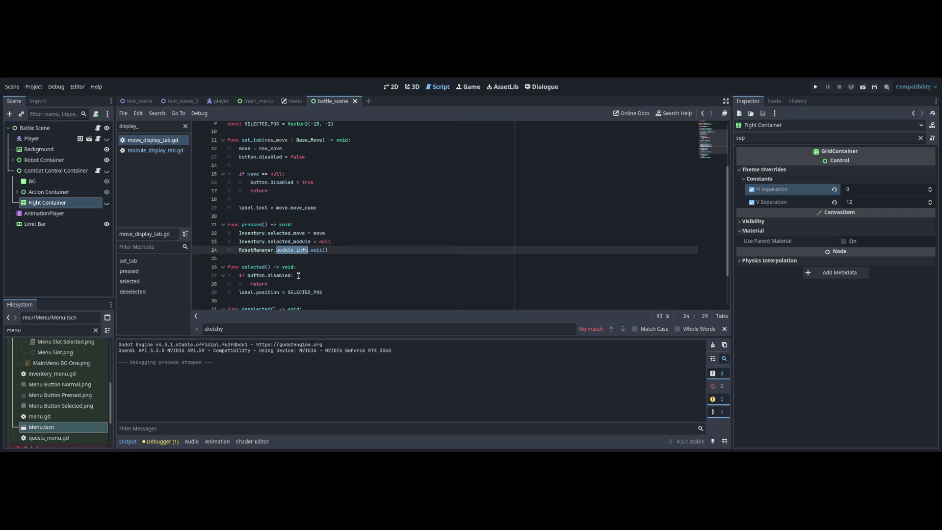
{"action": "left_click_drag", "start_coordinate": [328, 250], "coordinate": [242, 250]}
{"action": "key", "text": "shift+Left"}
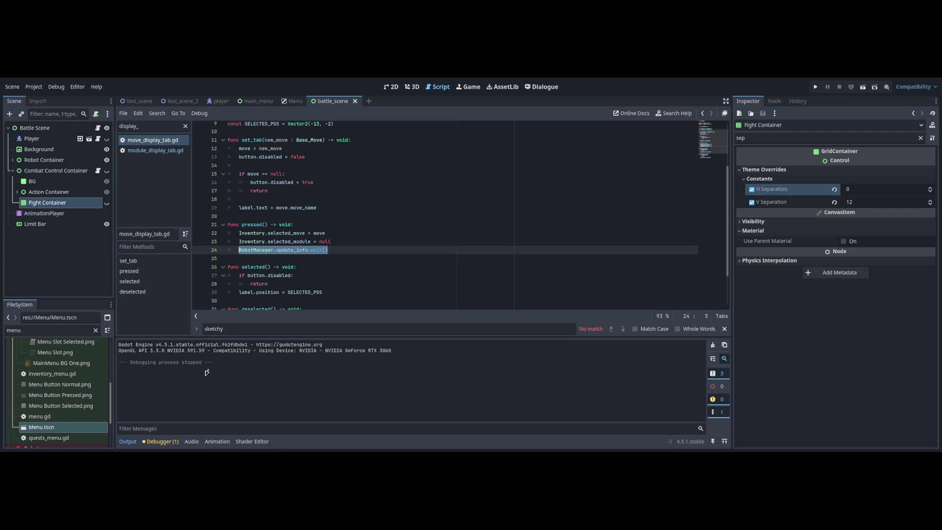
{"action": "key", "text": "ctrl+BackSpace"}
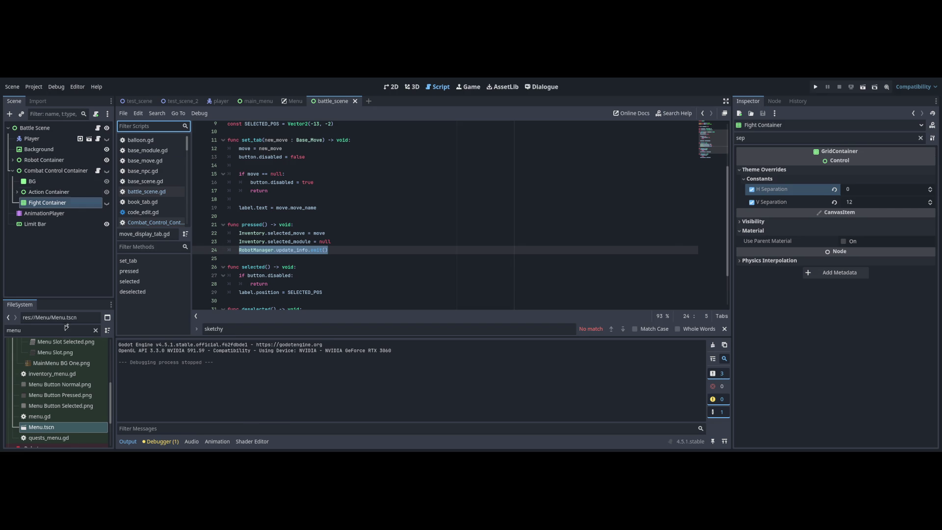
- In Combat_Control_Container.gd, try an 'await RobotManager.update_info' line below the move tab loop, then erase it
{"action": "left_click", "coordinate": [97, 171]}
{"action": "scroll", "coordinate": [712, 374], "scroll_direction": "down", "scroll_amount": 2}
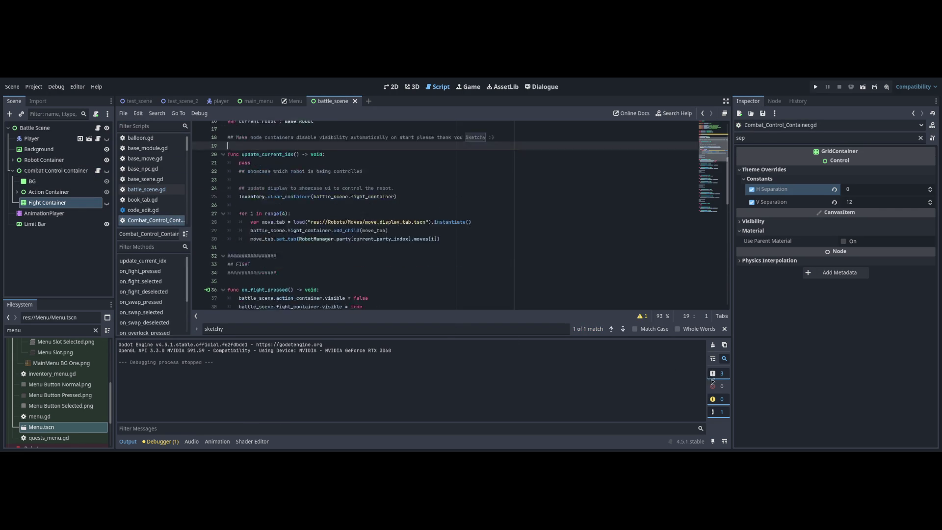
{"action": "scroll", "coordinate": [712, 374], "scroll_direction": "down", "scroll_amount": 10}
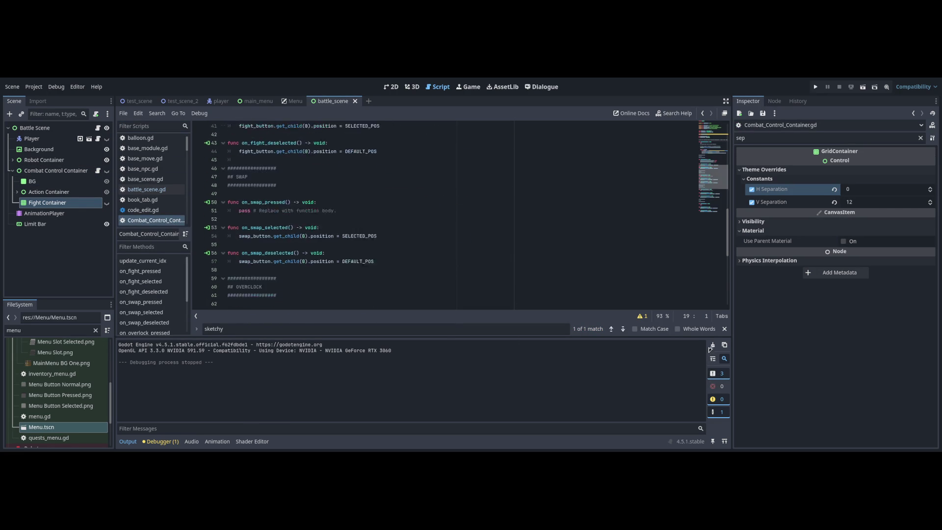
{"action": "scroll", "coordinate": [709, 337], "scroll_direction": "up", "scroll_amount": 9}
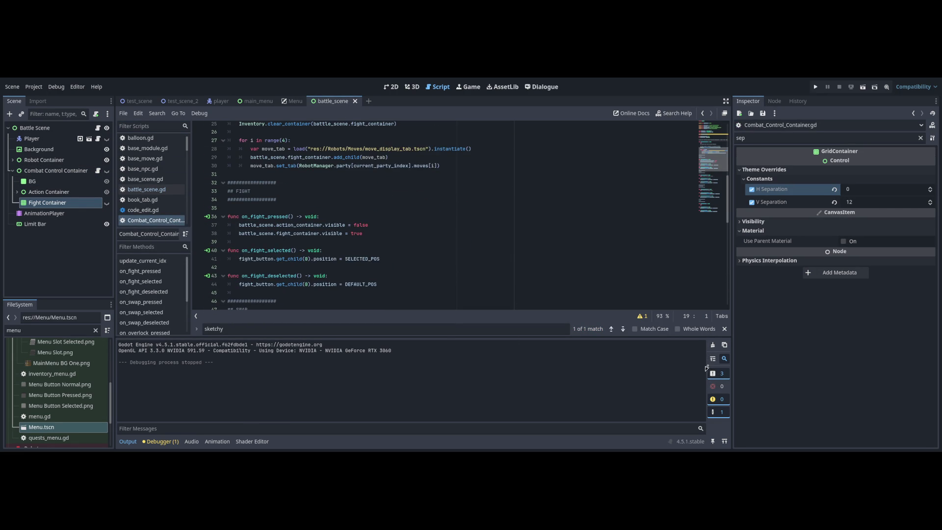
{"action": "scroll", "coordinate": [707, 373], "scroll_direction": "up", "scroll_amount": 3}
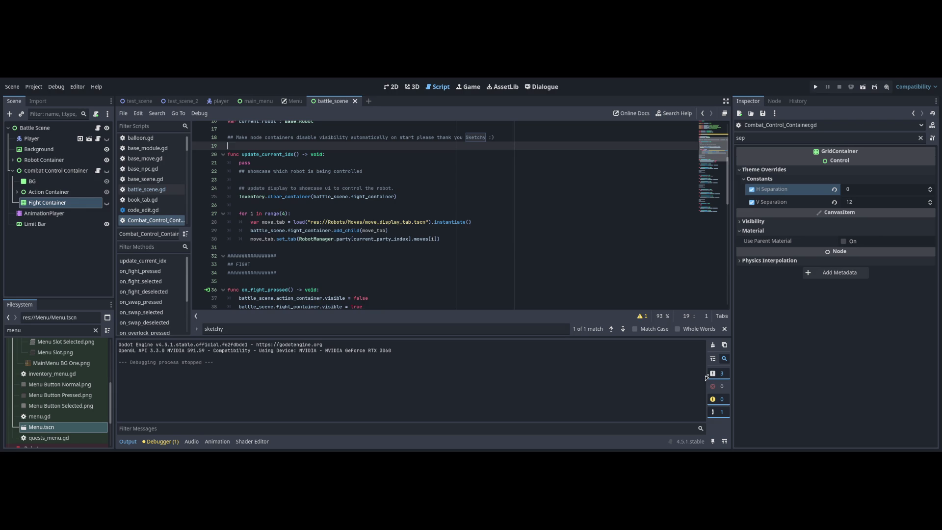
{"action": "key", "text": "Down"}
{"action": "key", "text": "Down"}
{"action": "key", "text": "Down"}
{"action": "key", "text": "Up"}
{"action": "key", "text": "Down"}
{"action": "key", "text": "End"}
{"action": "key", "text": "Return"}
{"action": "key", "text": "Return"}
{"action": "key", "text": "Return"}
{"action": "type", "text": "await "}
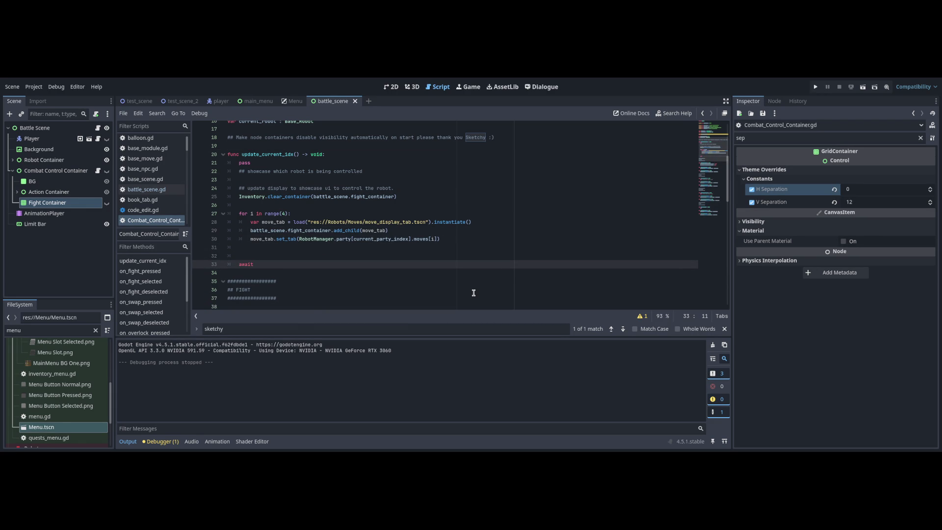
{"action": "type", "text": "RobotManager."}
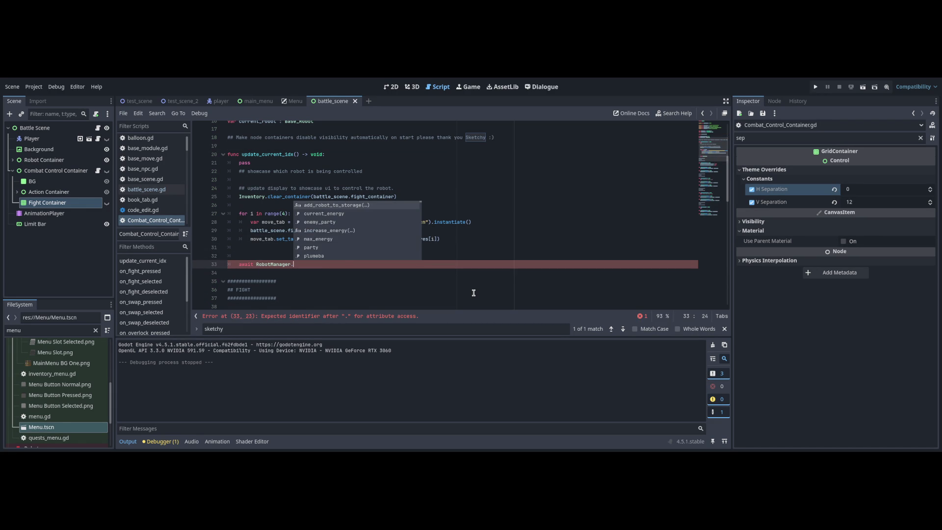
{"action": "type", "text": "update_info"}
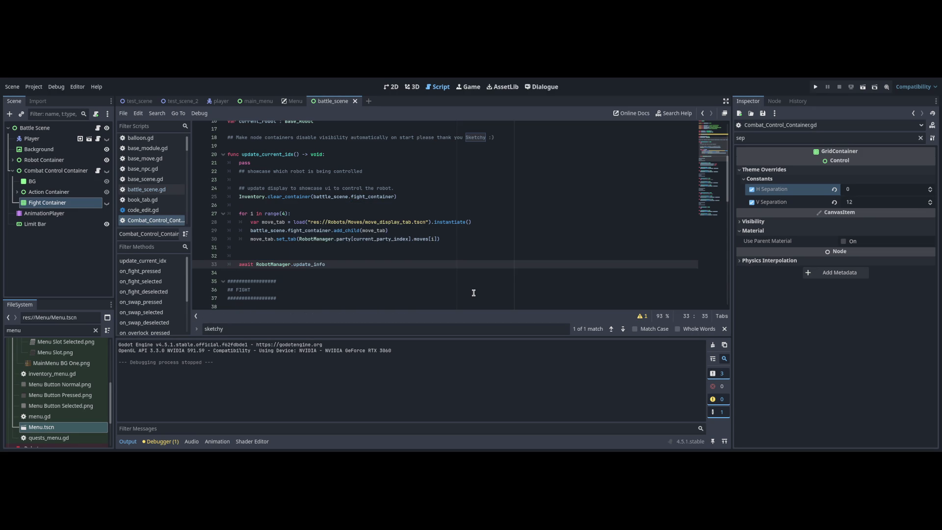
{"action": "key", "text": "BackSpace"}
{"action": "key", "text": "BackSpace"}
{"action": "key", "text": "BackSpace"}
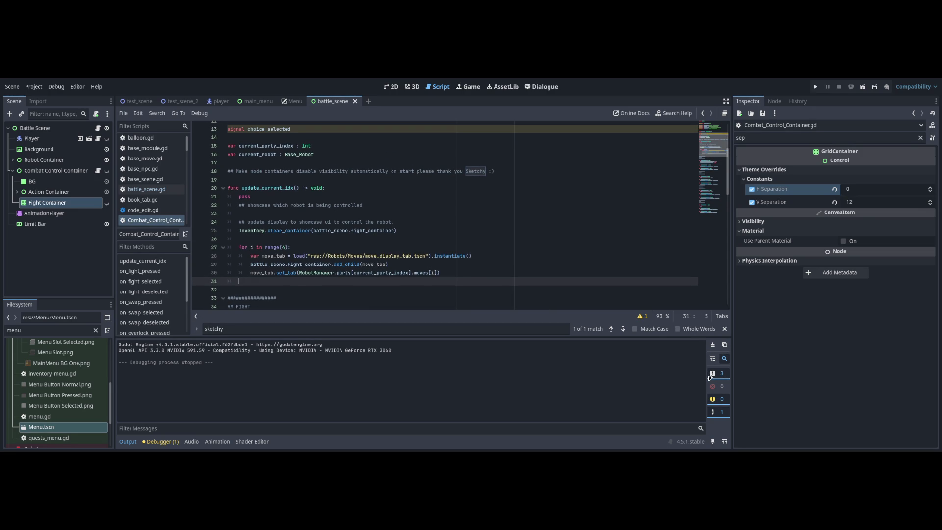
- Add 'func _ready() -> void:' with a pass body just above update_current_idx
{"action": "scroll", "coordinate": [538, 221], "scroll_direction": "up", "scroll_amount": 3}
{"action": "left_click", "coordinate": [537, 255]}
{"action": "key", "text": "Return"}
{"action": "key", "text": "Return"}
{"action": "key", "text": "Up"}
{"action": "type", "text": "func r"}
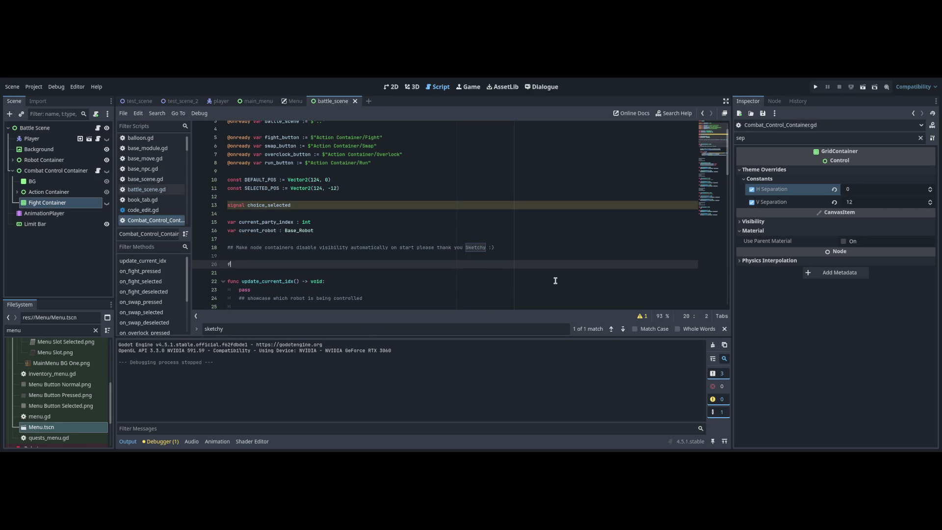
{"action": "key", "text": "Down"}
{"action": "key", "text": "Return"}
{"action": "key", "text": "Return"}
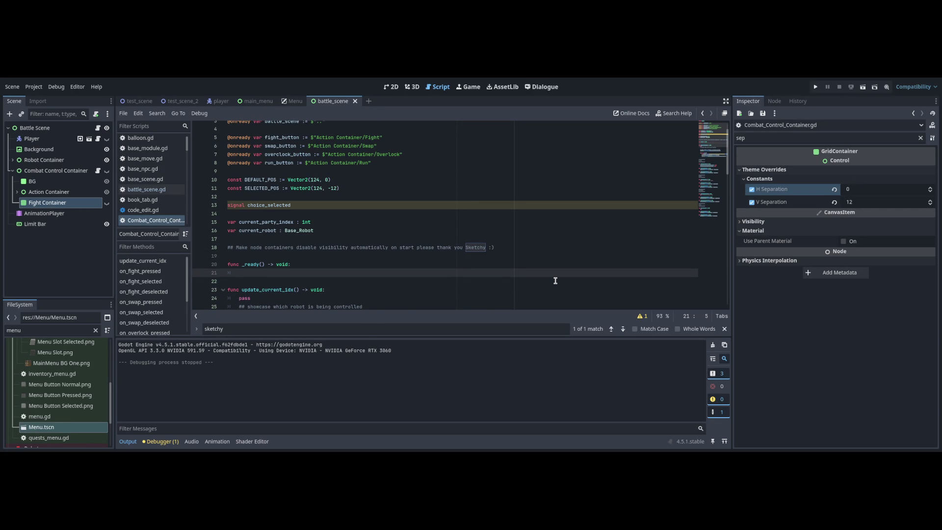
{"action": "type", "text": "pass"}
{"action": "scroll", "coordinate": [589, 295], "scroll_direction": "down", "scroll_amount": 5}
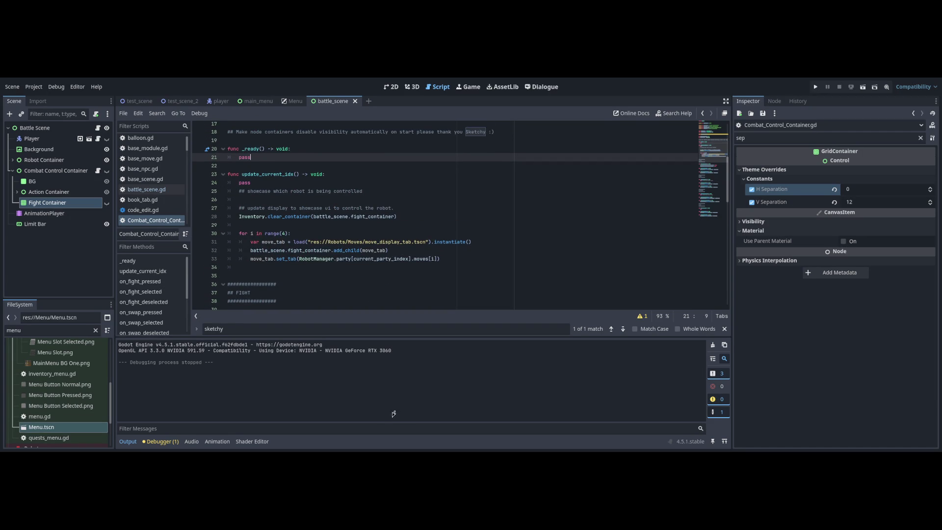
- Toggle to the 2D view and back to the script, then browse down to the FIGHT handlers
{"action": "key", "text": "ctrl+F1"}
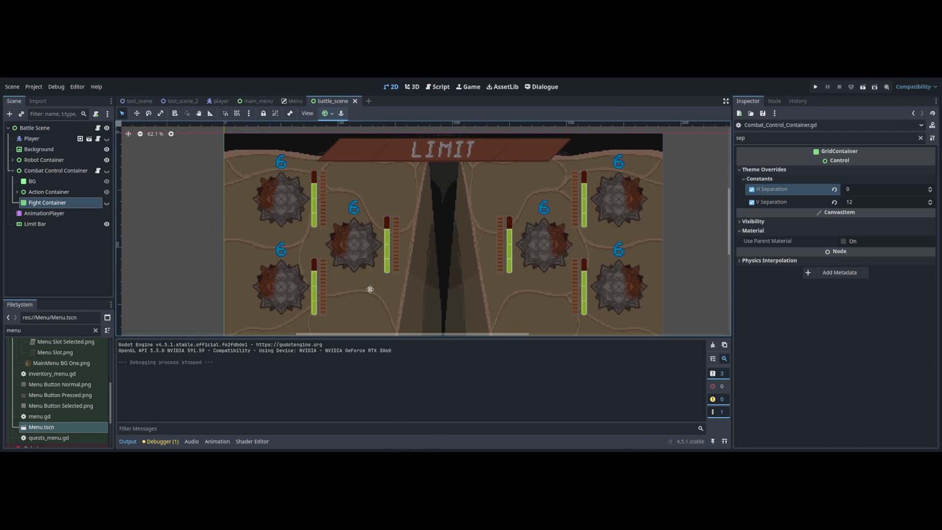
{"action": "key", "text": "ctrl+F3"}
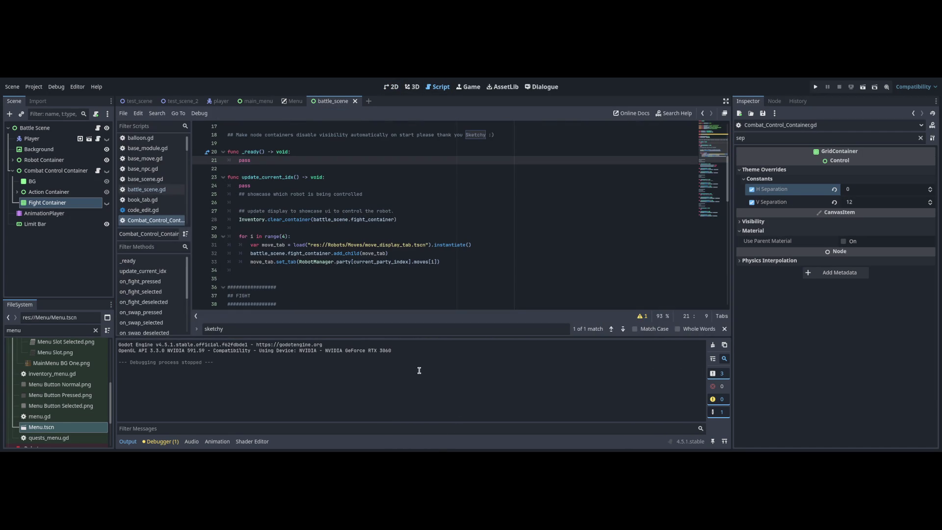
{"action": "key", "text": "ctrl+Down"}
{"action": "key", "text": "ctrl+Down"}
{"action": "key", "text": "ctrl+Down"}
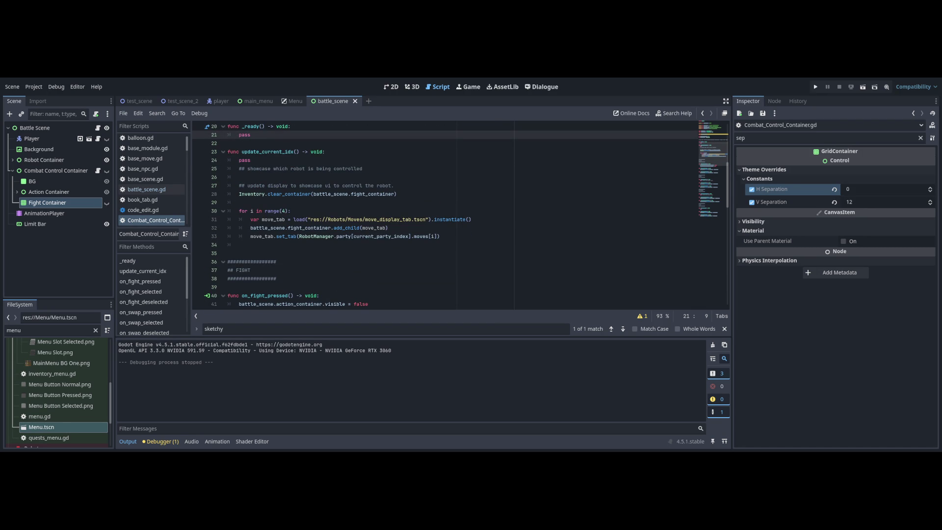
{"action": "key", "text": "ctrl+Down"}
{"action": "key", "text": "ctrl+Down"}
{"action": "key", "text": "ctrl+Down"}
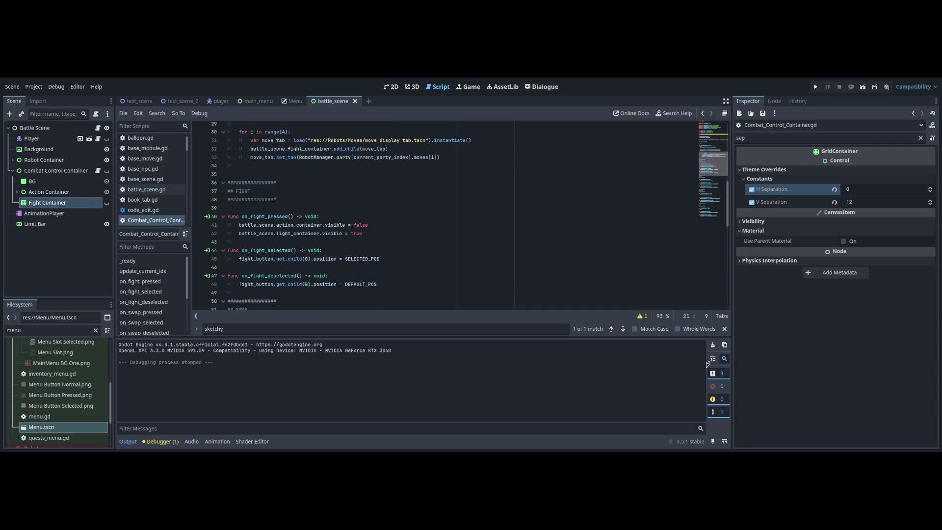
{"action": "key", "text": "ctrl+Down"}
{"action": "key", "text": "ctrl+Down"}
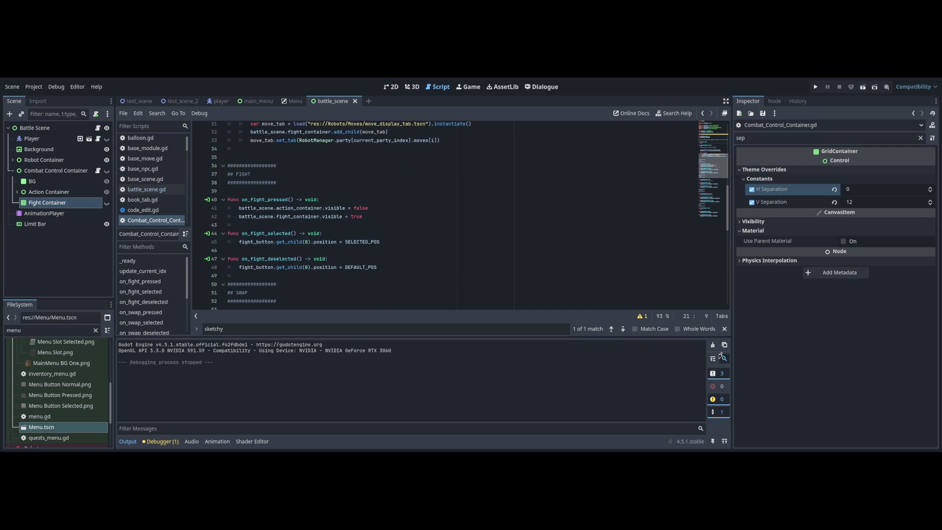
{"action": "scroll", "coordinate": [448, 300], "scroll_direction": "up", "scroll_amount": 10}
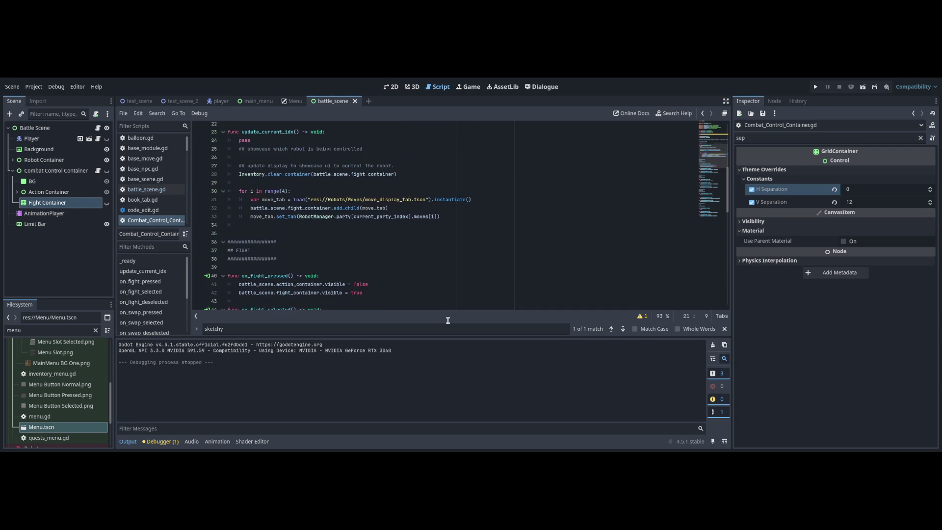
{"action": "scroll", "coordinate": [448, 300], "scroll_direction": "down", "scroll_amount": 8}
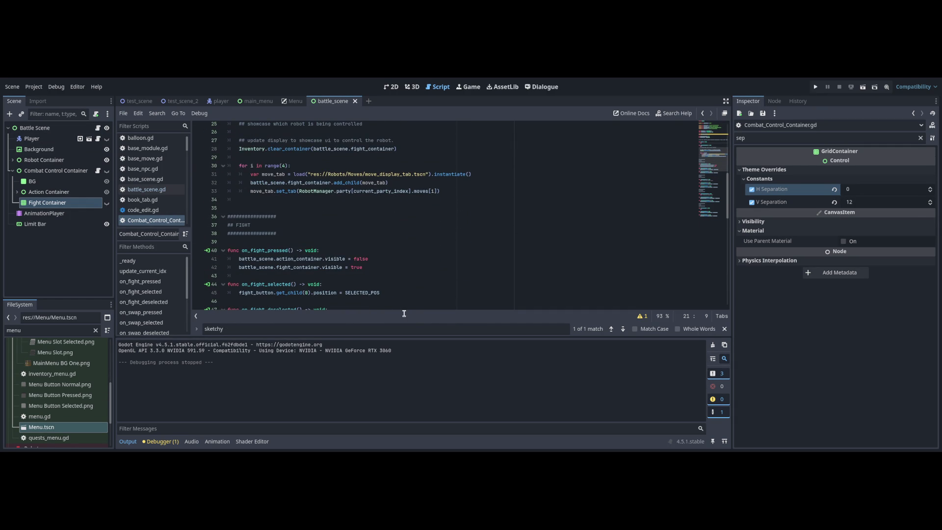
- In battle_scene.gd, select the awaited combat_container.choice_selected expression on line 130
{"action": "left_click", "coordinate": [98, 128]}
{"action": "scroll", "coordinate": [351, 270], "scroll_direction": "down", "scroll_amount": 1}
{"action": "left_click", "coordinate": [359, 273]}
{"action": "left_click_drag", "start_coordinate": [351, 261], "coordinate": [260, 262]}
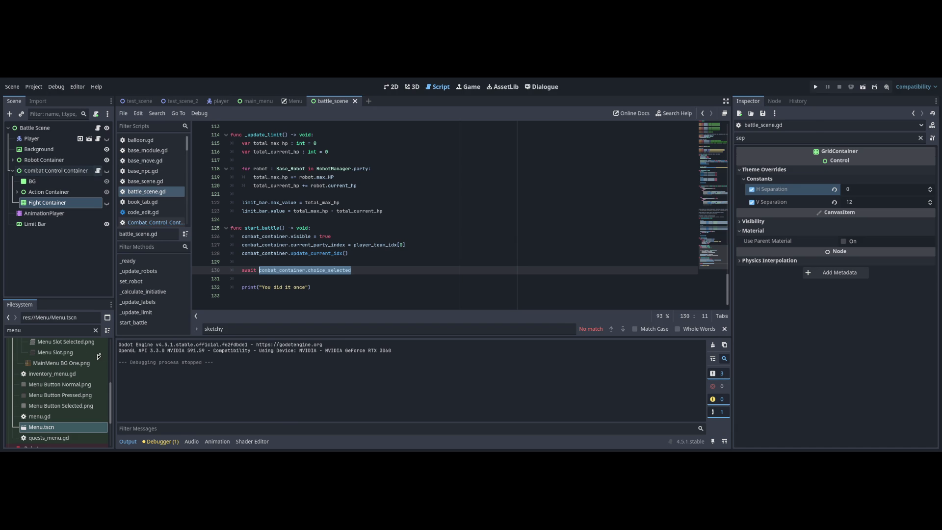
- In _ready, write RobotManager.update_info.connect() and add a func choice_selected_emit() below it
{"action": "key", "text": "alt+Left"}
{"action": "key", "text": "alt+Left"}
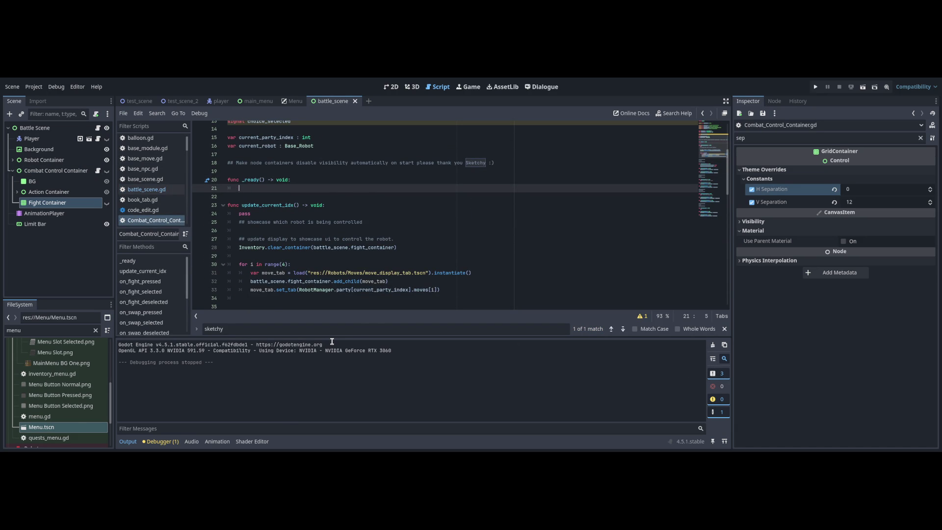
{"action": "type", "text": "RobotManager.upda"}
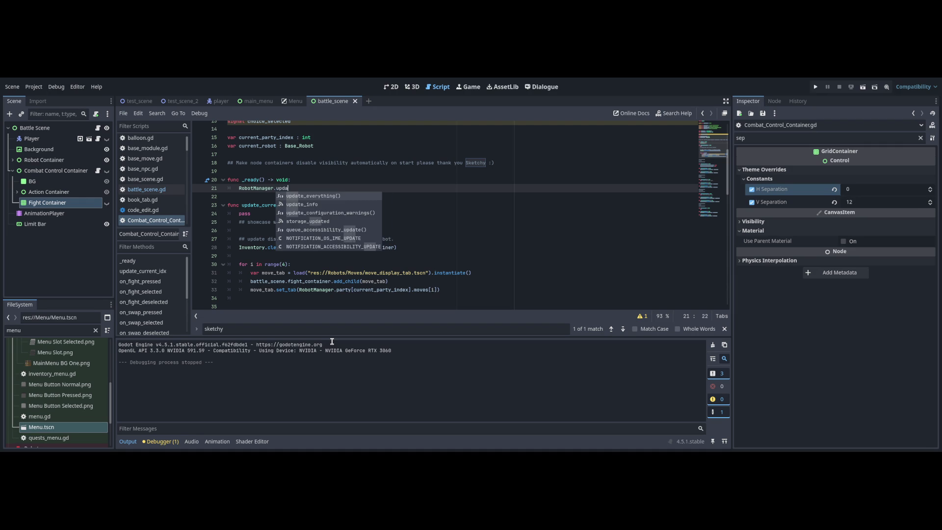
{"action": "type", "text": "te_info.connect("}
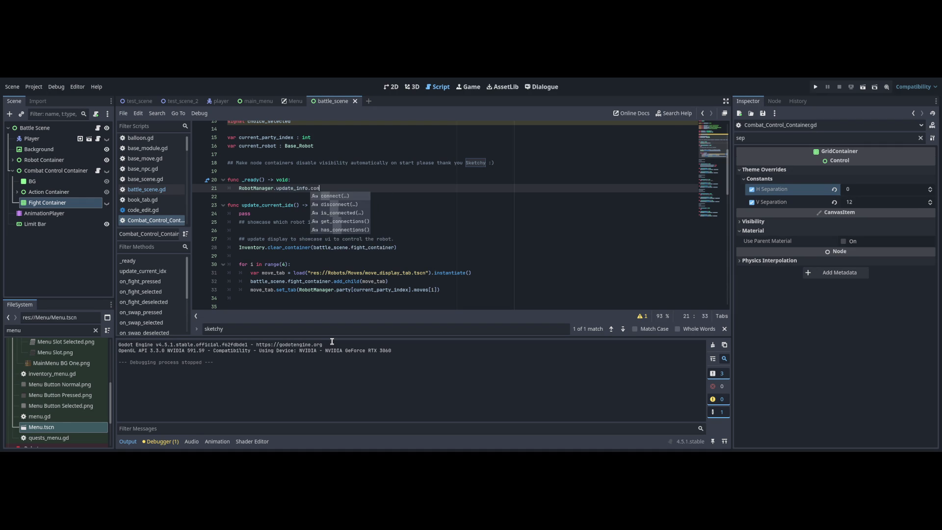
{"action": "key", "text": "Down"}
{"action": "key", "text": "Return"}
{"action": "key", "text": "Return"}
{"action": "key", "text": "Up"}
{"action": "type", "text": "func"}
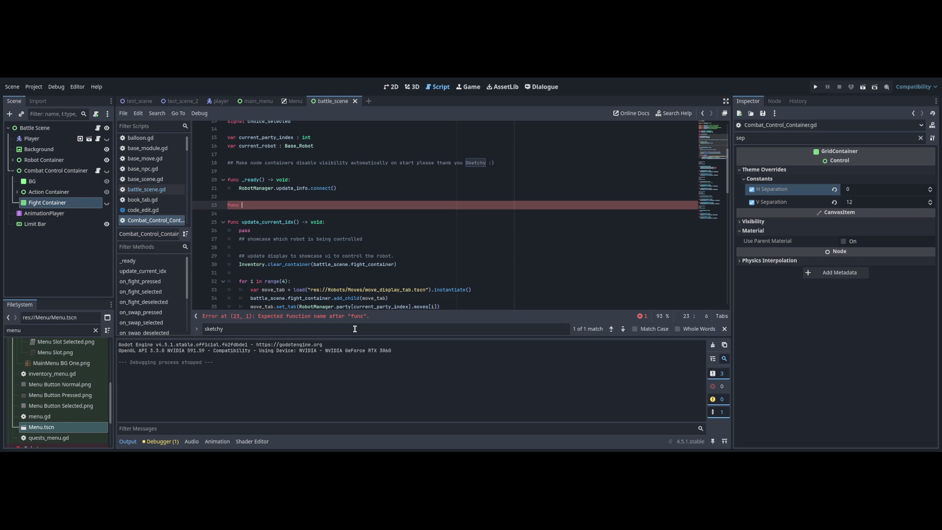
{"action": "type", "text": "choi"}
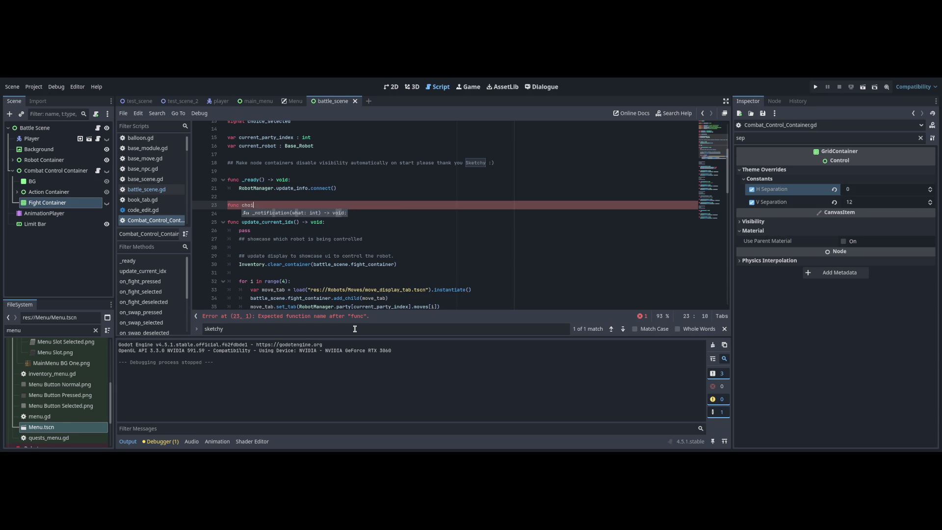
{"action": "type", "text": "ce_selected_"}
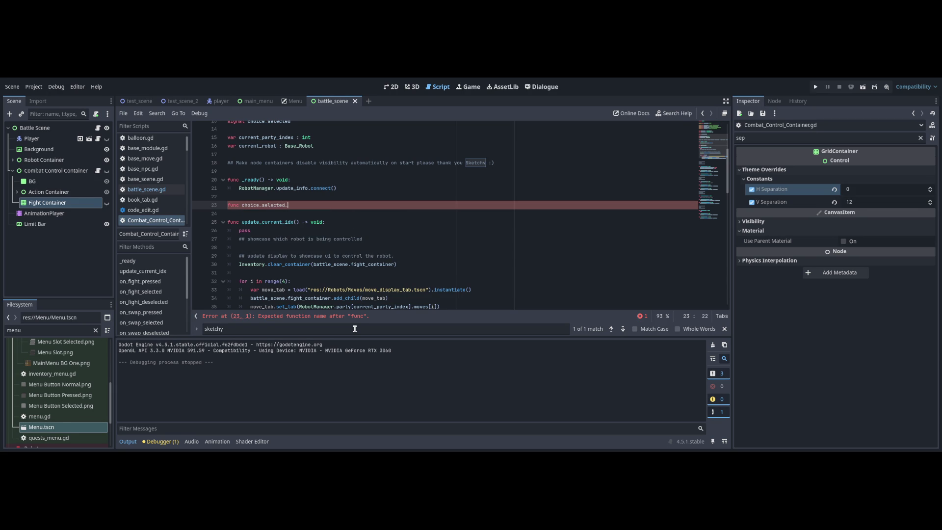
{"action": "key", "text": "BackSpace"}
{"action": "key", "text": "BackSpace"}
{"action": "type", "text": "emit() -> void:"}
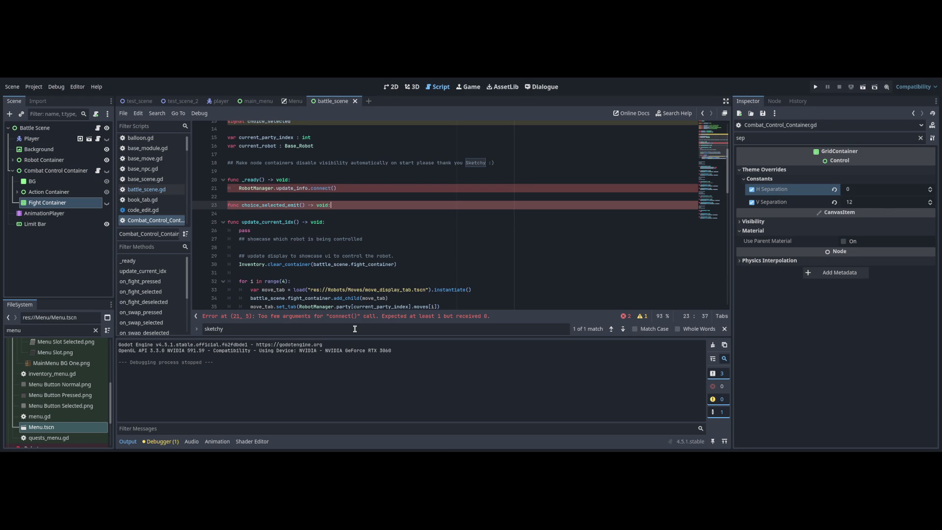
- Give choice_selected_emit a body that calls choice_selected.emit()
{"action": "key", "text": "Return"}
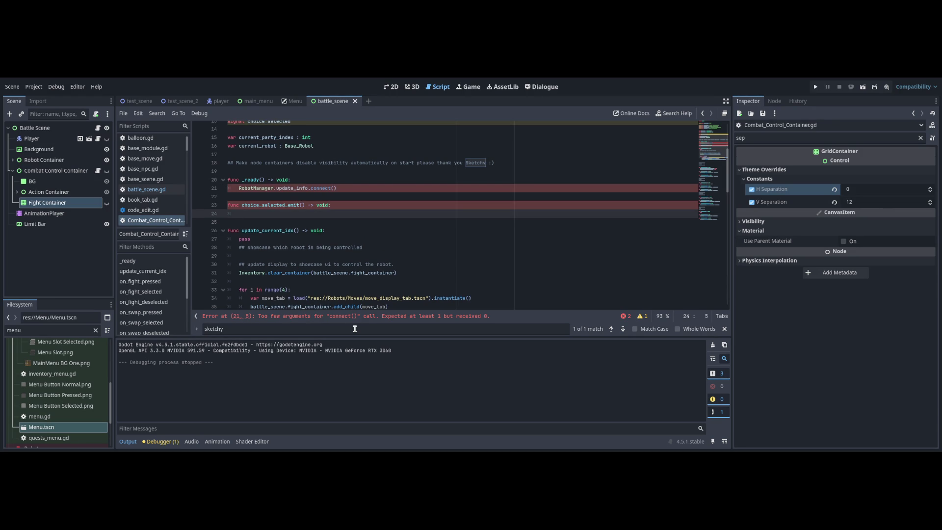
{"action": "type", "text": "choice_selected"}
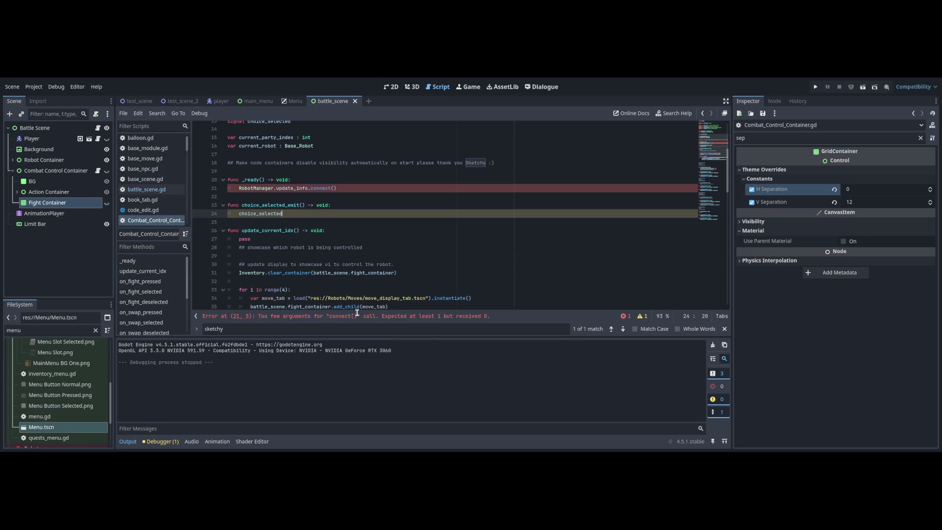
{"action": "type", "text": "_emit("}
{"action": "key", "text": "Return"}
{"action": "key", "text": "Home"}
- Put choice_selected_emit inside the connect call's parentheses
{"action": "key", "text": "Up"}
{"action": "key", "text": "ctrl+shift+Right"}
{"action": "key", "text": "ctrl+c"}
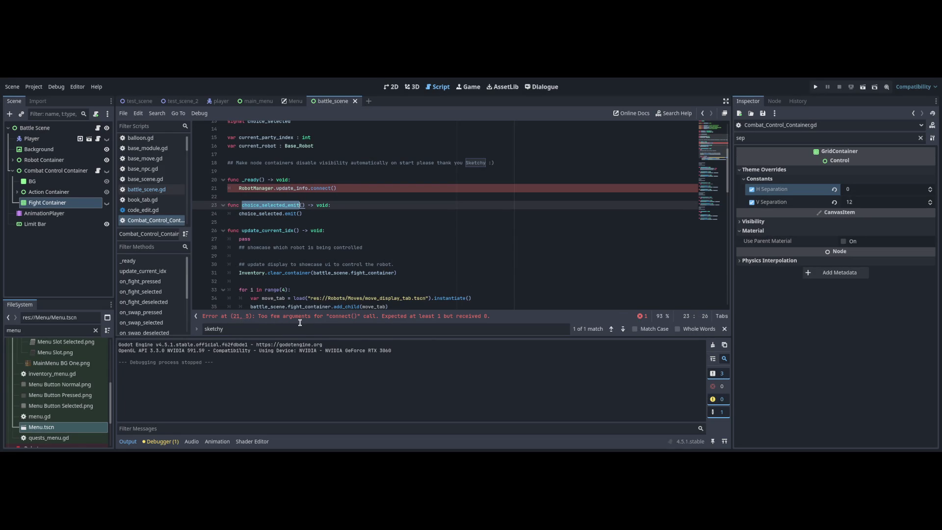
{"action": "key", "text": "Up"}
{"action": "key", "text": "Up"}
{"action": "key", "text": "End"}
{"action": "key", "text": "Left"}
{"action": "key", "text": "ctrl+v"}
{"action": "key", "text": "End"}
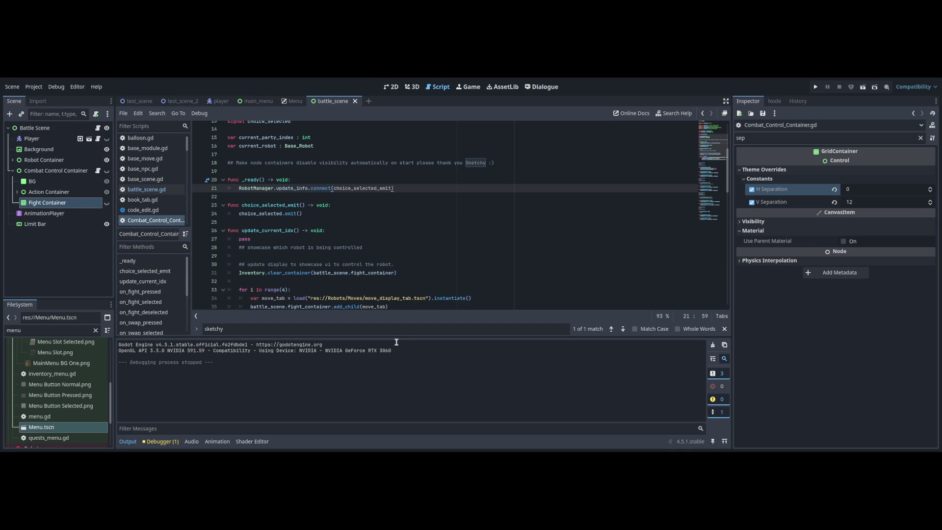
- Save the scene and its scripts, and go back to battle_scene.gd
{"action": "key", "text": "Down"}
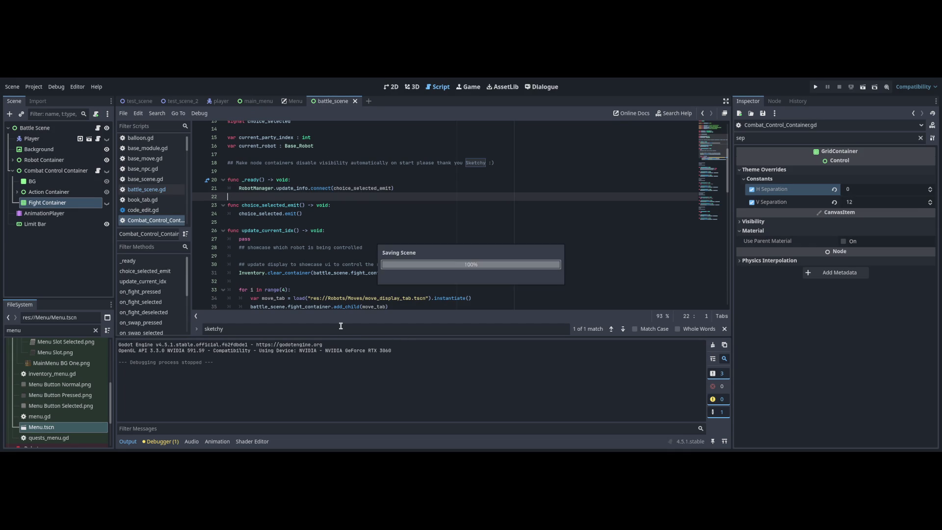
{"action": "key", "text": "Down"}
{"action": "key", "text": "Down"}
{"action": "scroll", "coordinate": [187, 143], "scroll_direction": "down", "scroll_amount": 1}
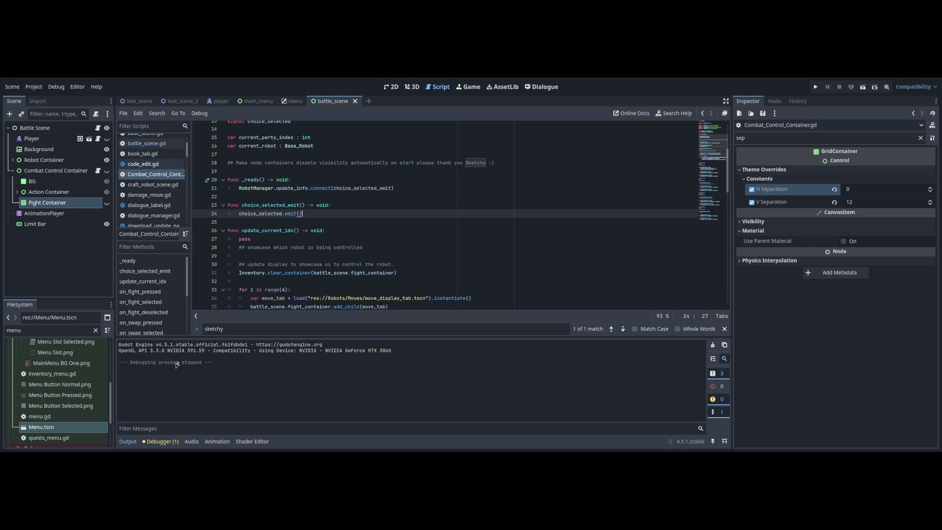
{"action": "left_click", "coordinate": [97, 127]}
- Run the battle scene with F6, make a choice, and stop the run with F8
{"action": "left_click", "coordinate": [343, 220]}
{"action": "key", "text": "Down"}
{"action": "key", "text": "Down"}
{"action": "key", "text": "Down"}
{"action": "key", "text": "Up"}
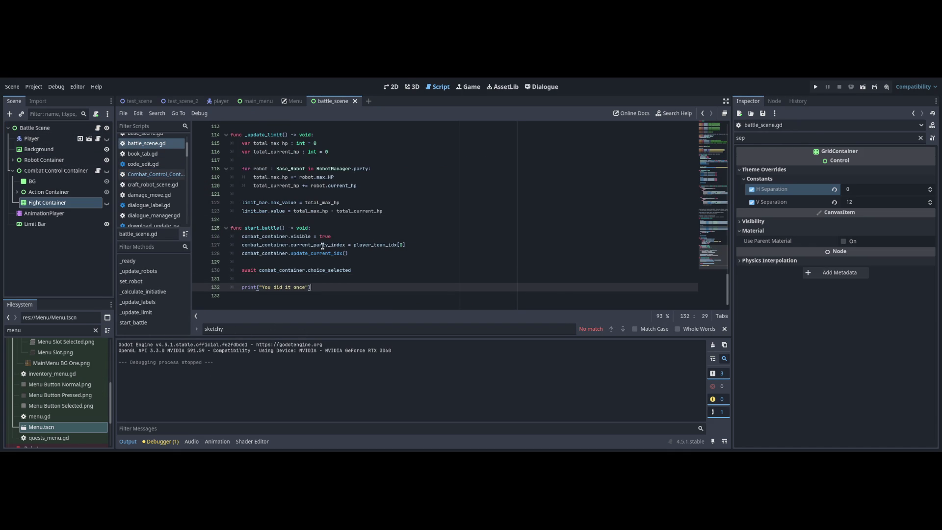
{"action": "key", "text": "F6"}
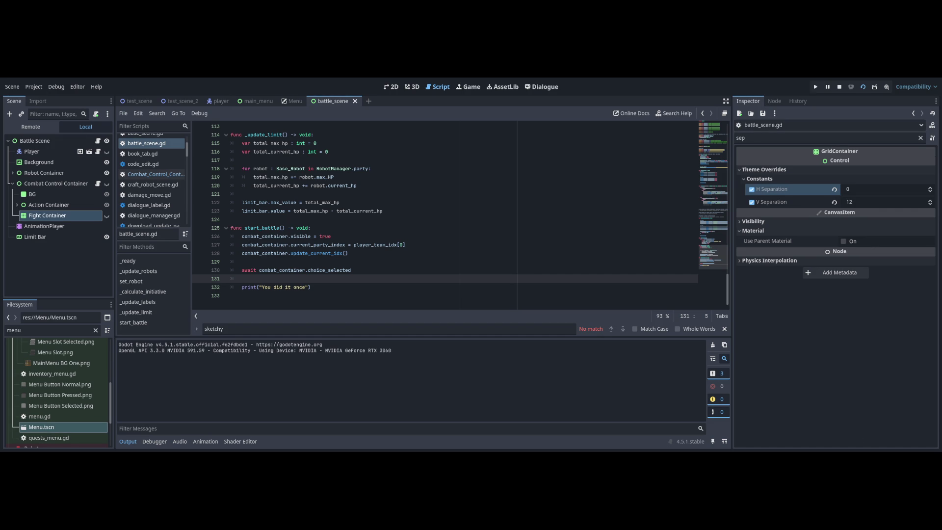
{"action": "left_click", "coordinate": [872, 212]}
{"action": "key", "text": "F8"}
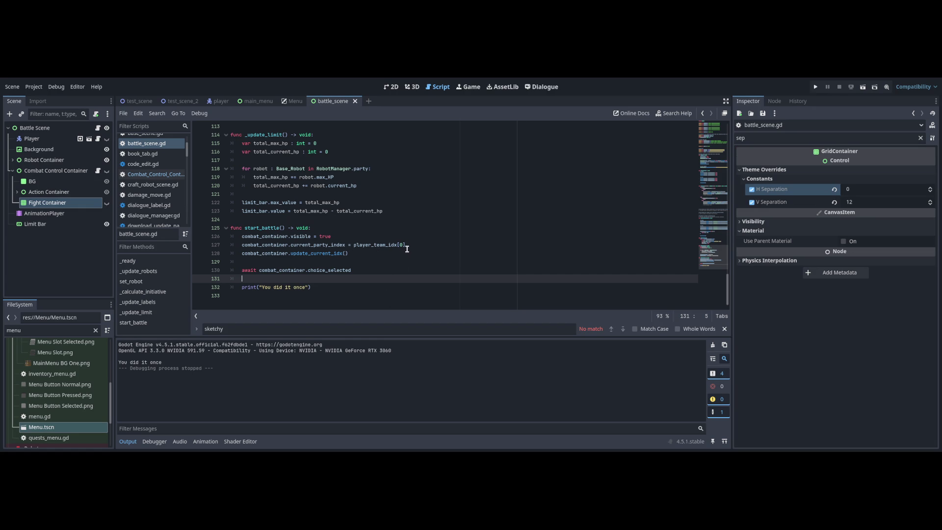
- Shift the print line down and back with Alt+Down, then show Battle_Dialogue
{"action": "key", "text": "Up"}
{"action": "key", "text": "End"}
{"action": "key", "text": "Down"}
{"action": "key", "text": "alt+Down"}
{"action": "key", "text": "Up"}
{"action": "key", "text": "Up"}
{"action": "key", "text": "Down"}
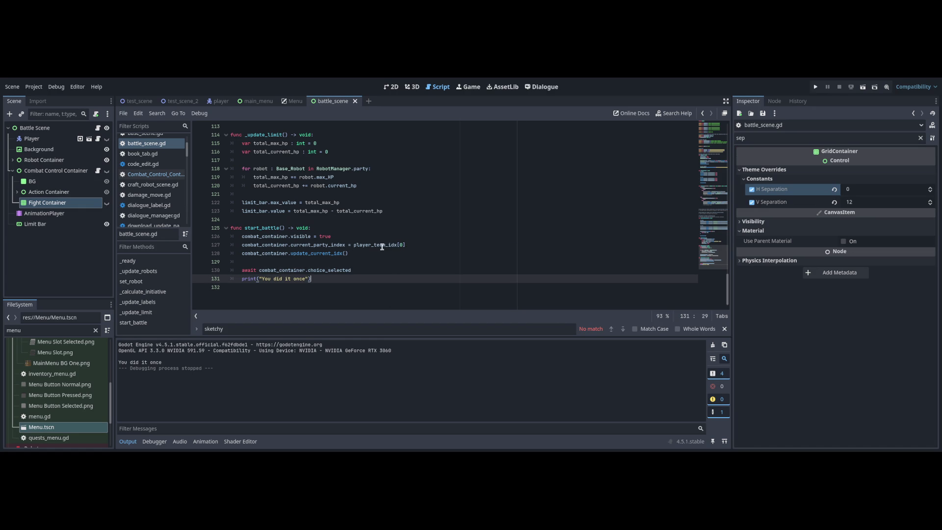
{"action": "key", "text": "alt+Down"}
{"action": "key", "text": "Up"}
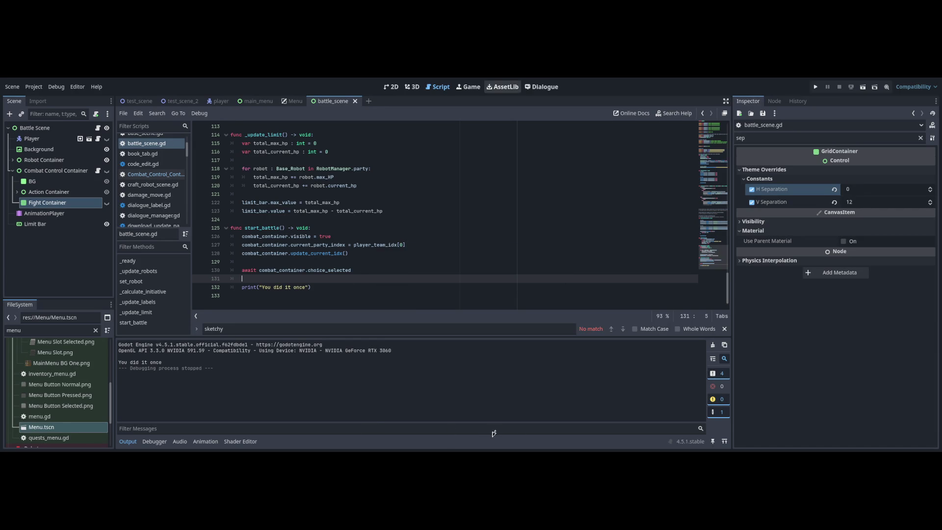
{"action": "key", "text": "ctrl+F6"}
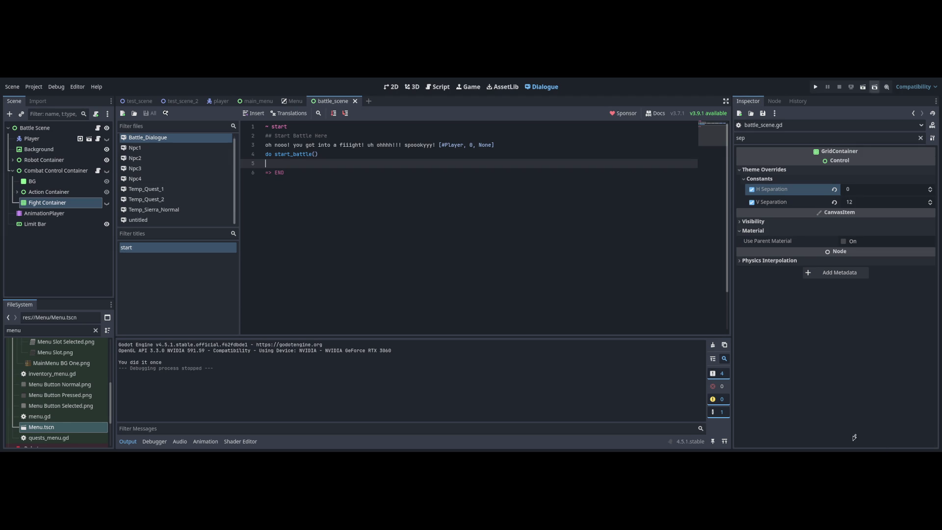
- Add a new 'func await_choice() -> void:' function at the end of battle_scene.gd
{"action": "left_click", "coordinate": [370, 317]}
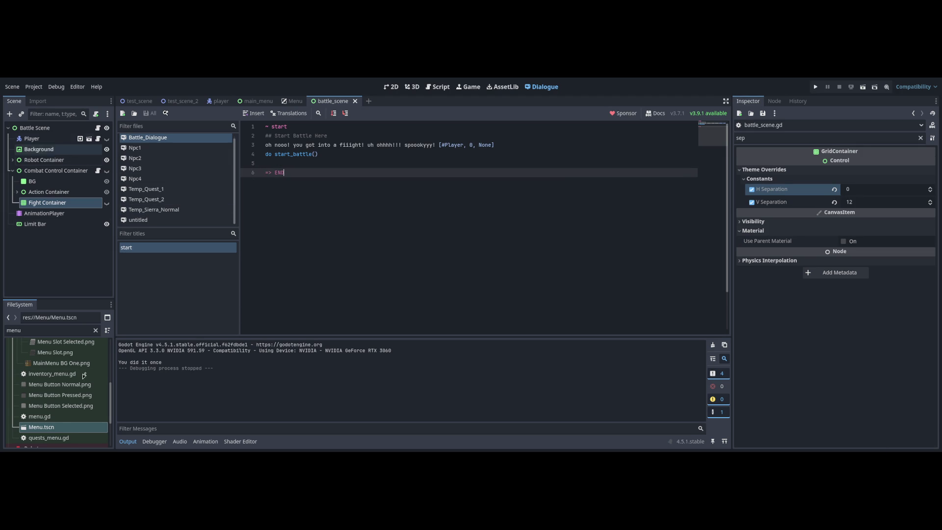
{"action": "left_click", "coordinate": [97, 128]}
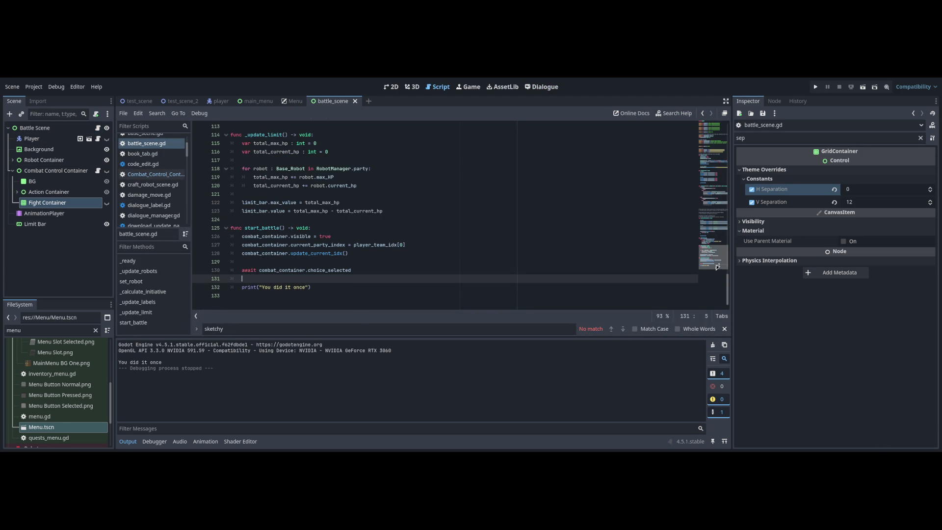
{"action": "key", "text": "Down"}
{"action": "key", "text": "Down"}
{"action": "key", "text": "Return"}
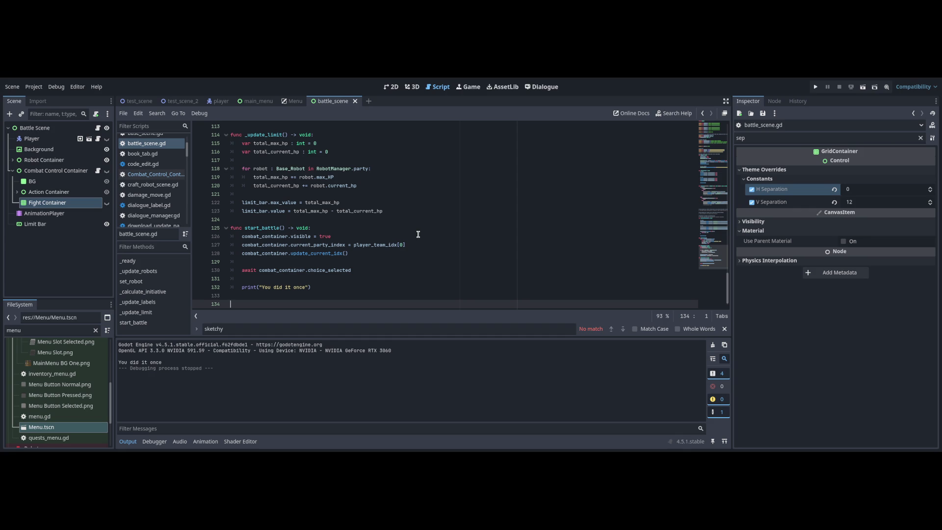
{"action": "type", "text": "func await_ch"}
{"action": "type", "text": "oice() ->"}
{"action": "type", "text": " void:"}
{"action": "key", "text": "Return"}
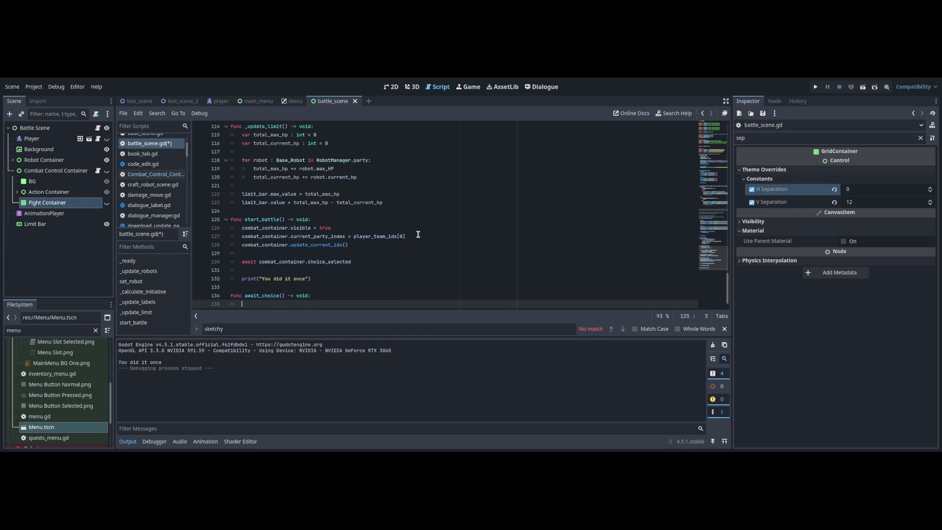
{"action": "type", "text": "await"}
{"action": "key", "text": "Escape"}
- Move the await combat_container.choice_selected line from start_battle into await_choice
{"action": "left_click_drag", "start_coordinate": [352, 262], "coordinate": [242, 262]}
{"action": "key", "text": "BackSpace"}
{"action": "left_click", "coordinate": [258, 304]}
{"action": "key", "text": "ctrl+v"}
{"action": "left_click", "coordinate": [276, 263]}
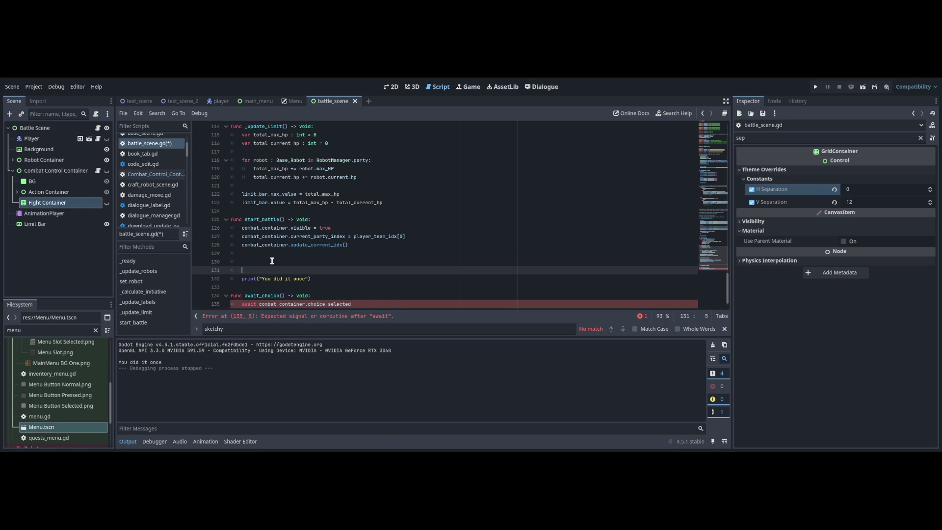
{"action": "key", "text": "BackSpace"}
{"action": "key", "text": "BackSpace"}
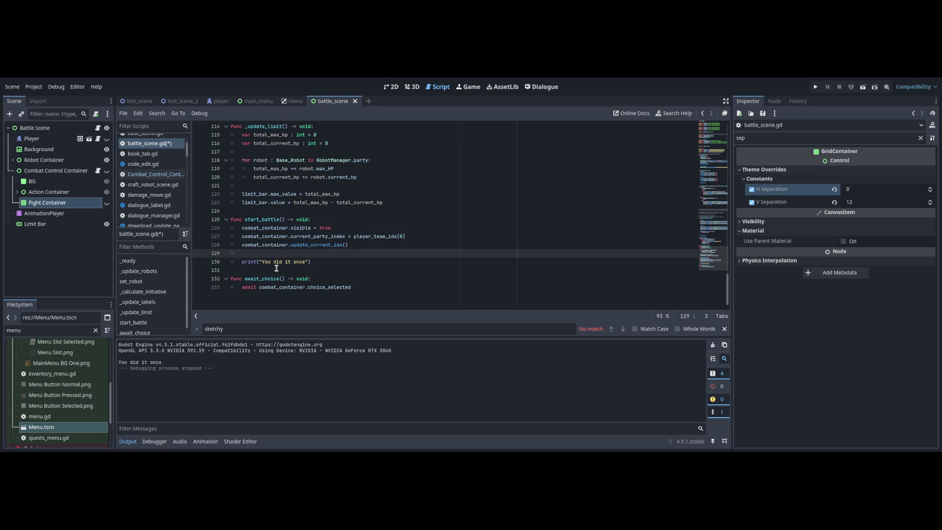
- Call await_choice() in start_battle before the print, then show Battle_Dialogue
{"action": "key", "text": "Return"}
{"action": "key", "text": "Return"}
{"action": "key", "text": "Up"}
{"action": "type", "text": "awa"}
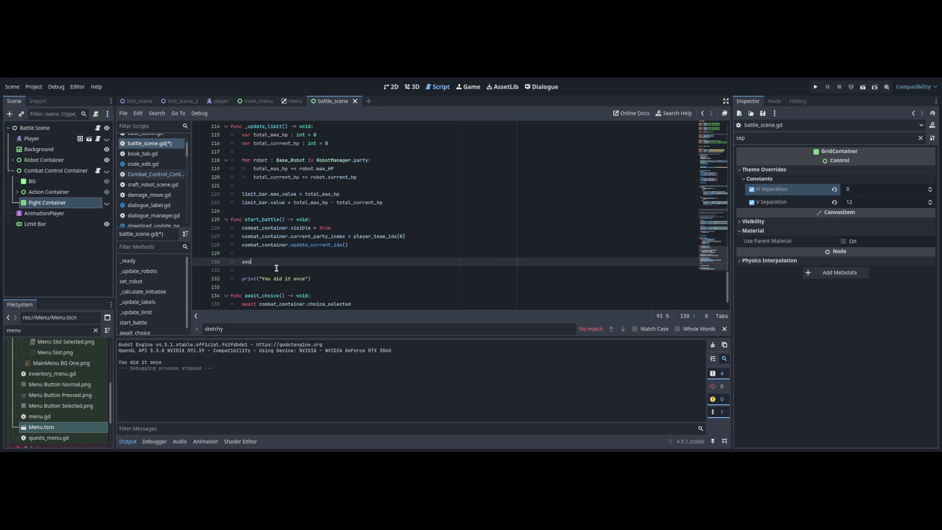
{"action": "type", "text": "it_c"}
{"action": "key", "text": "Return"}
{"action": "key", "text": "ctrl+F6"}
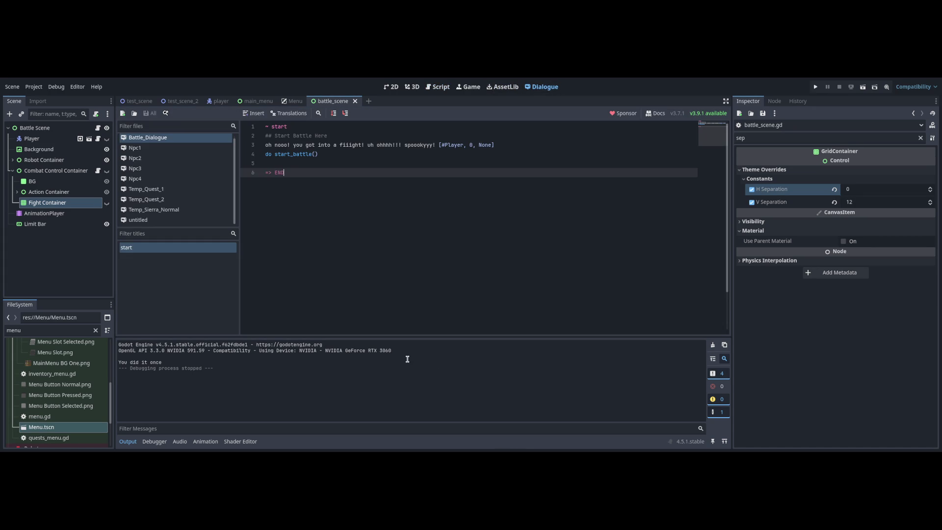
- Add a 'do await_choice()' line to the dialogue before the END line
{"action": "key", "text": "Up"}
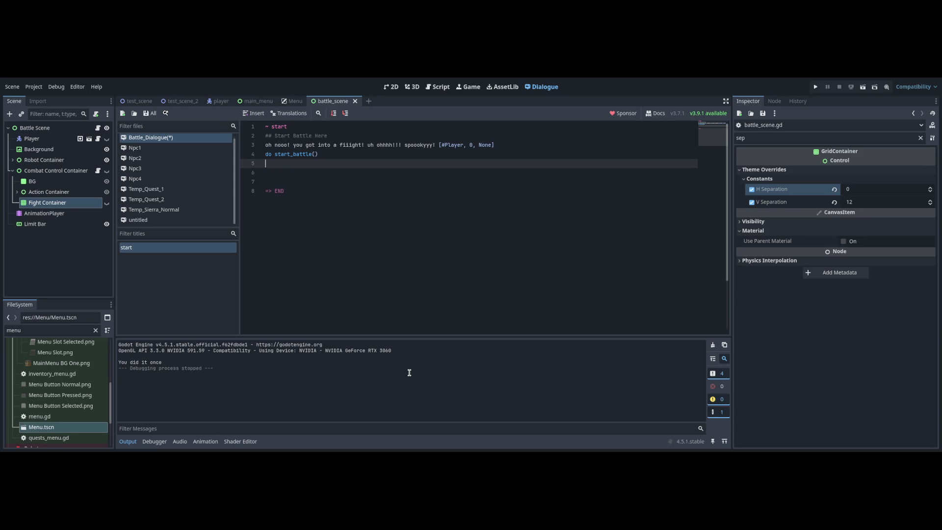
{"action": "key", "text": "Return"}
{"action": "key", "text": "Return"}
{"action": "key", "text": "Up"}
{"action": "key", "text": "Up"}
{"action": "key", "text": "Up"}
{"action": "key", "text": "End"}
{"action": "type", "text": "do"}
{"action": "key", "text": "BackSpace"}
{"action": "key", "text": "Return"}
{"action": "type", "text": "do await_cho"}
{"action": "key", "text": "Return"}
- Add 'Yipee you fought it real good! Now do it , but again.' and 'do start_battle()', then save
{"action": "key", "text": "Up"}
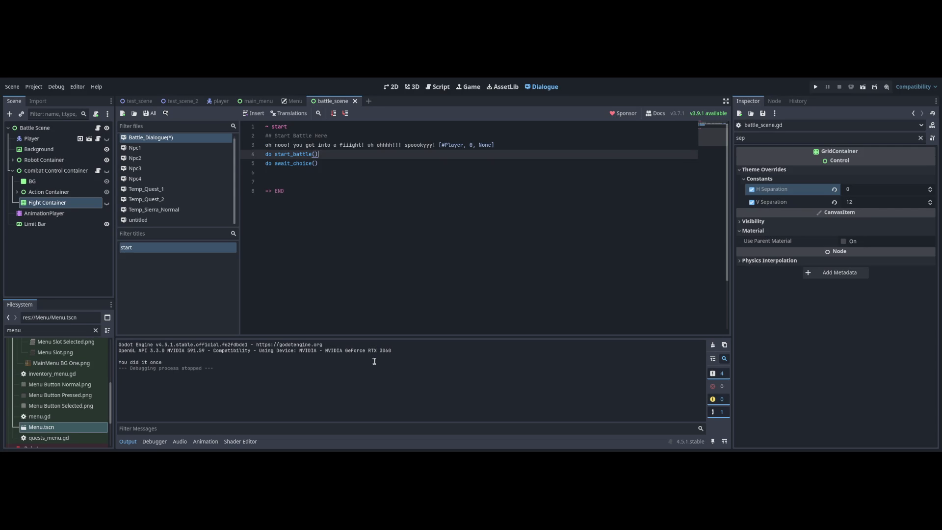
{"action": "key", "text": "Down"}
{"action": "key", "text": "Down"}
{"action": "type", "text": "Yi"}
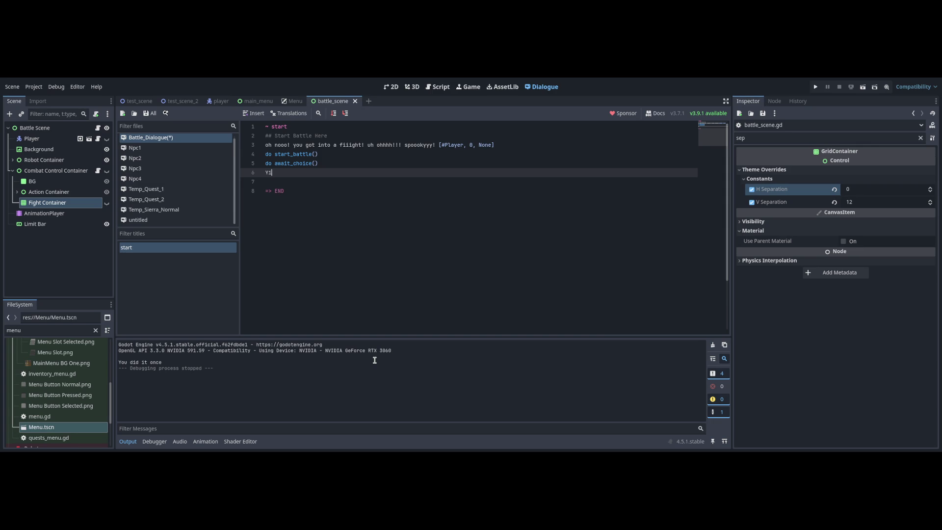
{"action": "type", "text": "pee you fought it r"}
{"action": "type", "text": "eal good! "}
{"action": "type", "text": "Now do it , but again."}
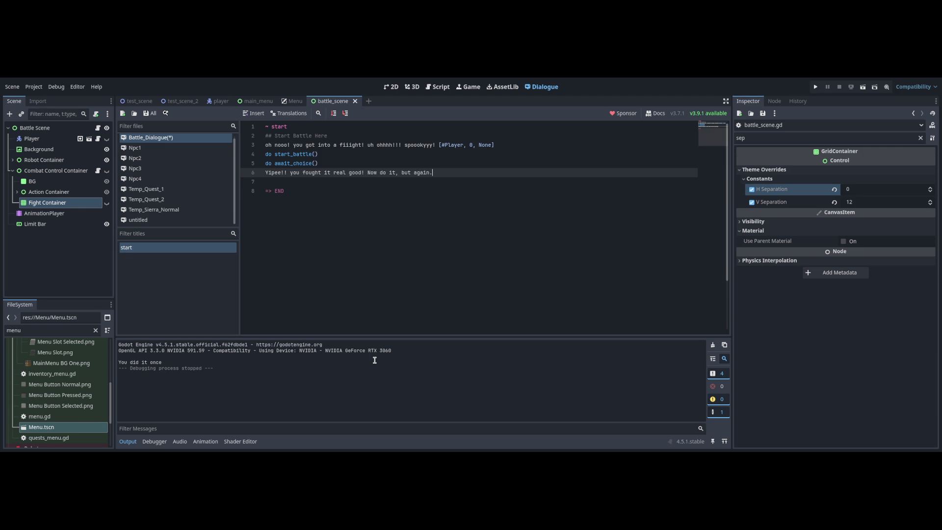
{"action": "key", "text": "Return"}
{"action": "type", "text": "do start_battle("}
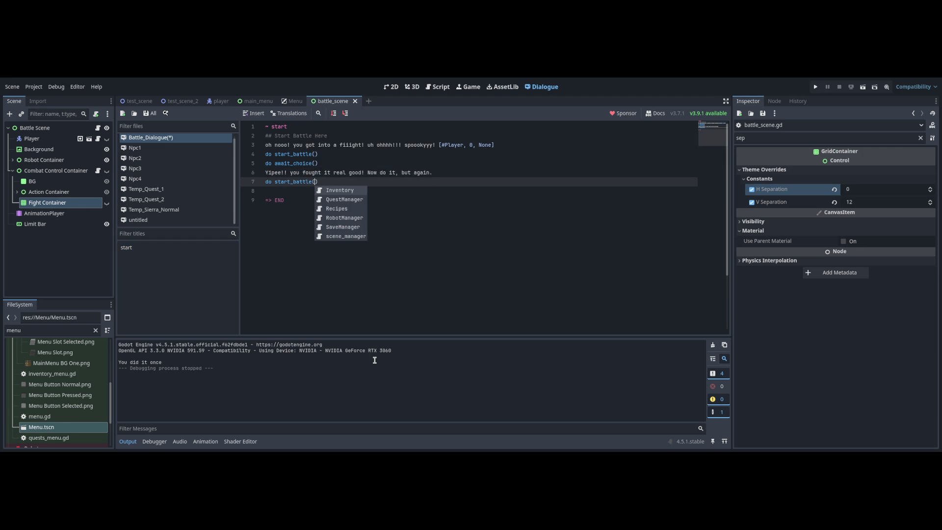
{"action": "type", "text": ")"}
{"action": "key", "text": "ctrl+s"}
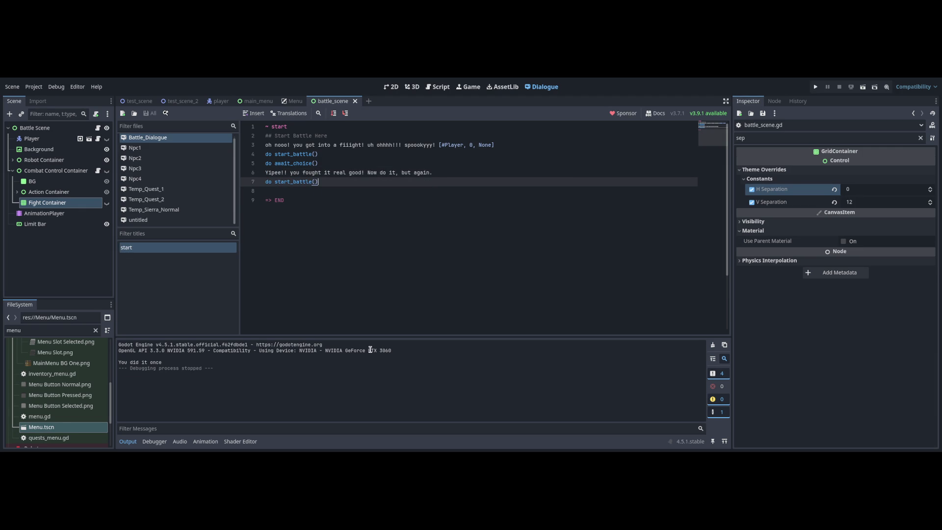
{"action": "key", "text": "shift+Home"}
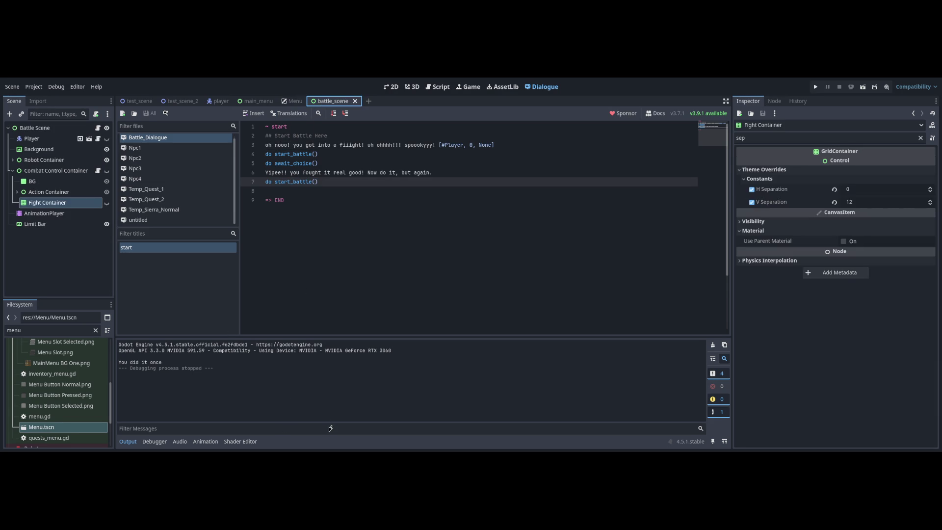
{"action": "key", "text": "ctrl+F3"}
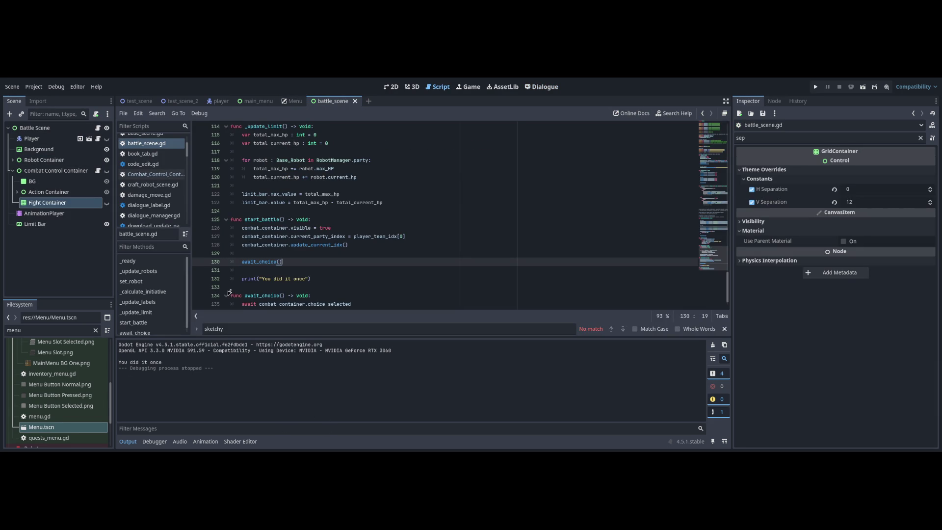
- Select the three setup lines in start_battle, then clear the selection
{"action": "scroll", "coordinate": [260, 305], "scroll_direction": "down", "scroll_amount": 1}
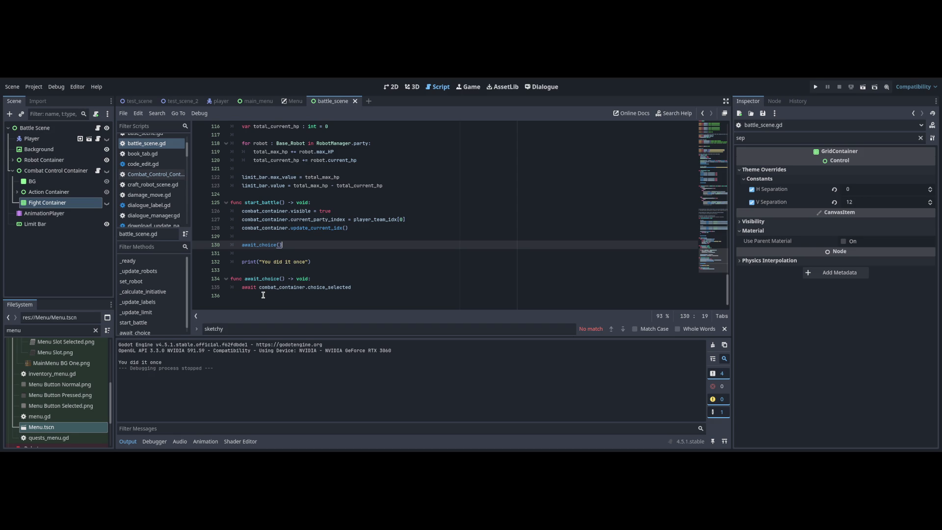
{"action": "mouse_move", "coordinate": [349, 227]}
{"action": "left_mouse_down"}
{"action": "mouse_move", "coordinate": [294, 262]}
{"action": "mouse_move", "coordinate": [250, 211]}
{"action": "left_mouse_up"}
{"action": "key", "text": "shift+Home"}
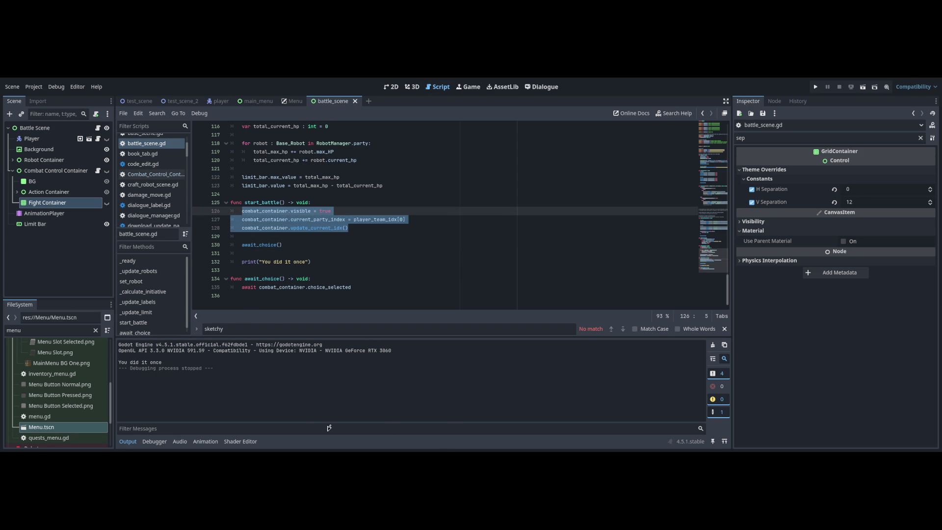
{"action": "scroll", "coordinate": [304, 272], "scroll_direction": "up", "scroll_amount": 2}
{"action": "scroll", "coordinate": [303, 273], "scroll_direction": "down", "scroll_amount": 2}
{"action": "left_click", "coordinate": [322, 266]}
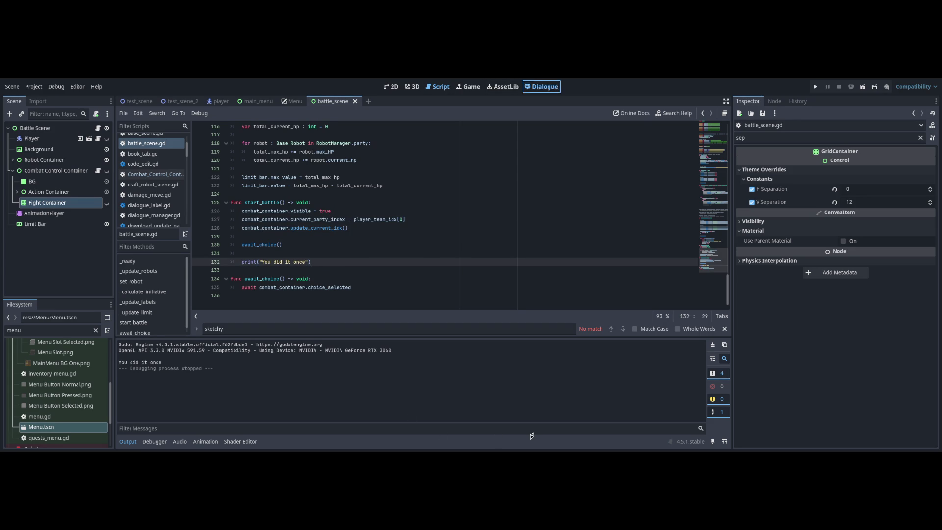
- Remove the added dialogue lines, save Battle_Dialogue, and switch to the main_menu script
{"action": "key", "text": "ctrl+s"}
{"action": "key", "text": "Down"}
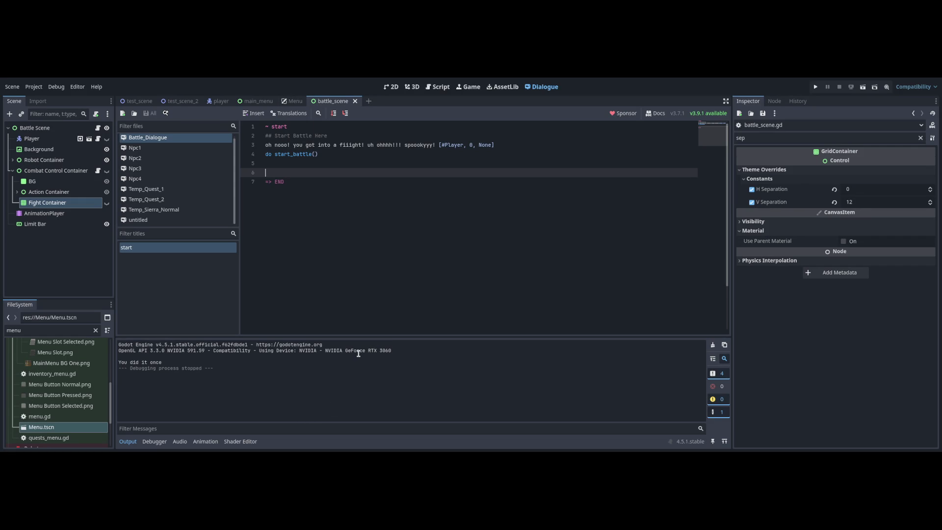
{"action": "type", "text": "b"}
{"action": "key", "text": "BackSpace"}
{"action": "key", "text": "ctrl+s"}
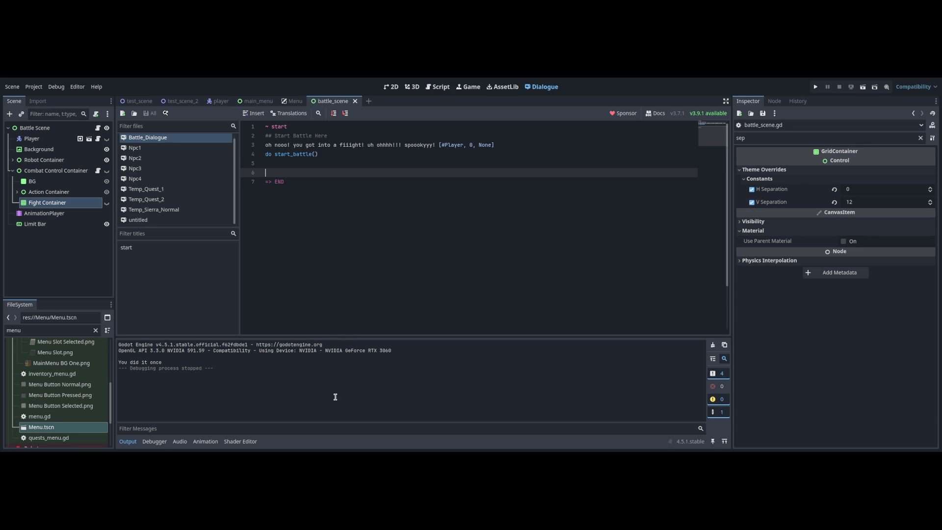
{"action": "key", "text": "ctrl+shift+Tab"}
{"action": "key", "text": "ctrl+shift+Tab"}
{"action": "key", "text": "ctrl+F3"}
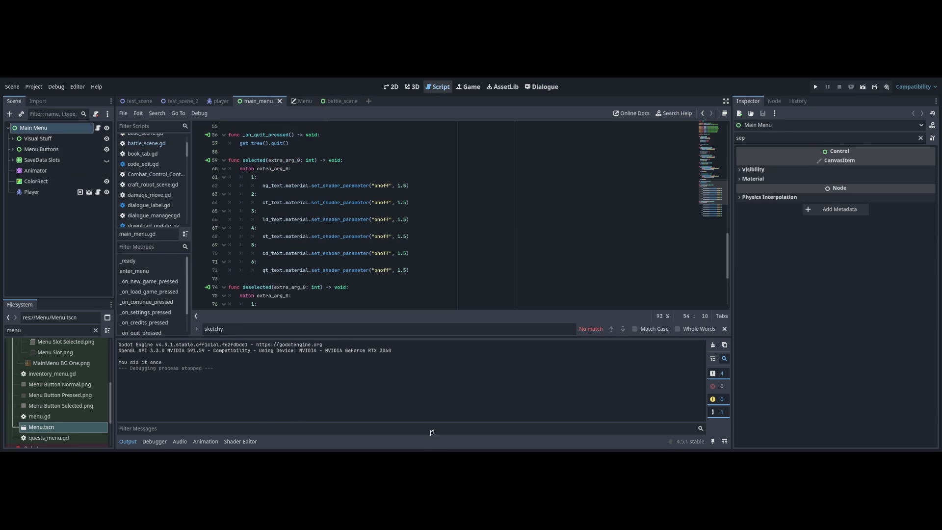
- Switch scene tabs to Menu and back to battle_scene
{"action": "key", "text": "ctrl+Tab"}
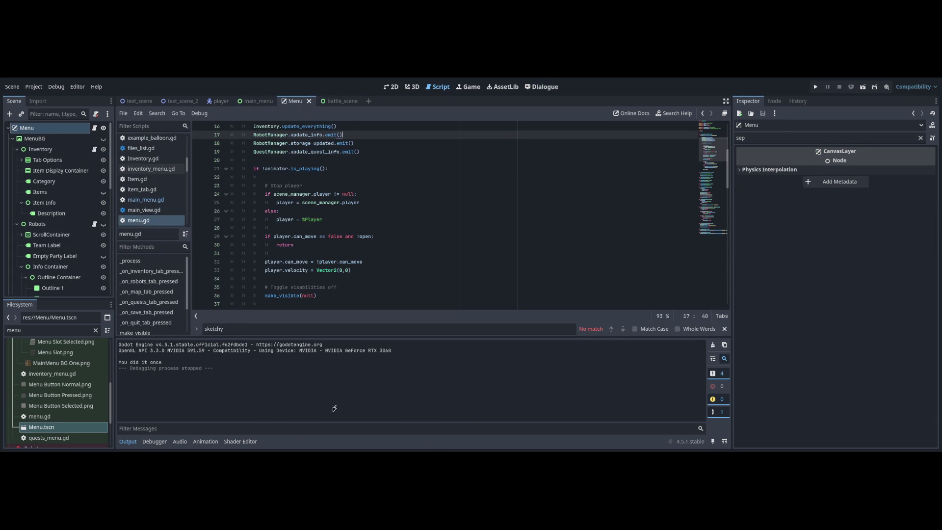
{"action": "key", "text": "ctrl+Tab"}
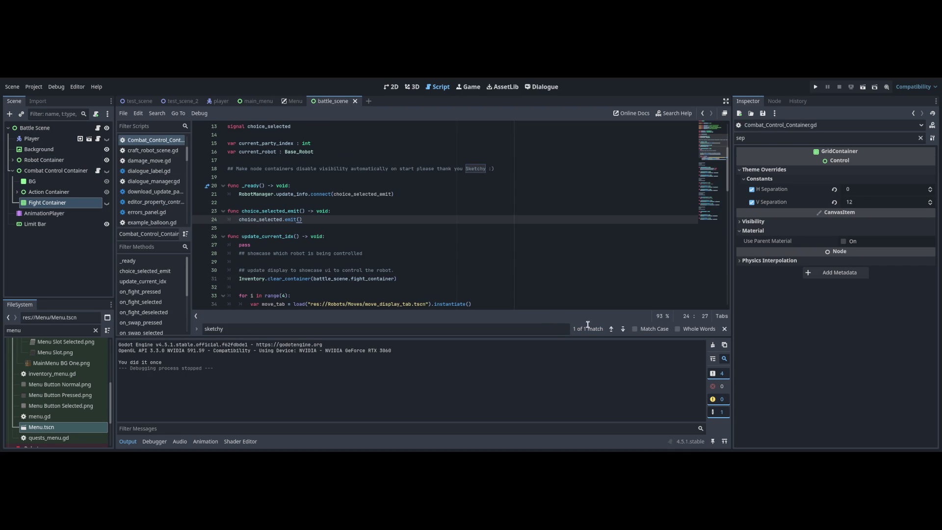
{"action": "scroll", "coordinate": [697, 381], "scroll_direction": "down", "scroll_amount": 1}
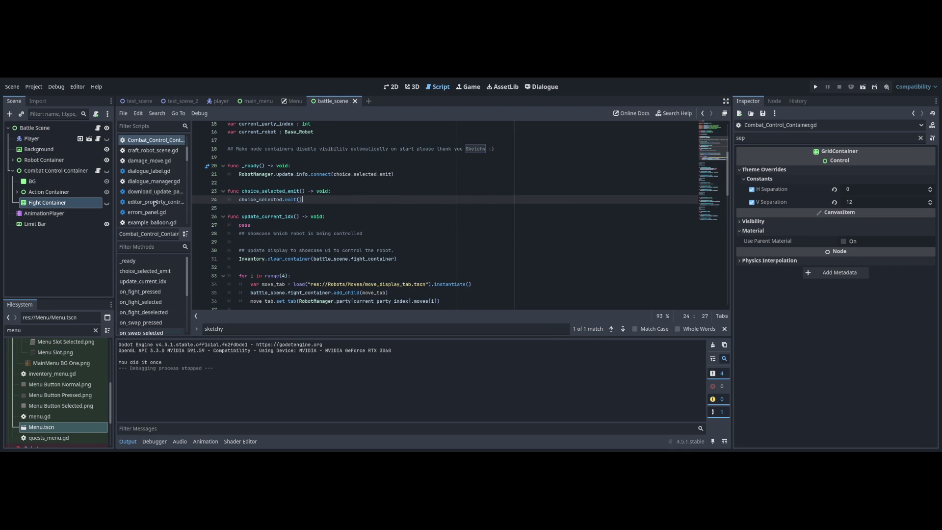
{"action": "scroll", "coordinate": [59, 393], "scroll_direction": "up", "scroll_amount": 1}
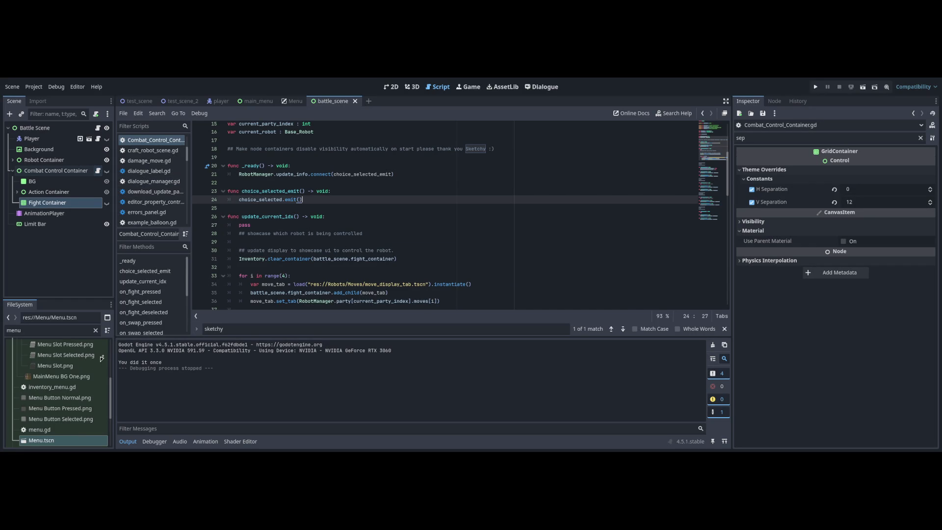
{"action": "scroll", "coordinate": [444, 259], "scroll_direction": "down", "scroll_amount": 3}
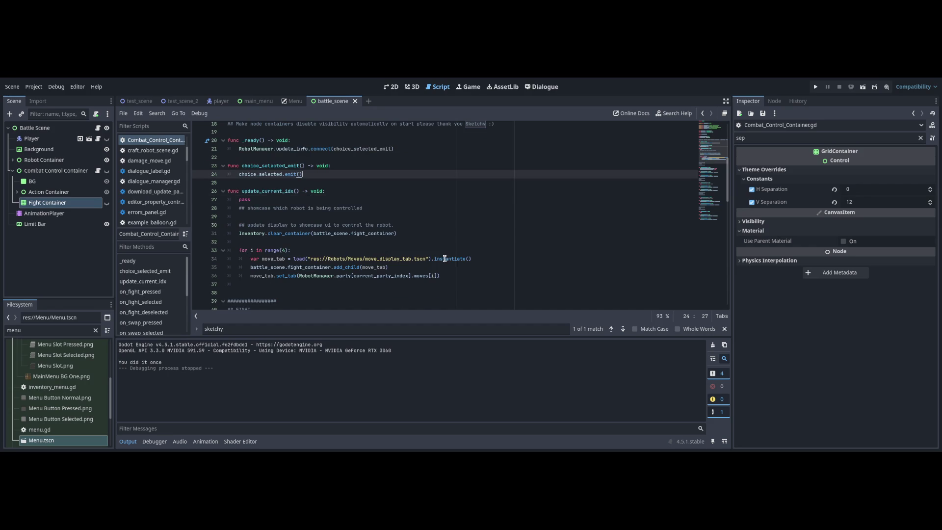
{"action": "scroll", "coordinate": [432, 275], "scroll_direction": "up", "scroll_amount": 3}
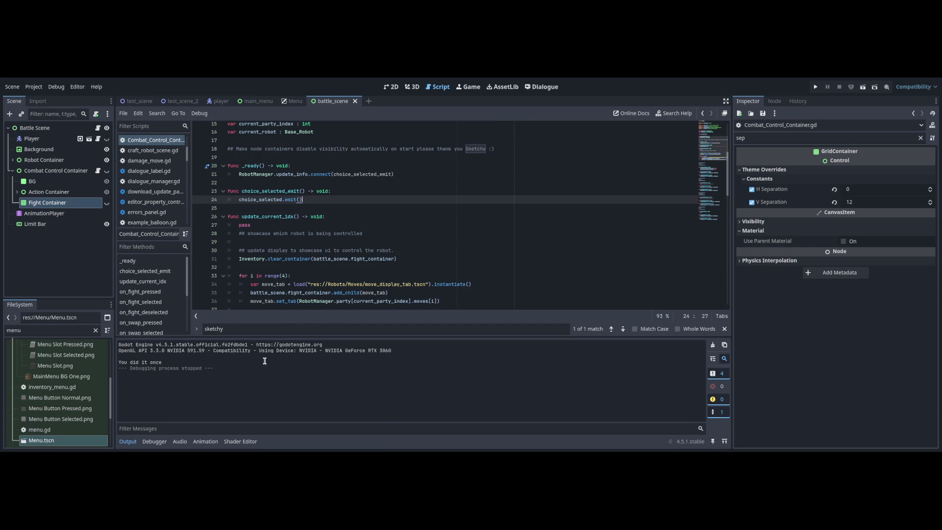
- Add the comment '## Change this when stuff works please god... [ TEMP ]' above _ready()
{"action": "key", "text": "Up"}
{"action": "key", "text": "Up"}
{"action": "key", "text": "Up"}
{"action": "key", "text": "Return"}
{"action": "key", "text": "Return"}
{"action": "type", "text": "#"}
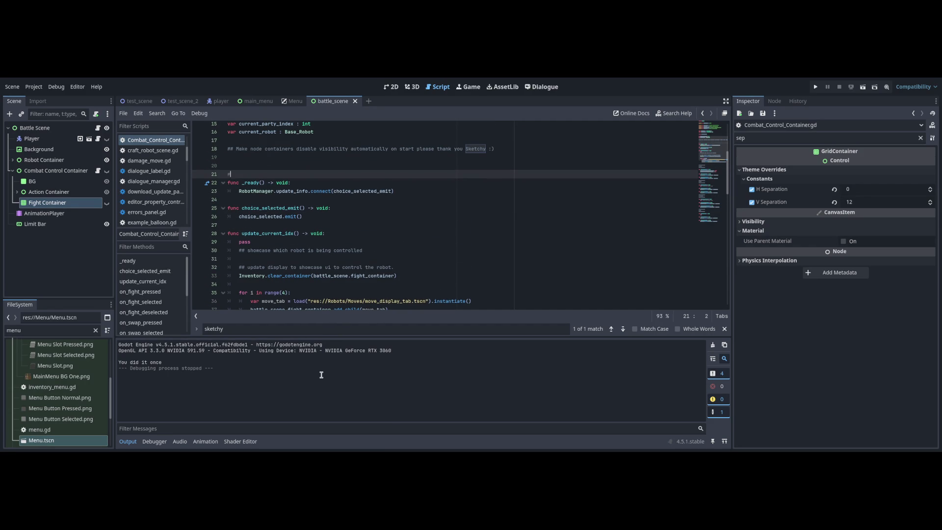
{"action": "key", "text": "ctrl+Down"}
{"action": "key", "text": "ctrl+Down"}
{"action": "key", "text": "ctrl+Down"}
{"action": "type", "text": "# Change this "}
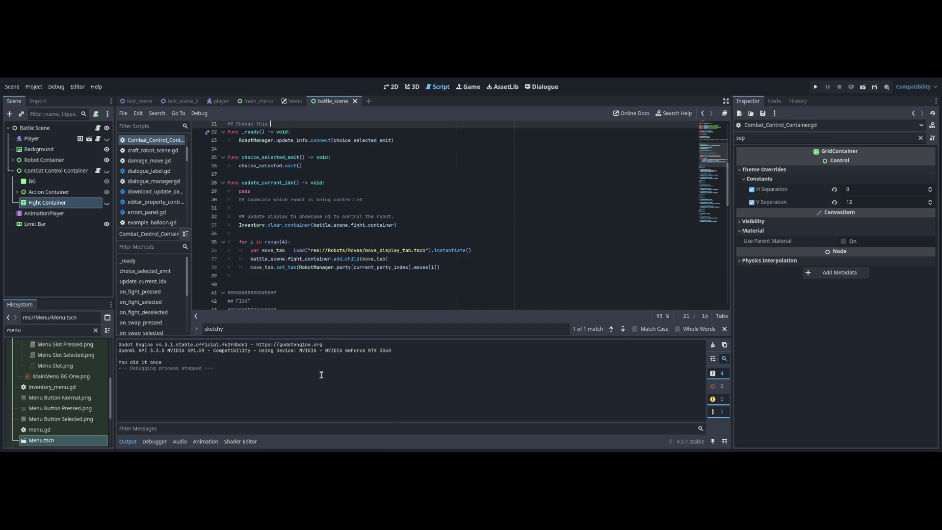
{"action": "type", "text": "when stuf works"}
{"action": "type", "text": "la"}
{"action": "type", "text": "ease god"}
{"action": "type", "text": "..."}
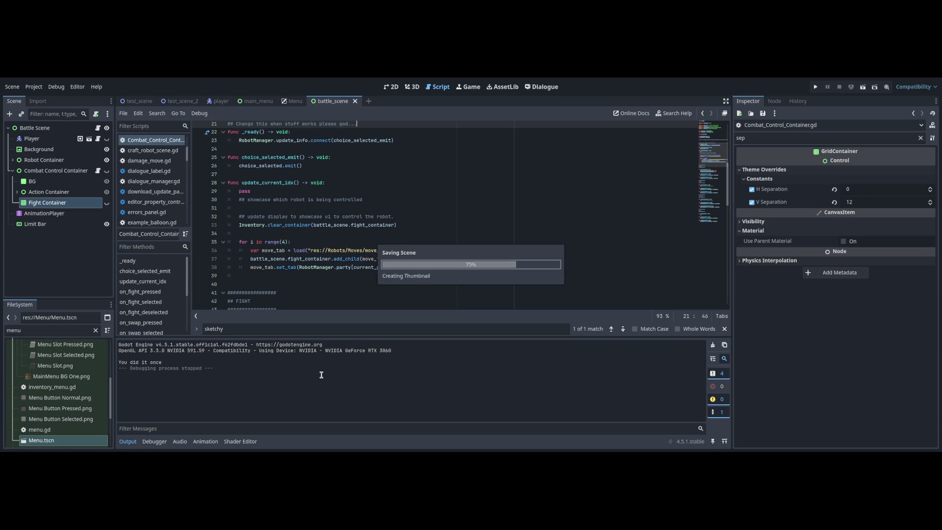
{"action": "type", "text": " [ TE"}
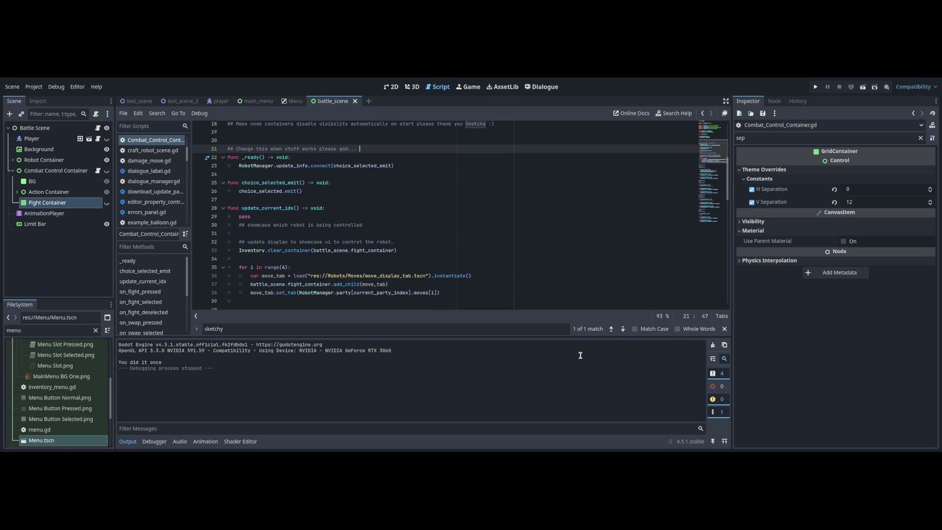
{"action": "type", "text": " ]"}
- Look over choice_selected_emit, then return to battle_scene.gd
{"action": "scroll", "coordinate": [457, 289], "scroll_direction": "down", "scroll_amount": 15}
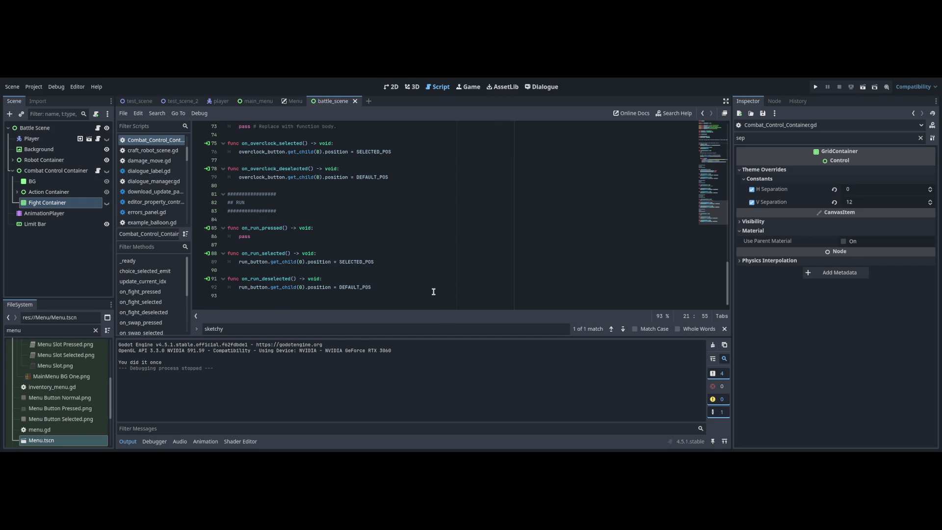
{"action": "scroll", "coordinate": [433, 292], "scroll_direction": "up", "scroll_amount": 6}
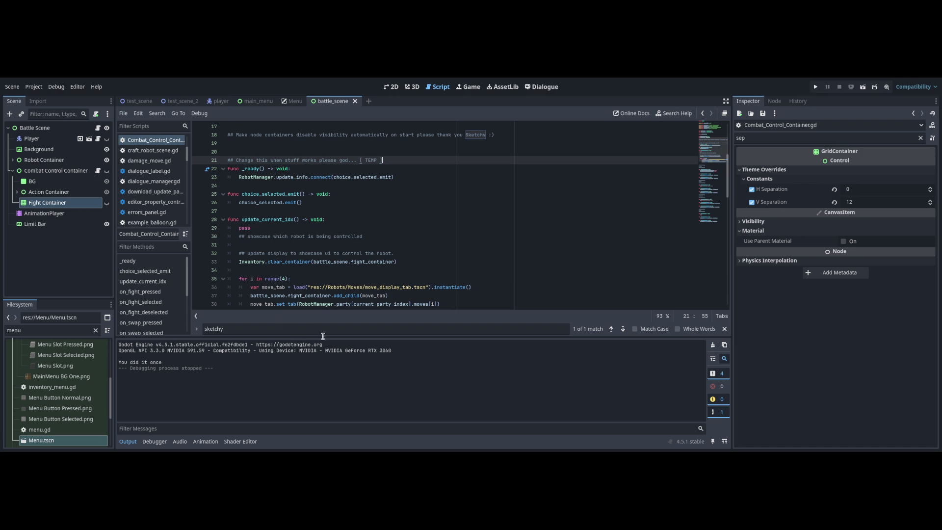
{"action": "left_click", "coordinate": [316, 193]}
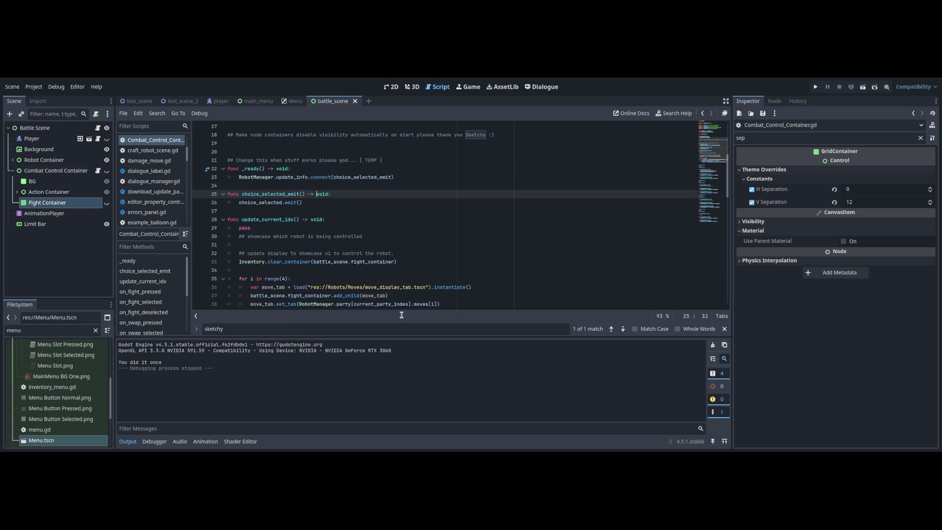
{"action": "scroll", "coordinate": [363, 295], "scroll_direction": "down", "scroll_amount": 3}
{"action": "left_click", "coordinate": [98, 128]}
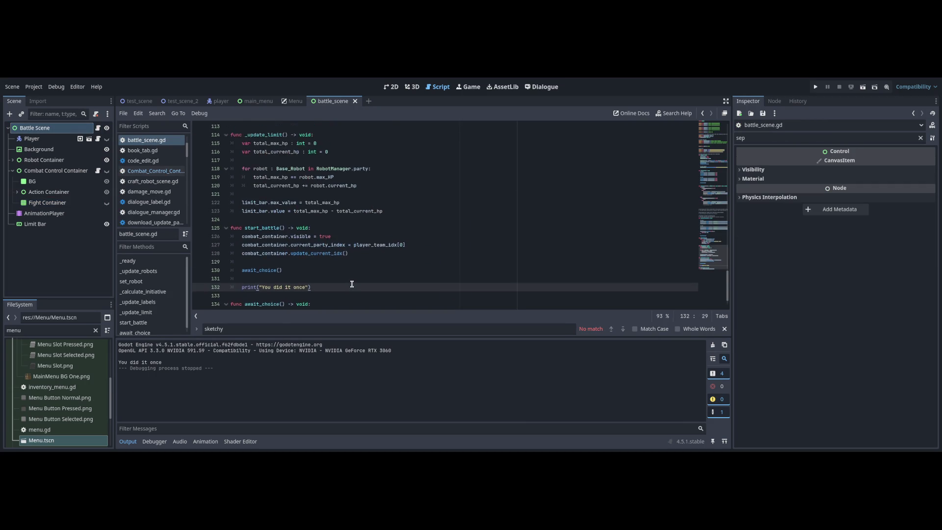
- Add a 'do await_choice()' line right after 'do start_battle()' in Battle_Dialogue
{"action": "key", "text": "Up"}
{"action": "key", "text": "Up"}
{"action": "key", "text": "Up"}
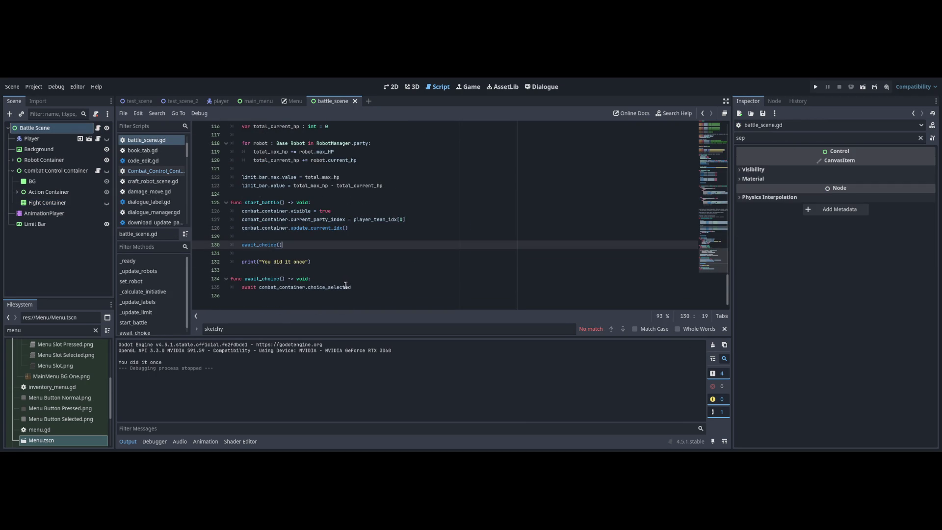
{"action": "key", "text": "End"}
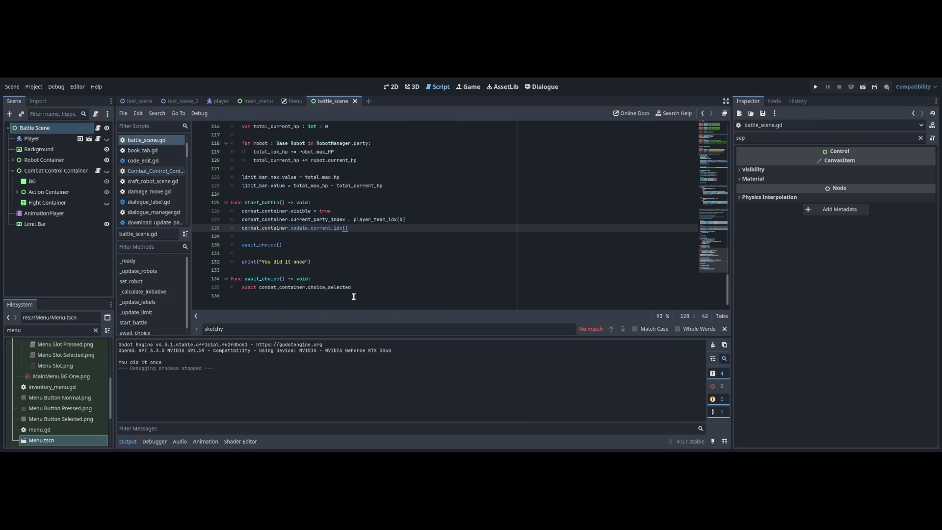
{"action": "key", "text": "Down"}
{"action": "key", "text": "Down"}
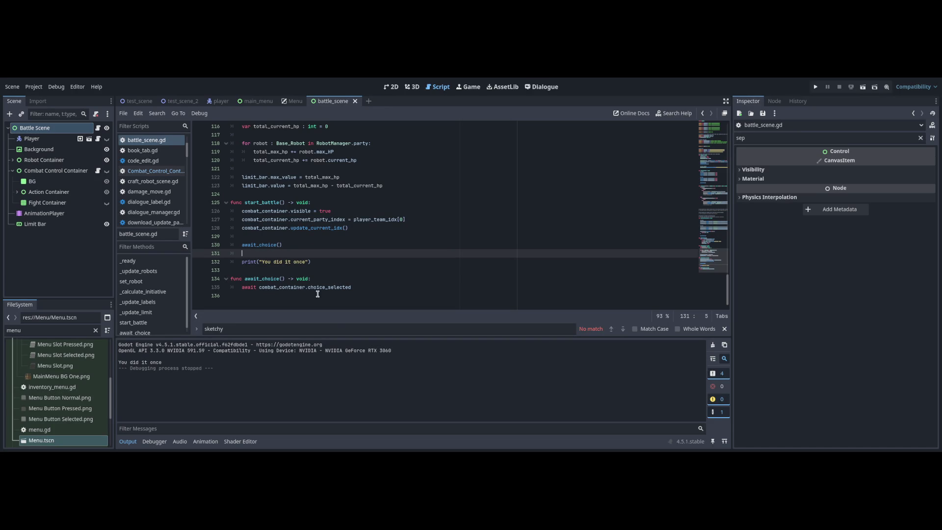
{"action": "left_click", "coordinate": [541, 86]}
{"action": "key", "text": "Up"}
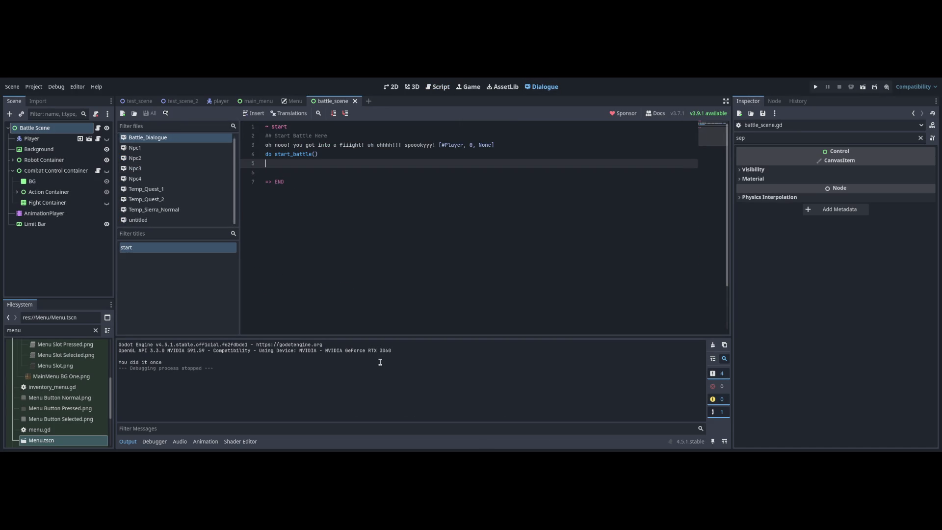
{"action": "key", "text": "Up"}
{"action": "key", "text": "Up"}
{"action": "key", "text": "Up"}
{"action": "key", "text": "Down"}
{"action": "key", "text": "Down"}
{"action": "key", "text": "Down"}
{"action": "key", "text": "Up"}
{"action": "key", "text": "Up"}
{"action": "key", "text": "Up"}
{"action": "key", "text": "Down"}
{"action": "key", "text": "Down"}
{"action": "key", "text": "Down"}
{"action": "key", "text": "Return"}
{"action": "type", "text": "do await_c"}
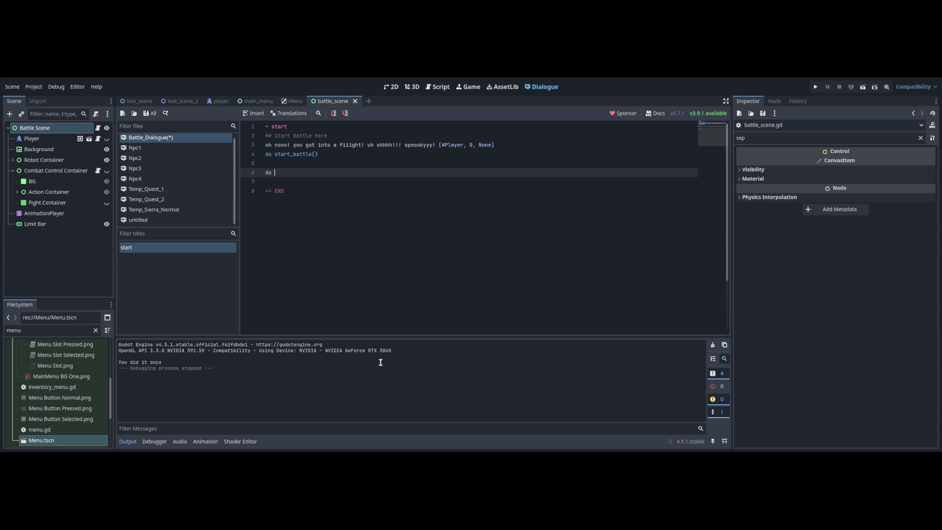
{"action": "type", "text": "hoice()"}
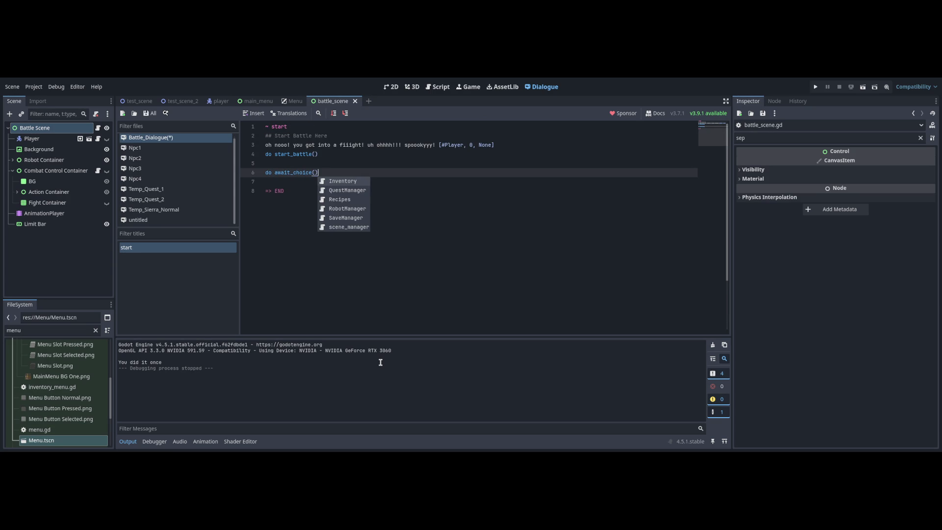
- Remove the duplicate 'do start_battle()' line and leave a blank line after it
{"action": "key", "text": "Escape"}
{"action": "key", "text": "ctrl+z"}
{"action": "key", "text": "ctrl+z"}
{"action": "key", "text": "ctrl+z"}
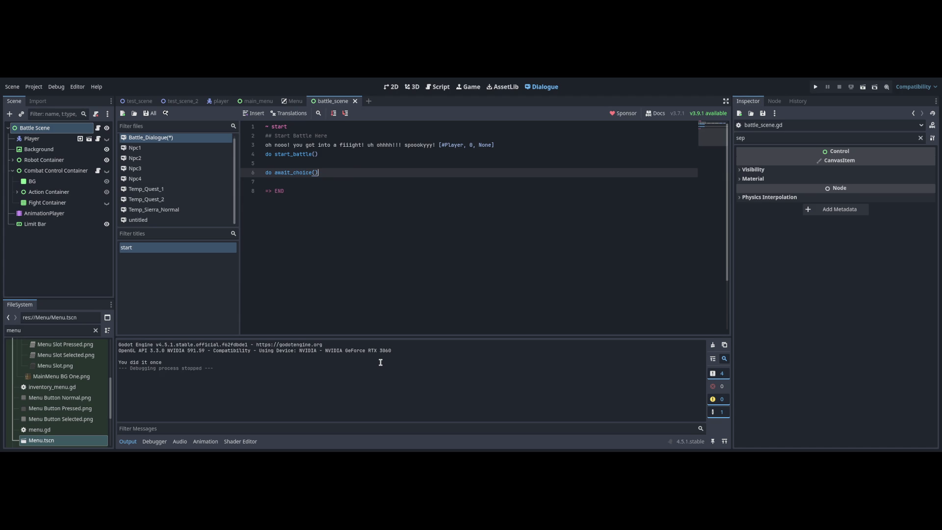
{"action": "key", "text": "ctrl+shift+z"}
{"action": "key", "text": "ctrl+shift+z"}
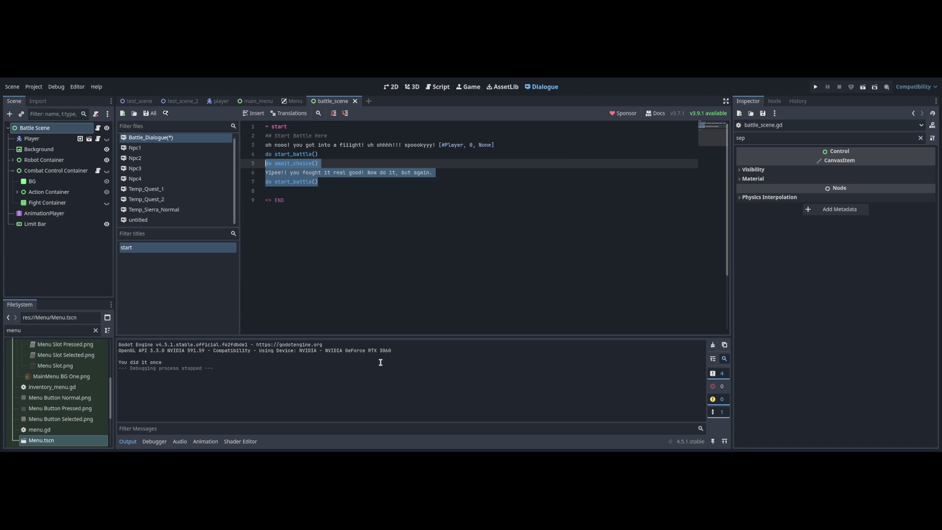
{"action": "key", "text": "Down"}
{"action": "key", "text": "Down"}
{"action": "key", "text": "shift+Home"}
{"action": "key", "text": "BackSpace"}
{"action": "key", "text": "BackSpace"}
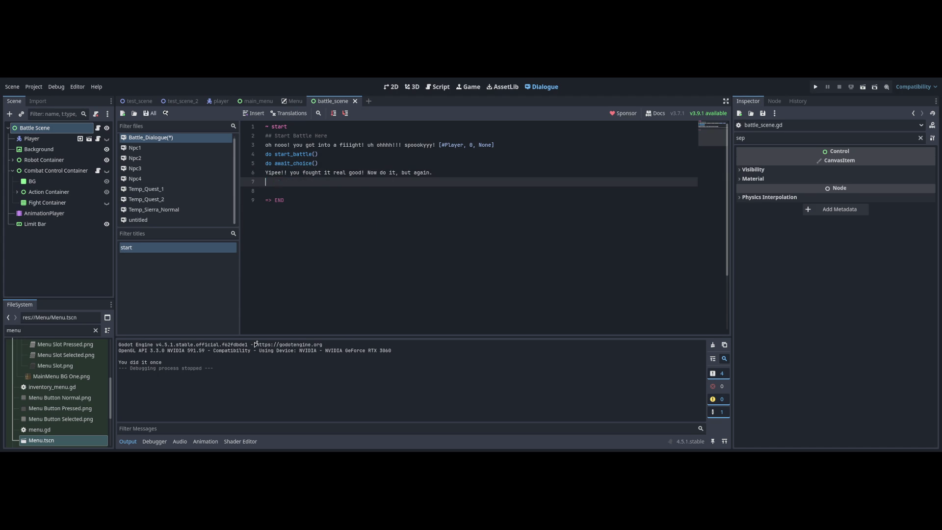
{"action": "key", "text": "Up"}
{"action": "key", "text": "Up"}
{"action": "key", "text": "Up"}
{"action": "key", "text": "Down"}
{"action": "key", "text": "Return"}
- Save Battle_Dialogue and go back to battle_scene.gd
{"action": "key", "text": "ctrl+s"}
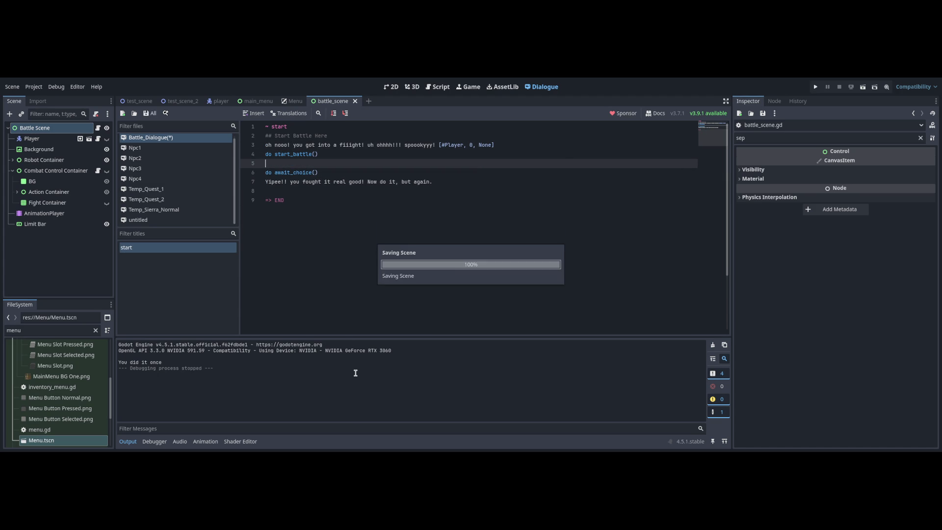
{"action": "key", "text": "Down"}
{"action": "key", "text": "Down"}
{"action": "key", "text": "End"}
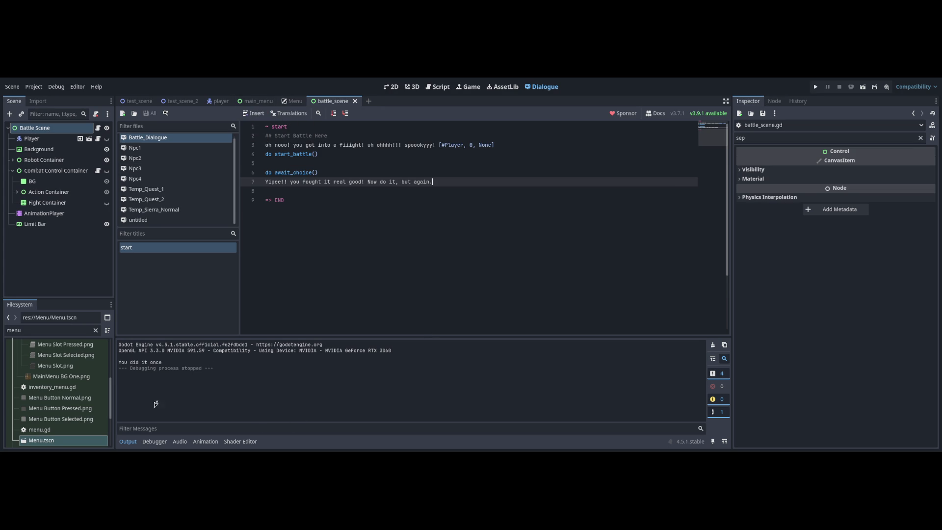
{"action": "left_click", "coordinate": [98, 128]}
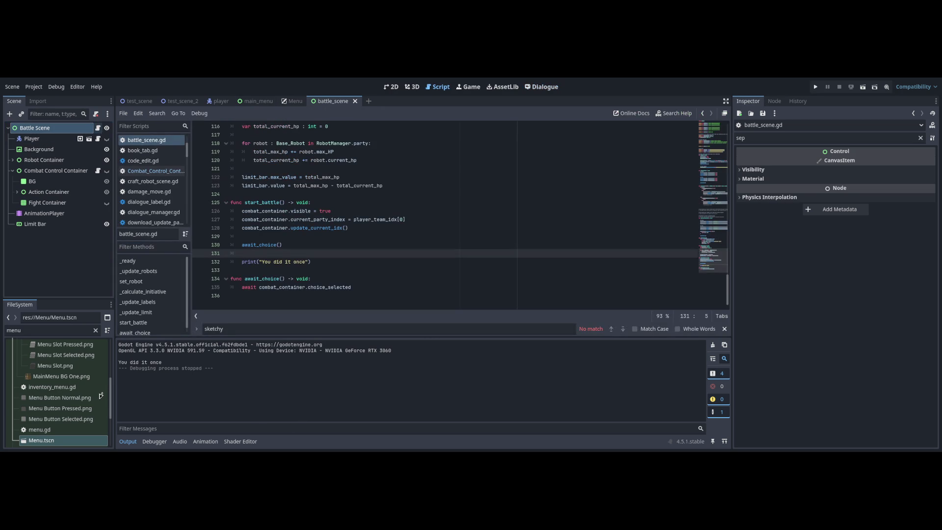
- Review the start_battle setup lines and the await_choice() code in battle_scene.gd
{"action": "left_click", "coordinate": [346, 269]}
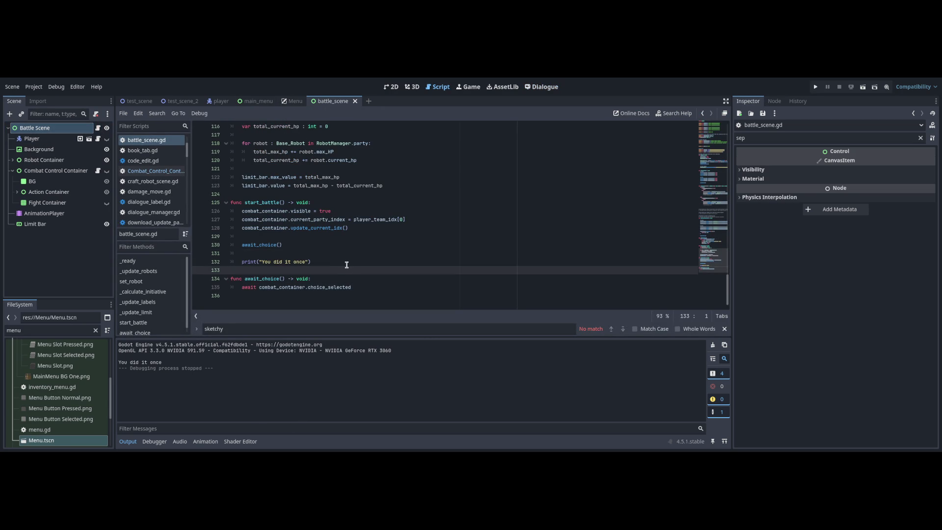
{"action": "key", "text": "Up"}
{"action": "key", "text": "Up"}
{"action": "key", "text": "Up"}
{"action": "key", "text": "End"}
{"action": "key", "text": "shift+Up"}
{"action": "key", "text": "shift+Up"}
{"action": "key", "text": "shift+Home"}
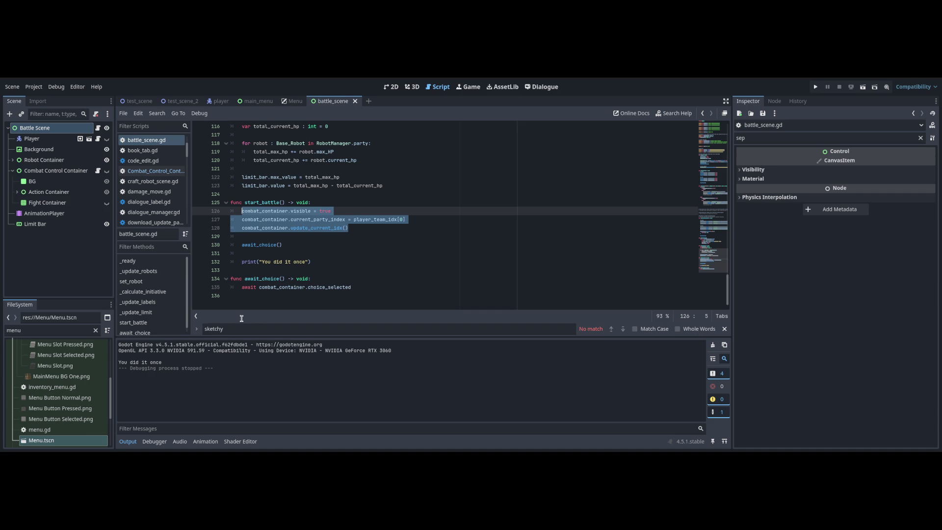
{"action": "key", "text": "Down"}
{"action": "key", "text": "Down"}
{"action": "key", "text": "Down"}
{"action": "key", "text": "End"}
{"action": "key", "text": "Down"}
{"action": "key", "text": "Down"}
{"action": "key", "text": "Down"}
{"action": "key", "text": "End"}
{"action": "scroll", "coordinate": [712, 278], "scroll_direction": "up", "scroll_amount": 20}
{"action": "scroll", "coordinate": [688, 242], "scroll_direction": "down", "scroll_amount": 20}
{"action": "key", "text": "Down"}
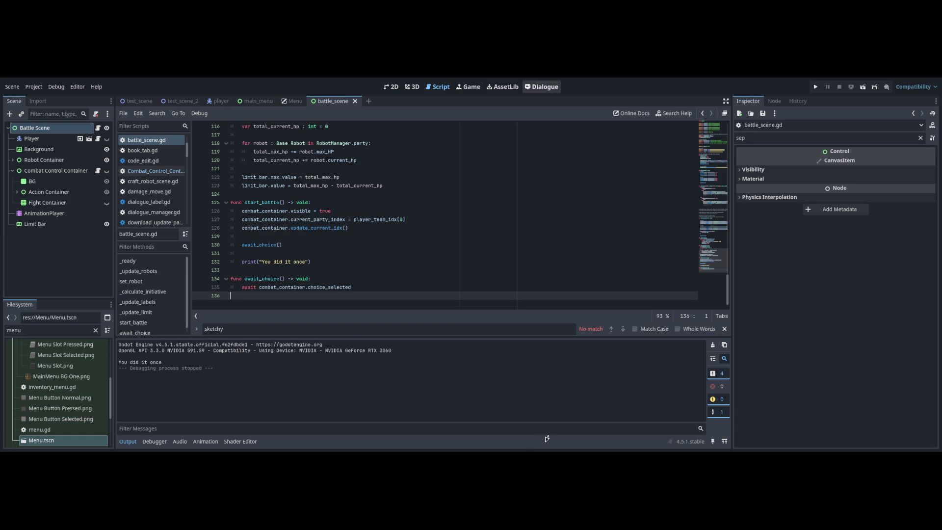
- Add an empty line after the 'Yipee!!' line in Battle_Dialogue
{"action": "left_click", "coordinate": [542, 87]}
{"action": "key", "text": "Down"}
{"action": "key", "text": "Up"}
{"action": "key", "text": "Up"}
{"action": "key", "text": "Down"}
{"action": "key", "text": "End"}
{"action": "key", "text": "Return"}
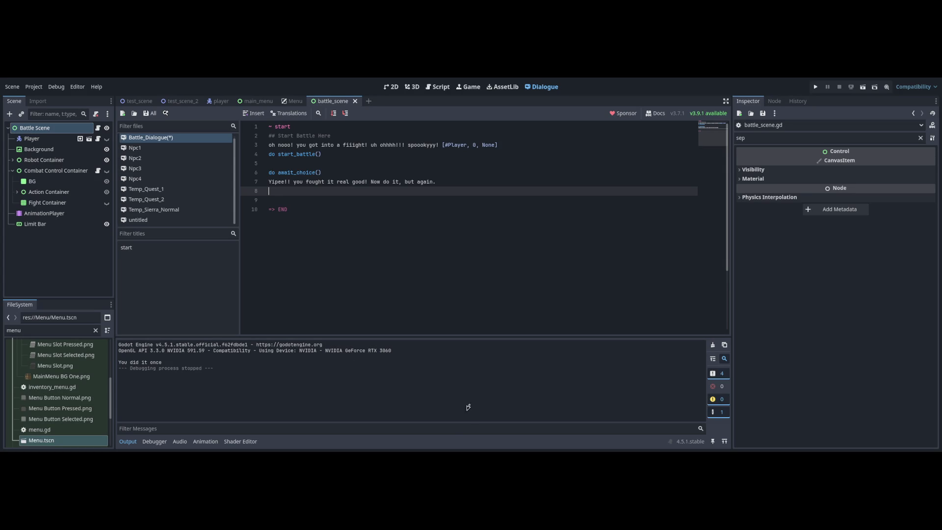
- Glance at menu.gd, then delete the blank line after await_choice() in battle_scene.gd
{"action": "key", "text": "ctrl+shift+Tab"}
{"action": "key", "text": "ctrl+shift+Tab"}
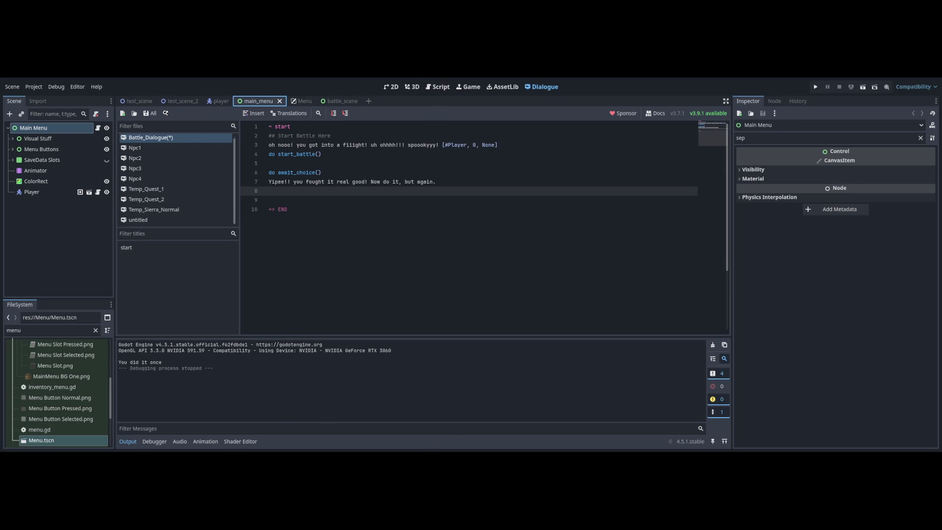
{"action": "key", "text": "ctrl+Tab"}
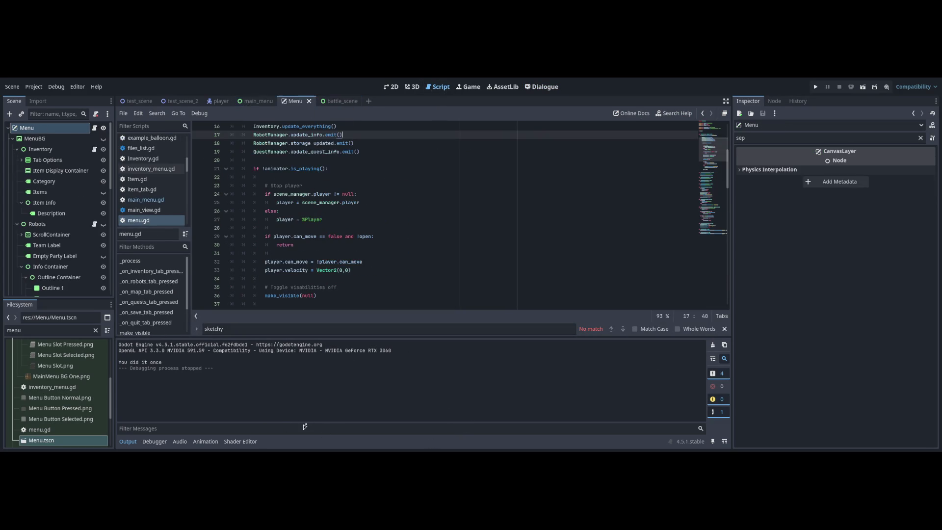
{"action": "key", "text": "ctrl+End"}
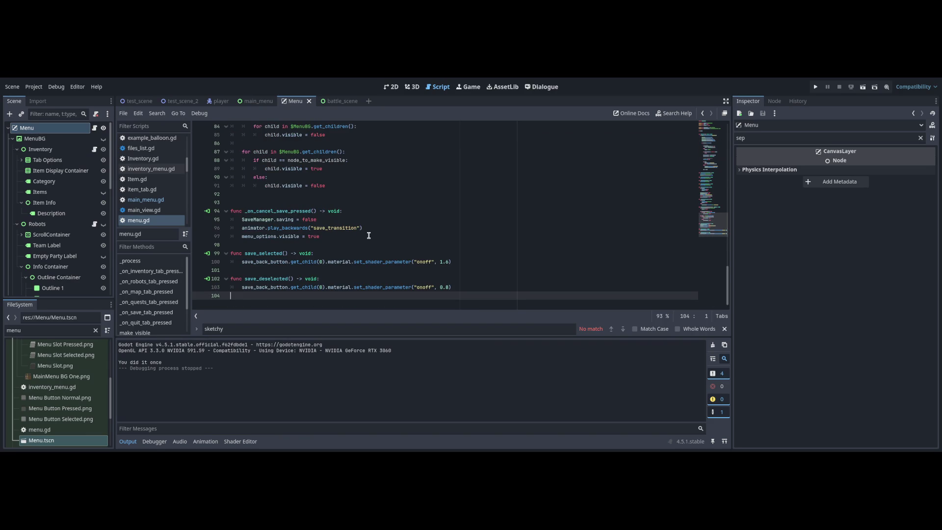
{"action": "key", "text": "ctrl+Tab"}
{"action": "scroll", "coordinate": [350, 250], "scroll_direction": "up", "scroll_amount": 2}
{"action": "scroll", "coordinate": [351, 250], "scroll_direction": "down", "scroll_amount": 2}
{"action": "left_click", "coordinate": [324, 245]}
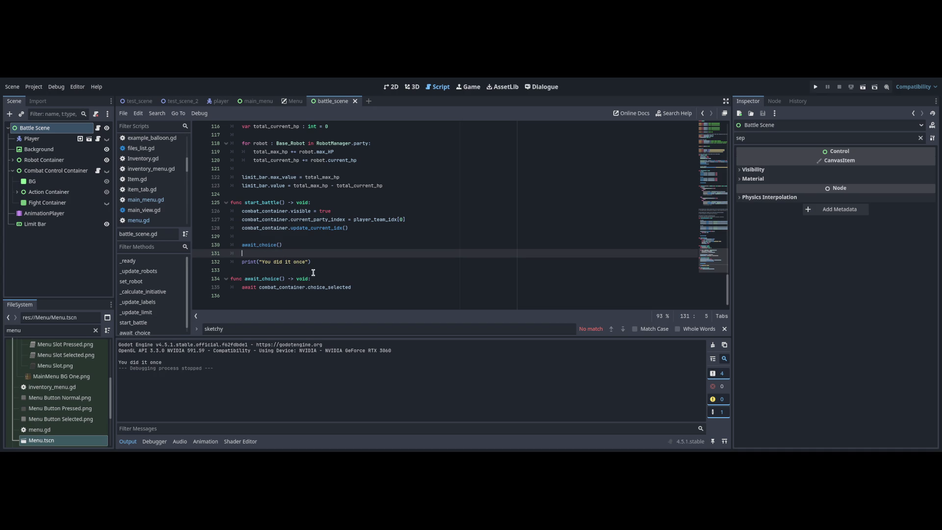
{"action": "key", "text": "Delete"}
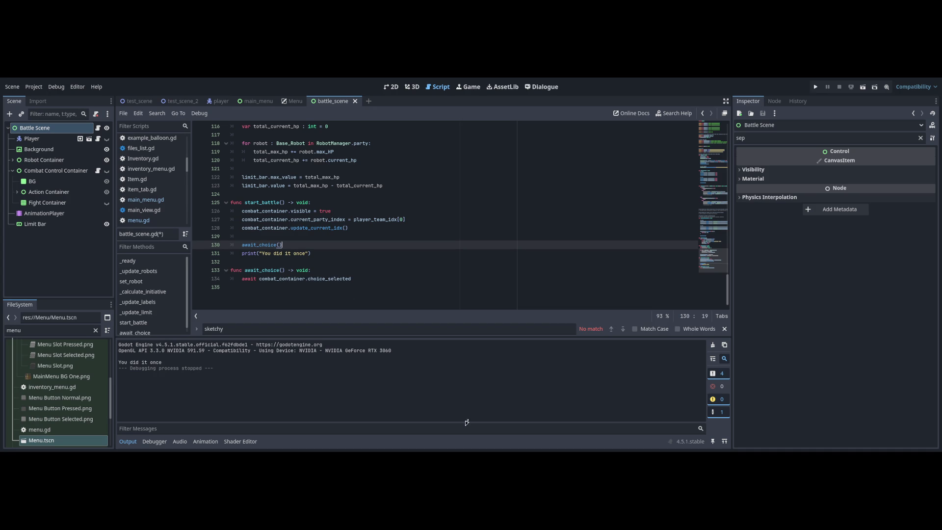
{"action": "left_click", "coordinate": [542, 86]}
{"action": "key", "text": "Down"}
{"action": "key", "text": "Down"}
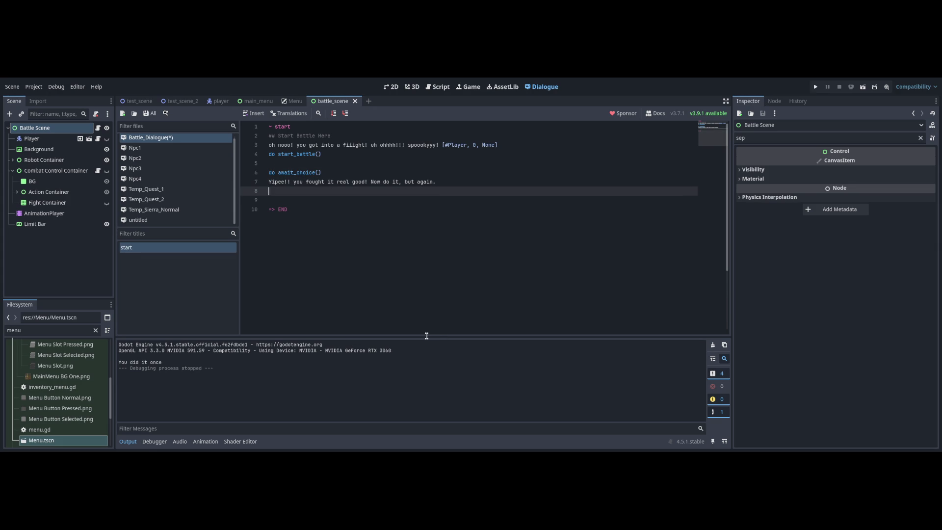
- Delete the await_choice() call from start_battle in battle_scene.gd
{"action": "scroll", "coordinate": [426, 336], "scroll_direction": "down", "scroll_amount": 1}
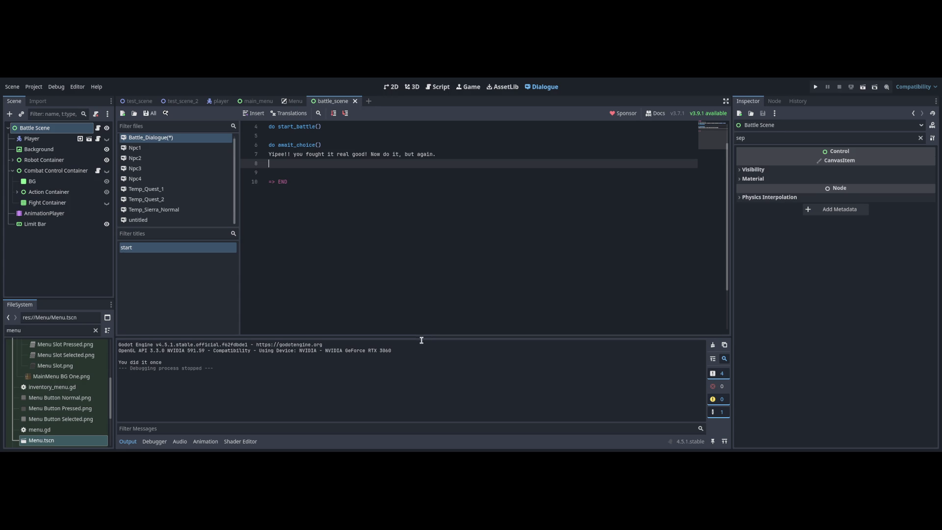
{"action": "key", "text": "ctrl+F1"}
{"action": "key", "text": "ctrl+F3"}
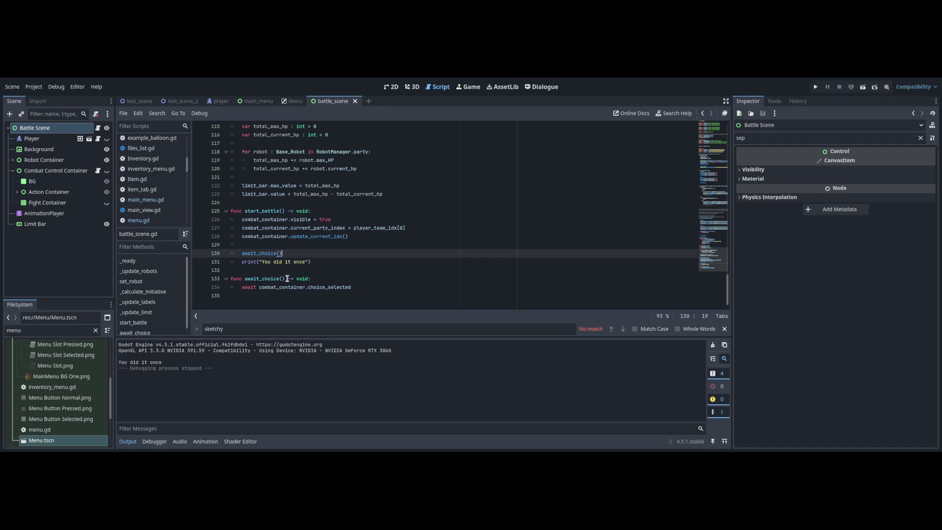
{"action": "key", "text": "shift+Home"}
{"action": "key", "text": "shift+Home"}
{"action": "key", "text": "BackSpace"}
{"action": "key", "text": "BackSpace"}
{"action": "key", "text": "Down"}
{"action": "key", "text": "Down"}
{"action": "key", "text": "Down"}
{"action": "key", "text": "End"}
{"action": "key", "text": "ctrl+z"}
{"action": "key", "text": "ctrl+z"}
{"action": "key", "text": "BackSpace"}
{"action": "key", "text": "BackSpace"}
{"action": "key", "text": "Down"}
{"action": "key", "text": "Down"}
{"action": "key", "text": "Down"}
- Start a new throw_dialogue_end() function below start_battle
{"action": "key", "text": "End"}
{"action": "key", "text": "Return"}
{"action": "key", "text": "BackSpace"}
{"action": "key", "text": "Return"}
{"action": "type", "text": "func throw"}
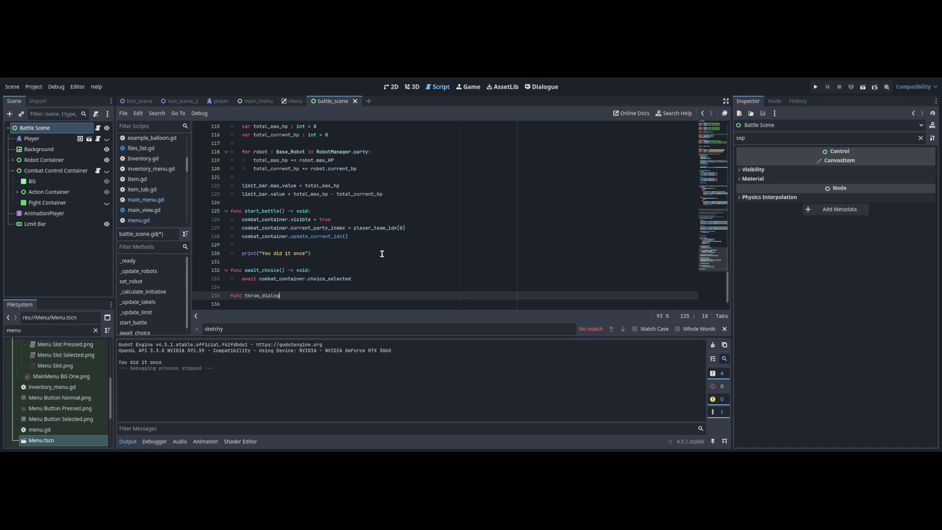
{"action": "type", "text": "end"}
{"action": "type", "text": ":"}
{"action": "key", "text": "Return"}
- Declare 'signal dialogue_end' at the top and make throw_dialogue_end() call dialogue_end.emit()
{"action": "left_click", "coordinate": [713, 156]}
{"action": "left_click", "coordinate": [638, 203]}
{"action": "key", "text": "Return"}
{"action": "type", "text": "signal dialogue_end"}
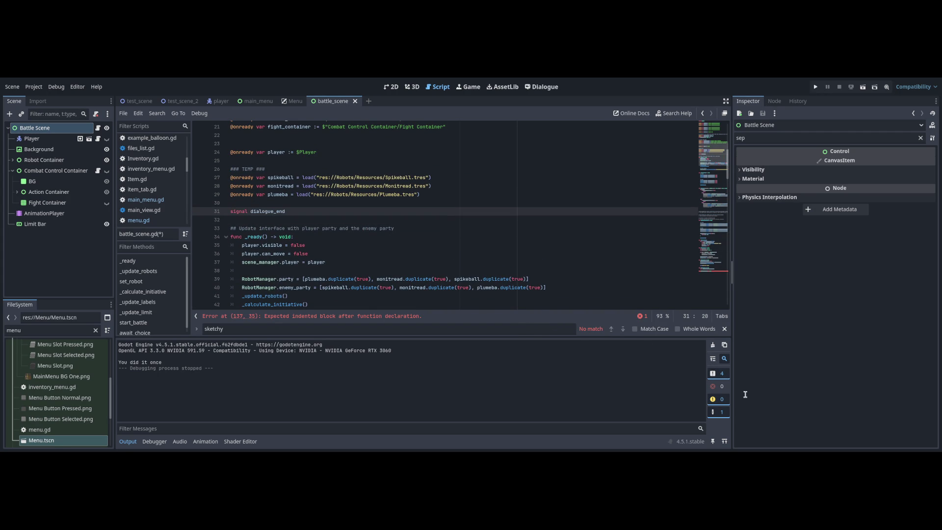
{"action": "left_click", "coordinate": [716, 275]}
{"action": "scroll", "coordinate": [716, 275], "scroll_direction": "down", "scroll_amount": 1}
{"action": "left_click", "coordinate": [439, 288]}
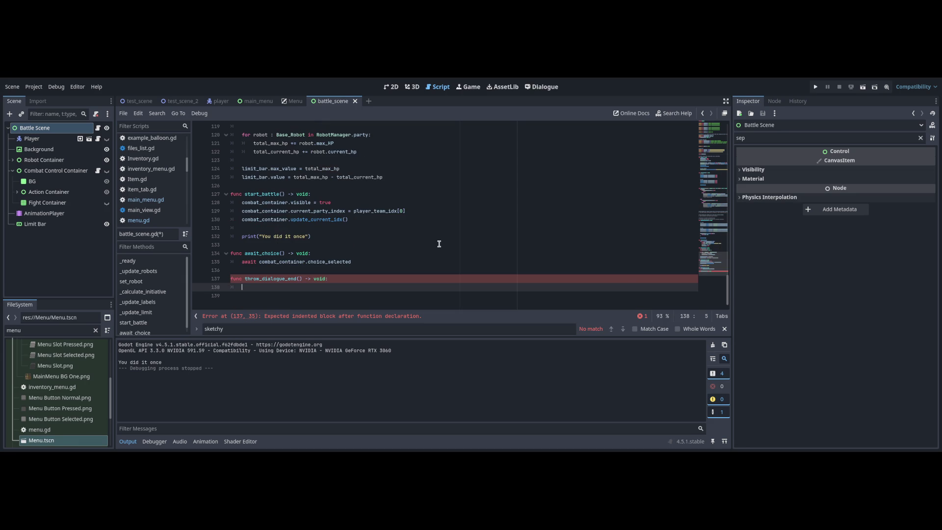
{"action": "type", "text": "dialogue_end.emit"}
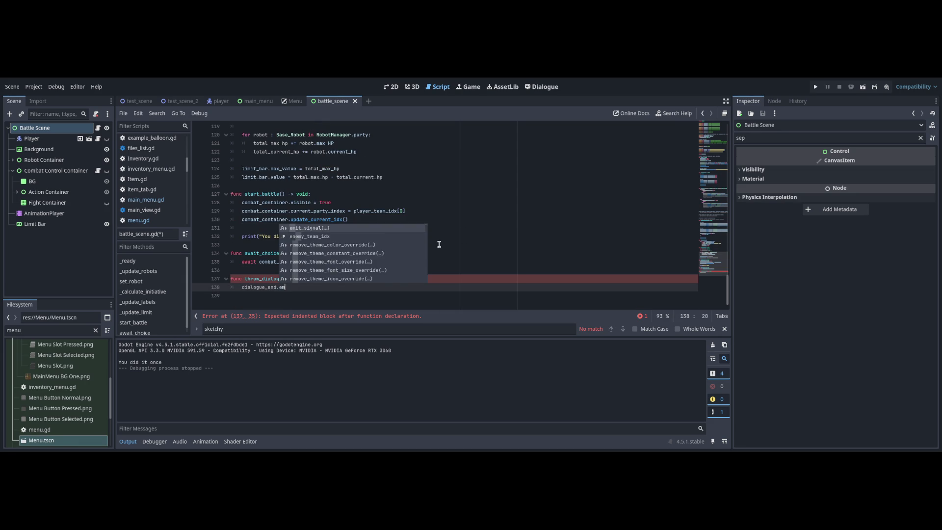
{"action": "type", "text": "()"}
- Add 'await dialogue_end' after the first turn's setup in start_battle
{"action": "left_click", "coordinate": [377, 313]}
{"action": "key", "text": "Return"}
{"action": "key", "text": "Return"}
{"action": "type", "text": "wait dialo"}
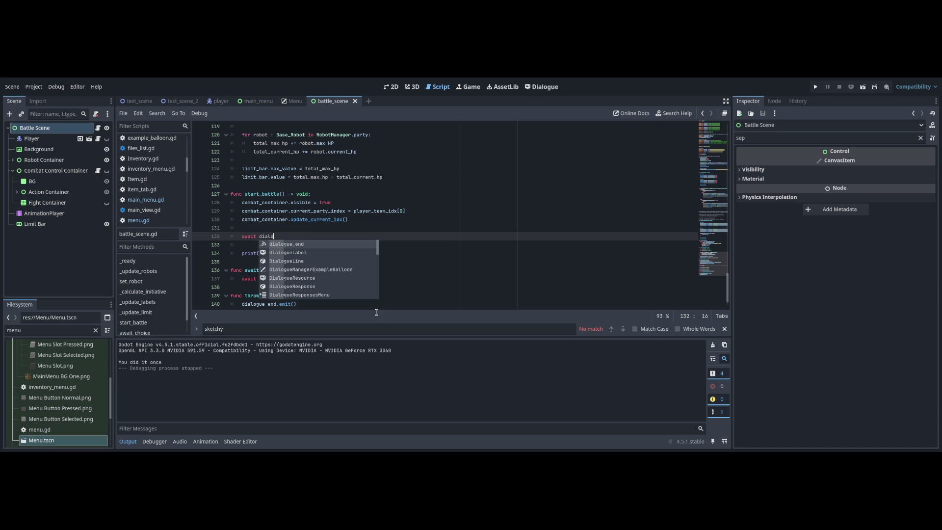
{"action": "key", "text": "Return"}
{"action": "key", "text": "ctrl+F6"}
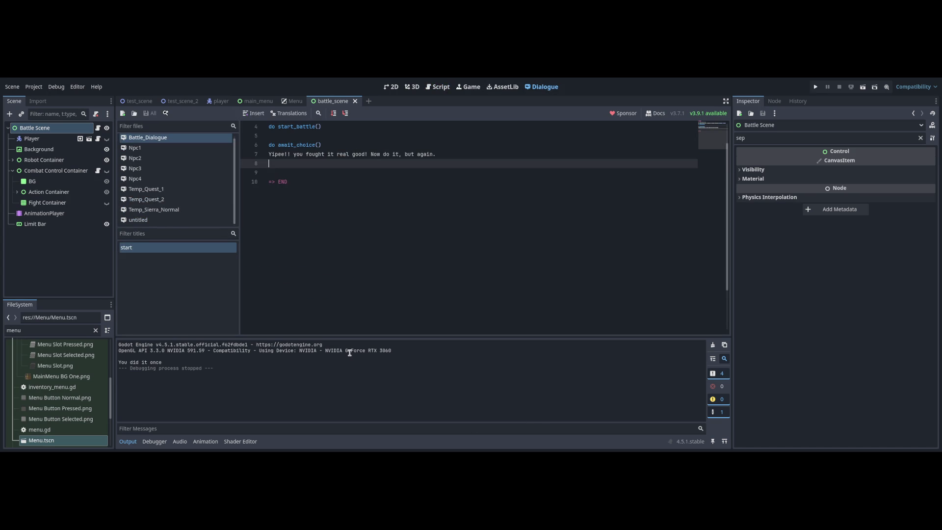
- Write 'do throw_dialogue_end()' on line 8 after the Yipee line and save Battle_Dialogue
{"action": "type", "text": "do"}
{"action": "key", "text": "BackSpace"}
{"action": "key", "text": "BackSpace"}
{"action": "key", "text": "Return"}
{"action": "type", "text": "d"}
{"action": "key", "text": "BackSpace"}
{"action": "key", "text": "BackSpace"}
{"action": "key", "text": "BackSpace"}
{"action": "key", "text": "Return"}
{"action": "key", "text": "BackSpace"}
{"action": "type", "text": "do throw_dialogue_end("}
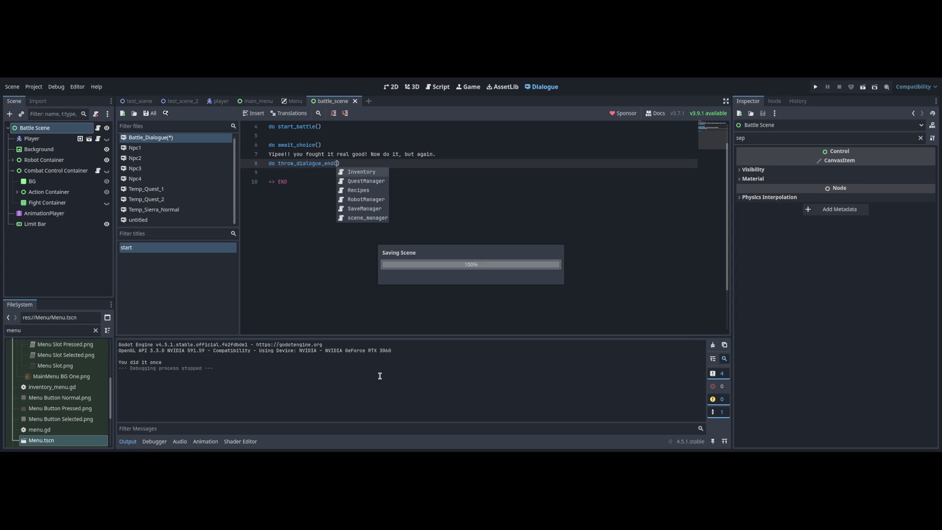
{"action": "key", "text": "Return"}
{"action": "key", "text": "ctrl+s"}
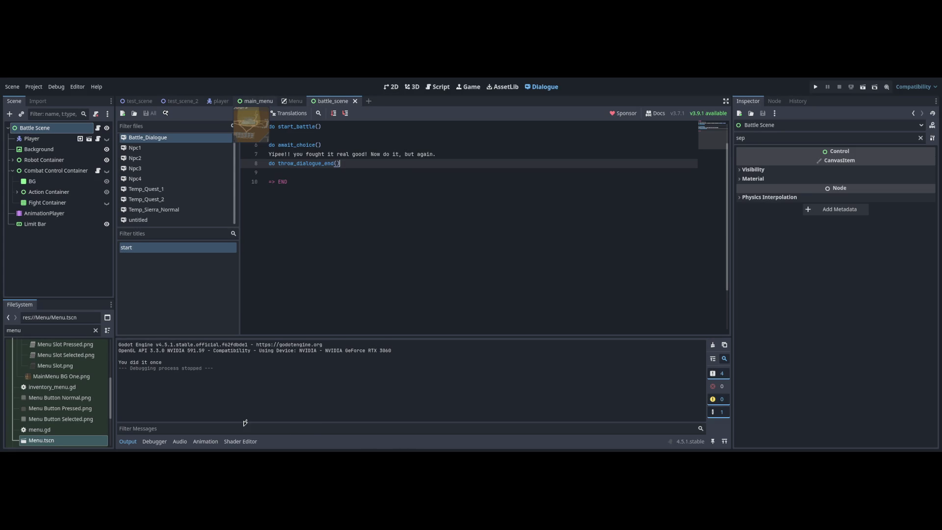
{"action": "key", "text": "ctrl+F1"}
{"action": "key", "text": "ctrl+F3"}
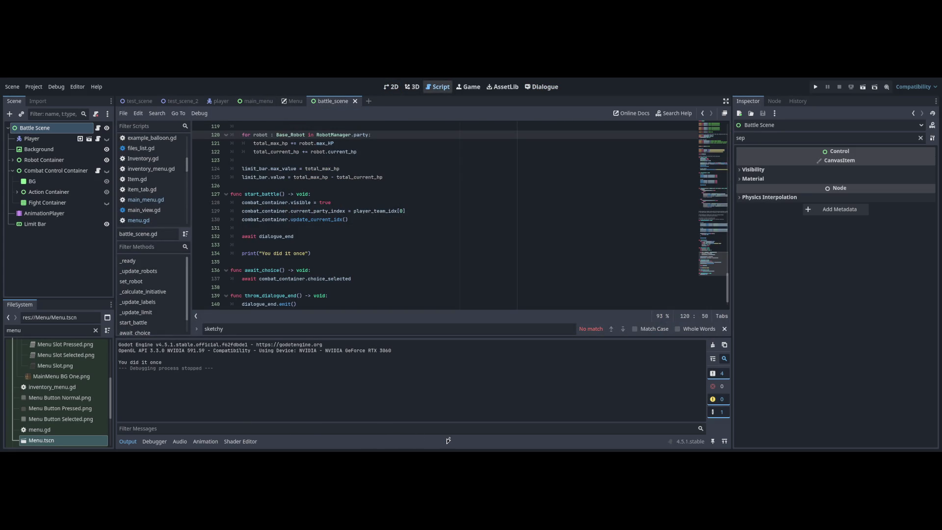
- Paste a second combat_container setup block using player_team_idx[1], followed by 'await dialogue_end'
{"action": "scroll", "coordinate": [354, 242], "scroll_direction": "down", "scroll_amount": 2}
{"action": "left_click", "coordinate": [339, 220]}
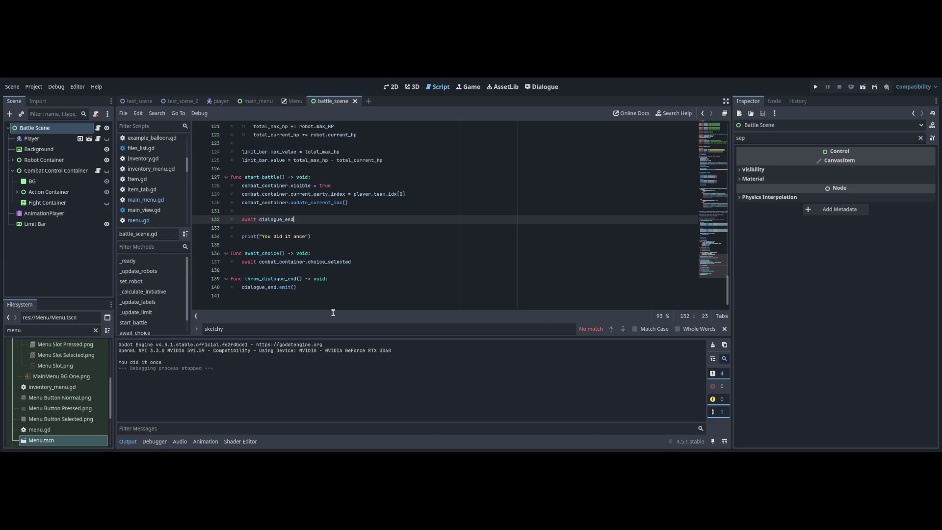
{"action": "key", "text": "Down"}
{"action": "key", "text": "Down"}
{"action": "key", "text": "Down"}
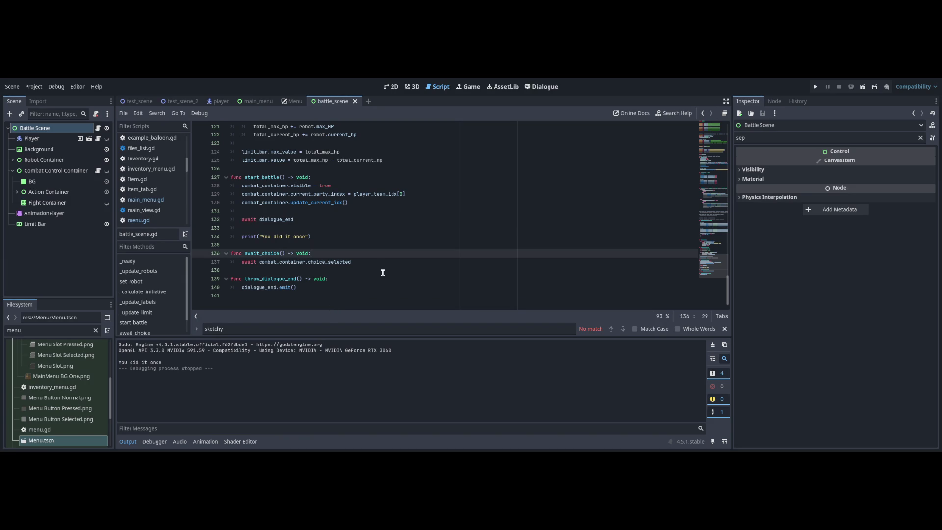
{"action": "key", "text": "Up"}
{"action": "key", "text": "Up"}
{"action": "key", "text": "Up"}
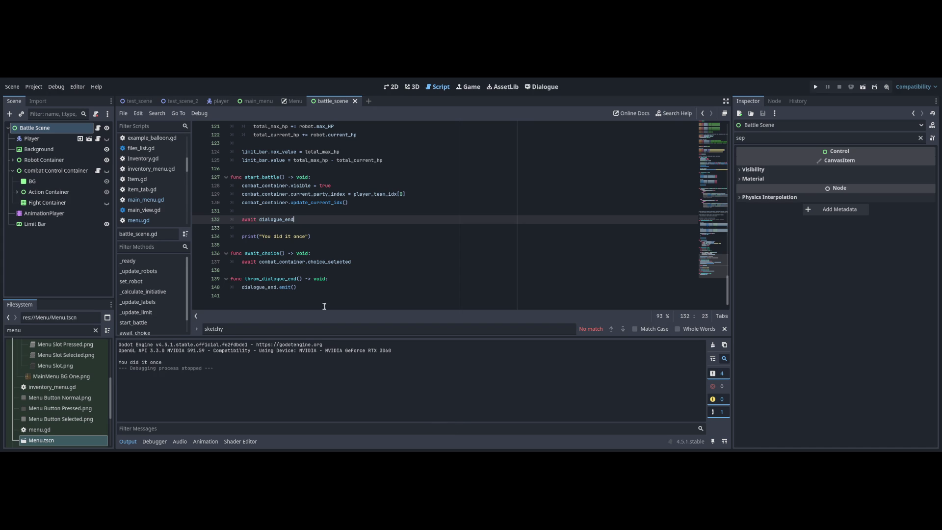
{"action": "key", "text": "Return"}
{"action": "type", "text": "combat_container.visible = true \tcombat_container.current_party_index = player_team_idx[0] \tcombat_container.update_current_idx()"}
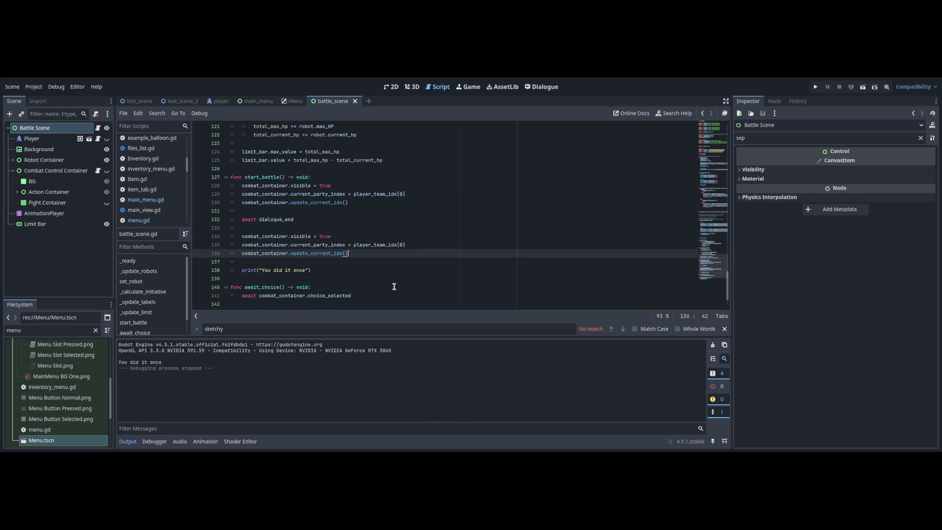
{"action": "type", "text": "1"}
{"action": "left_click", "coordinate": [373, 253]}
{"action": "key", "text": "Return"}
{"action": "key", "text": "Return"}
{"action": "type", "text": "await dialogue_end"}
- Paste a third setup block with index 2 and save battle_scene.gd
{"action": "left_click_drag", "start_coordinate": [348, 253], "coordinate": [242, 236]}
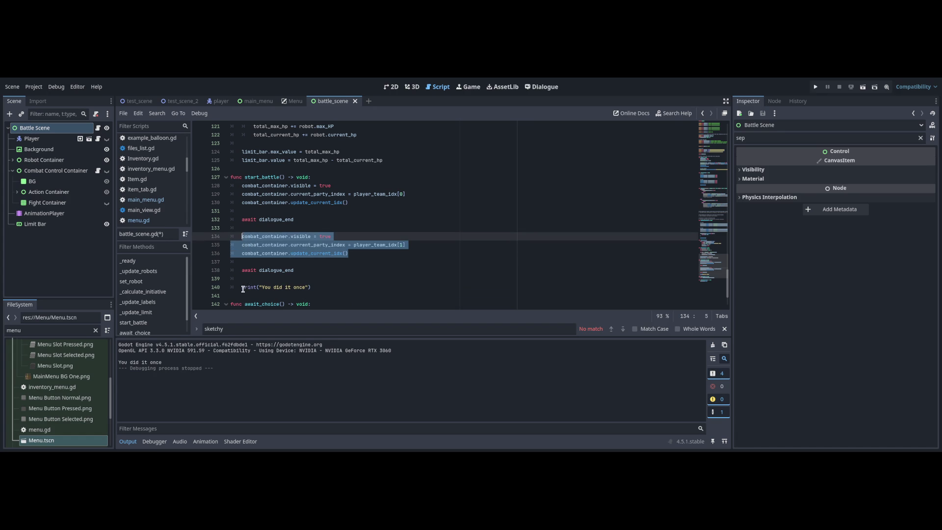
{"action": "key", "text": "ctrl+c"}
{"action": "left_click", "coordinate": [339, 263]}
{"action": "key", "text": "Down"}
{"action": "key", "text": "Down"}
{"action": "key", "text": "Return"}
{"action": "key", "text": "ctrl+v"}
{"action": "double_click", "coordinate": [401, 295]}
{"action": "type", "text": "2"}
{"action": "key", "text": "ctrl+s"}
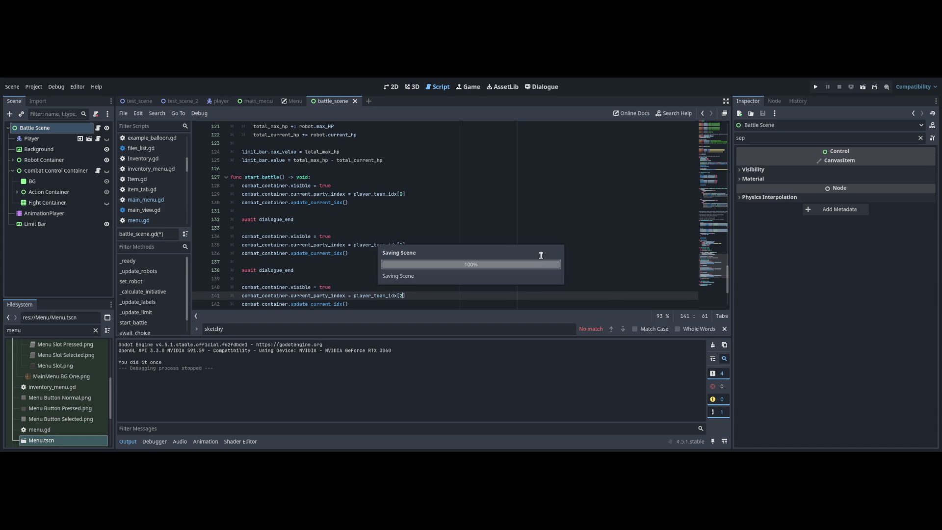
- Delete the leftover print line from start_battle
{"action": "scroll", "coordinate": [712, 281], "scroll_direction": "down", "scroll_amount": 1}
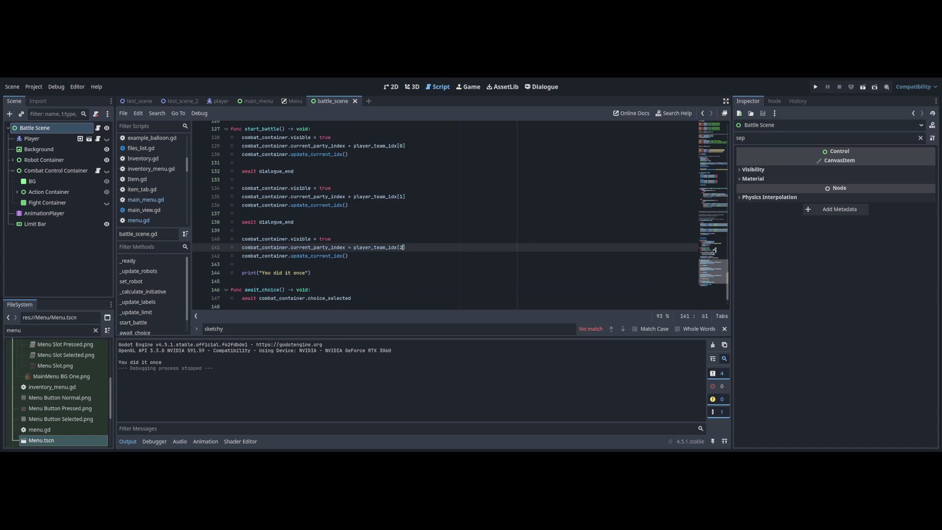
{"action": "scroll", "coordinate": [714, 250], "scroll_direction": "up", "scroll_amount": 1}
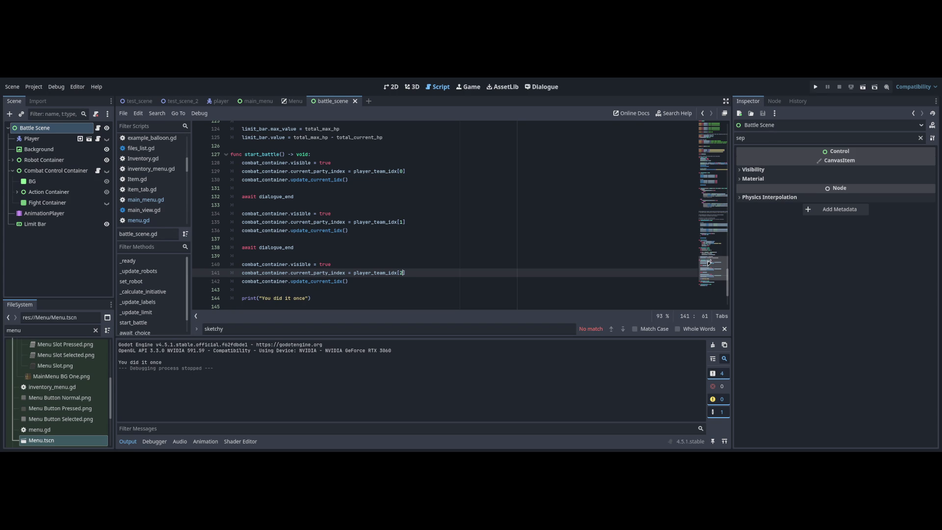
{"action": "scroll", "coordinate": [709, 262], "scroll_direction": "down", "scroll_amount": 2}
{"action": "key", "text": "Down"}
{"action": "key", "text": "Down"}
{"action": "key", "text": "Down"}
{"action": "key", "text": "shift+Home"}
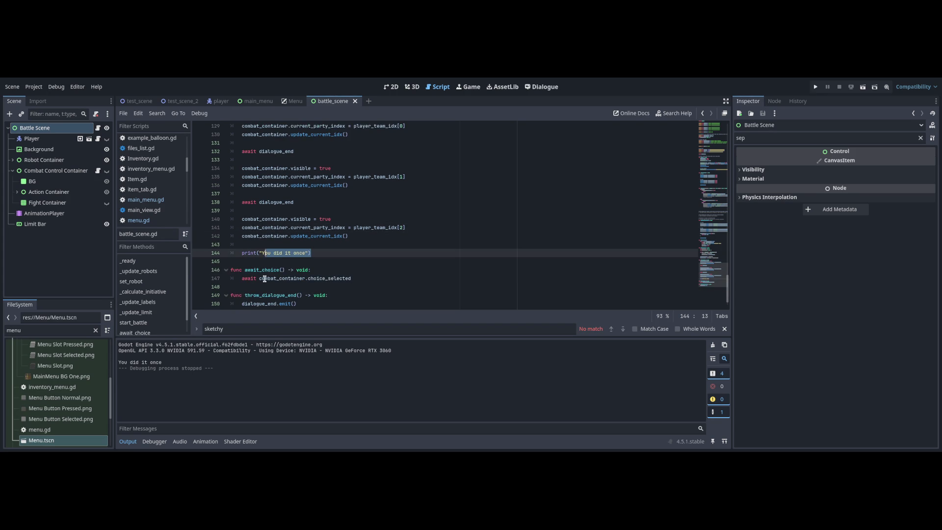
{"action": "type", "text": "p"}
{"action": "key", "text": "BackSpace"}
{"action": "key", "text": "BackSpace"}
{"action": "key", "text": "BackSpace"}
{"action": "key", "text": "BackSpace"}
- Check Battle_Dialogue, then insert a new line after the first turn in start_battle
{"action": "scroll", "coordinate": [715, 265], "scroll_direction": "up", "scroll_amount": 2}
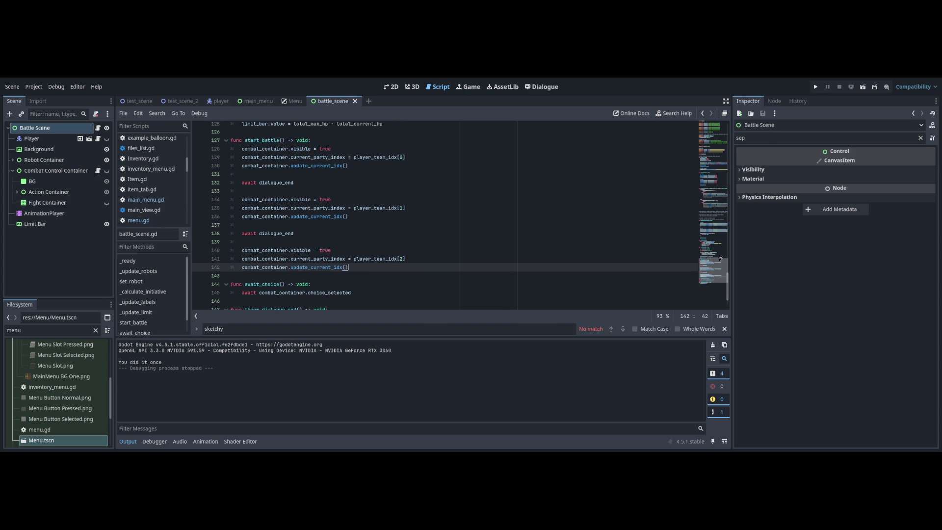
{"action": "key", "text": "ctrl+F6"}
{"action": "key", "text": "Up"}
{"action": "key", "text": "Up"}
{"action": "key", "text": "shift+Home"}
{"action": "key", "text": "ctrl+F3"}
{"action": "key", "text": "Up"}
{"action": "key", "text": "Up"}
{"action": "key", "text": "Up"}
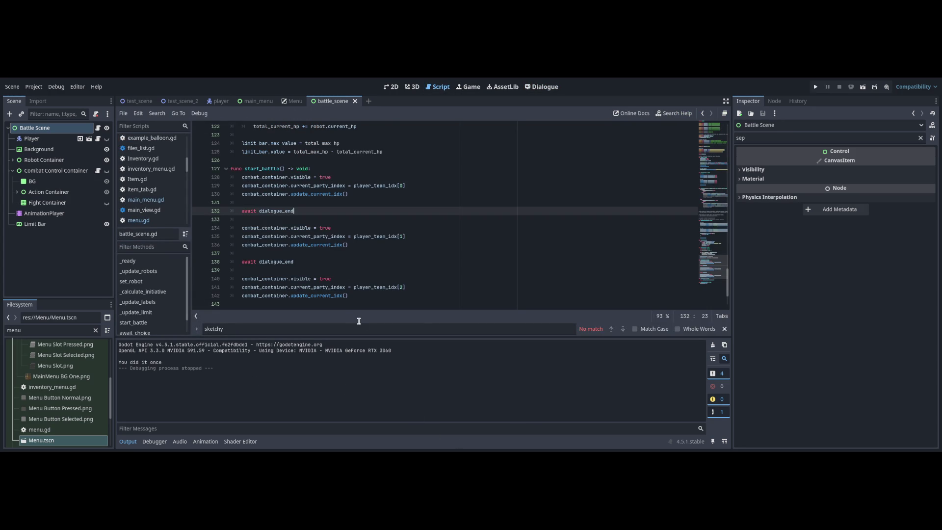
{"action": "key", "text": "Return"}
{"action": "key", "text": "Return"}
{"action": "key", "text": "Up"}
- Add await_choice() and combat_container.visible = false after the first turn's update_current_idx()
{"action": "type", "text": "await c"}
{"action": "key", "text": "BackSpace"}
{"action": "key", "text": "BackSpace"}
{"action": "key", "text": "BackSpace"}
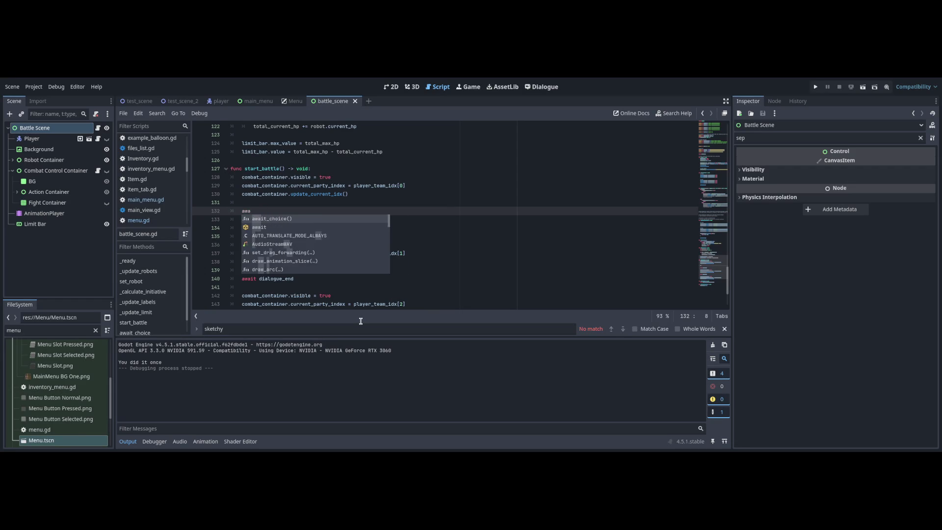
{"action": "type", "text": "wait_ch"}
{"action": "key", "text": "Return"}
{"action": "key", "text": "Return"}
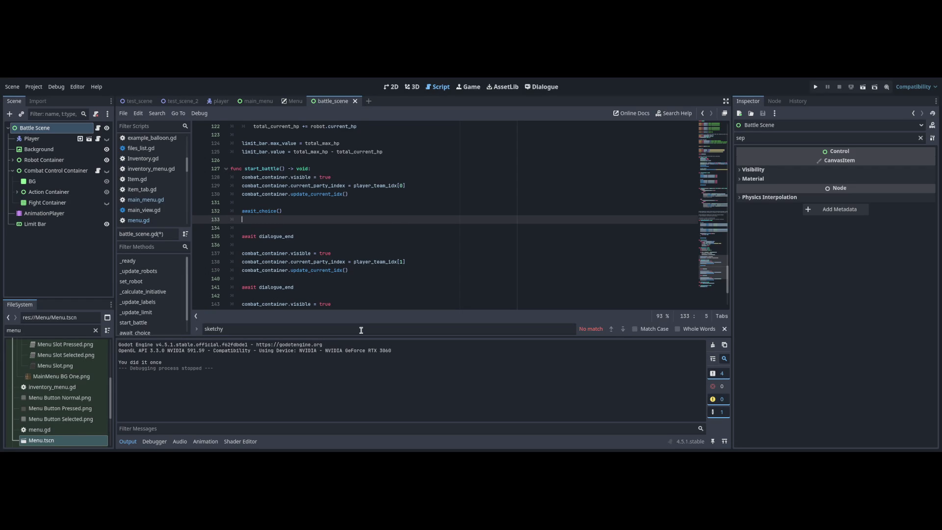
{"action": "key", "text": "Up"}
{"action": "key", "text": "Up"}
{"action": "key", "text": "Up"}
{"action": "key", "text": "shift+End"}
{"action": "key", "text": "ctrl+c"}
{"action": "key", "text": "Down"}
{"action": "key", "text": "Down"}
{"action": "key", "text": "Down"}
{"action": "key", "text": "ctrl+v"}
{"action": "key", "text": "BackSpace"}
{"action": "key", "text": "BackSpace"}
{"action": "key", "text": "BackSpace"}
{"action": "type", "text": "fals"}
- Paste the await_choice() and hide lines into turns two and three
{"action": "scroll", "coordinate": [442, 285], "scroll_direction": "down", "scroll_amount": 2}
{"action": "key", "text": "Down"}
{"action": "key", "text": "Down"}
{"action": "key", "text": "Down"}
{"action": "key", "text": "End"}
{"action": "key", "text": "Return"}
{"action": "key", "text": "Return"}
{"action": "key", "text": "ctrl+v"}
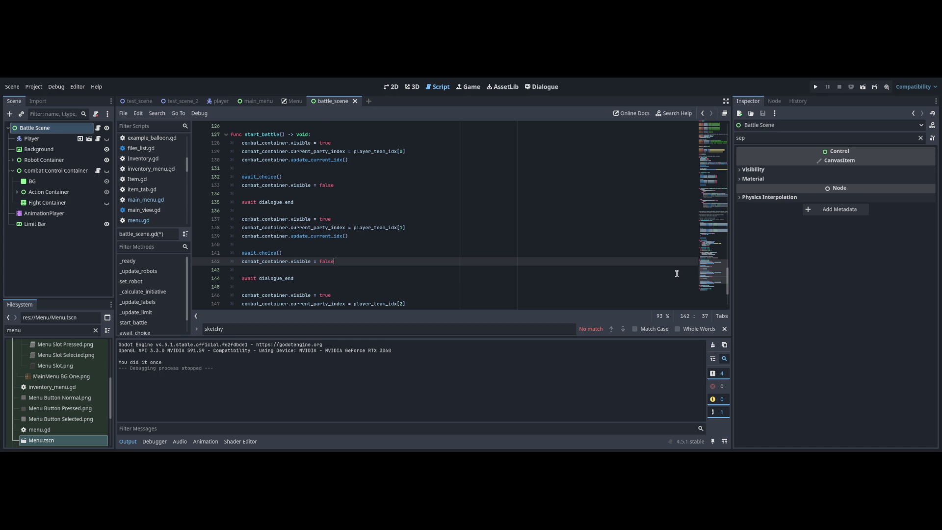
{"action": "scroll", "coordinate": [675, 275], "scroll_direction": "down", "scroll_amount": 3}
{"action": "key", "text": "Down"}
{"action": "key", "text": "Down"}
{"action": "key", "text": "Down"}
{"action": "key", "text": "End"}
{"action": "key", "text": "Return"}
{"action": "key", "text": "Return"}
{"action": "key", "text": "ctrl+v"}
{"action": "left_click_drag", "start_coordinate": [334, 262], "coordinate": [251, 254]}
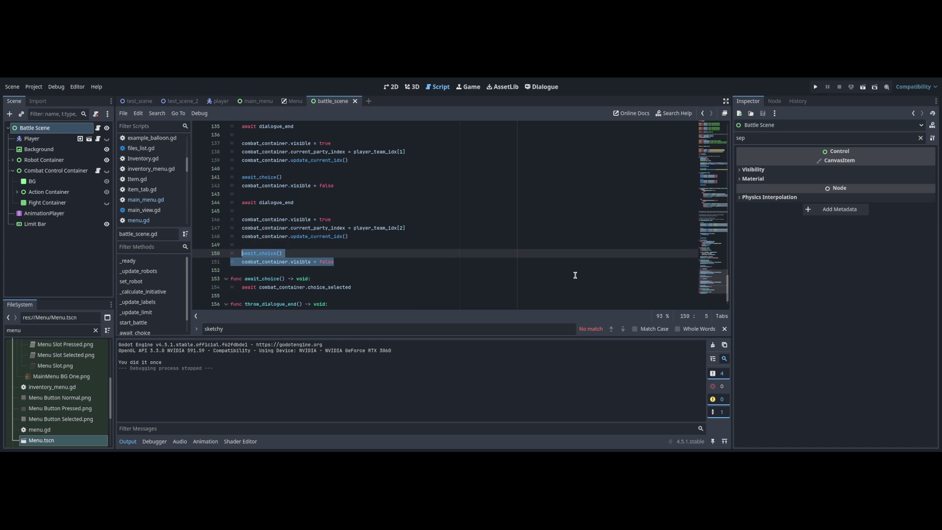
{"action": "key", "text": "End"}
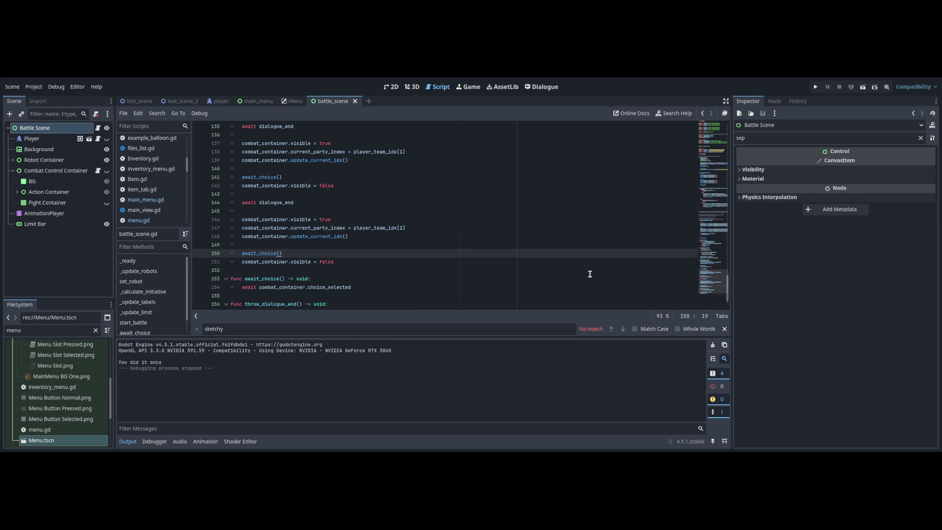
{"action": "scroll", "coordinate": [589, 274], "scroll_direction": "down", "scroll_amount": 1}
{"action": "left_click", "coordinate": [413, 287]}
{"action": "key", "text": "Up"}
{"action": "key", "text": "Up"}
{"action": "key", "text": "Up"}
- Start a new reset_battle_state() function below start_battle
{"action": "key", "text": "Return"}
{"action": "key", "text": "Return"}
{"action": "key", "text": "Up"}
{"action": "type", "text": "func reset_"}
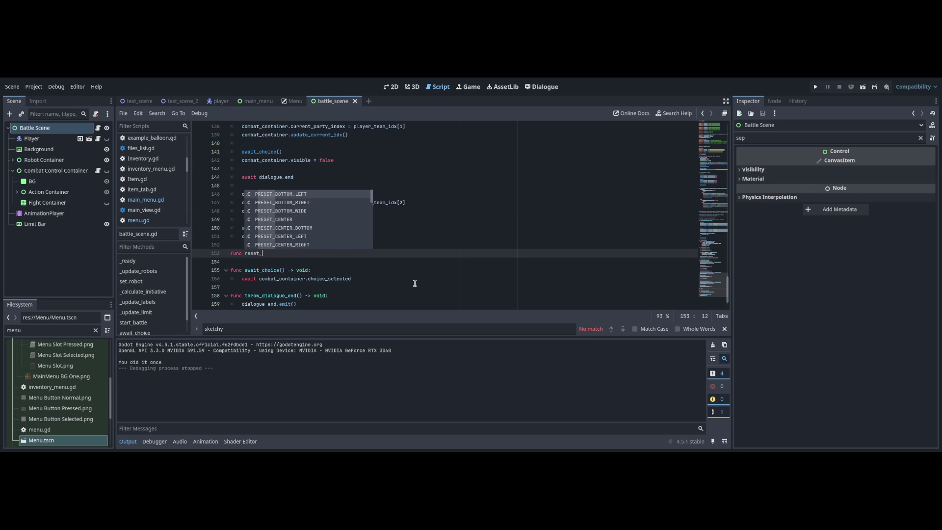
{"action": "key", "text": "Escape"}
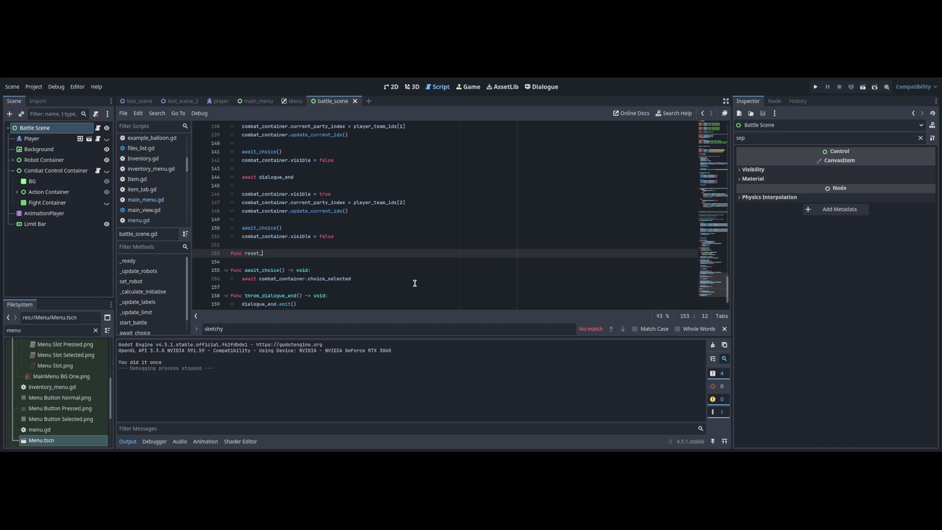
{"action": "type", "text": "battle_state() -> voi"}
{"action": "type", "text": "d"}
{"action": "key", "text": "Return"}
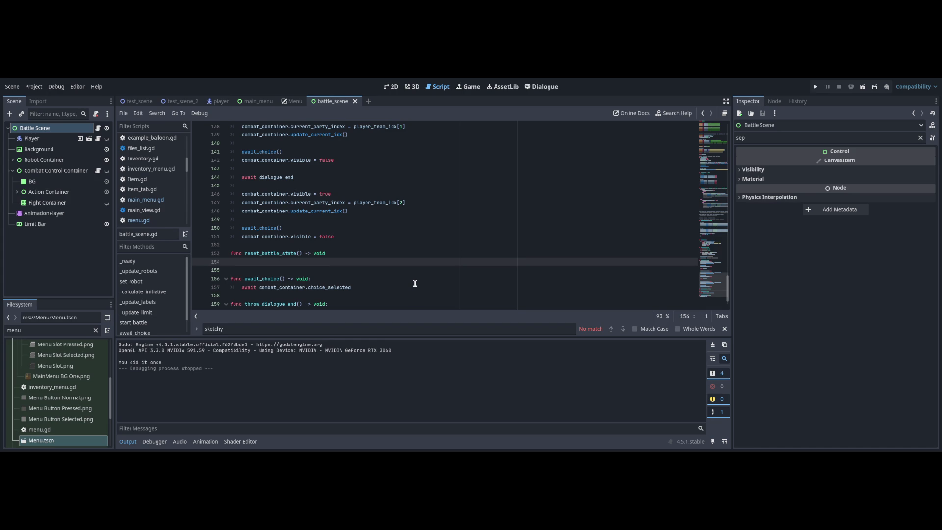
- Make combat_container.visible = false the first line of reset_battle_state's body
{"action": "key", "text": "Up"}
{"action": "key", "text": "Up"}
{"action": "key", "text": "Up"}
{"action": "key", "text": "End"}
{"action": "key", "text": "shift+Home"}
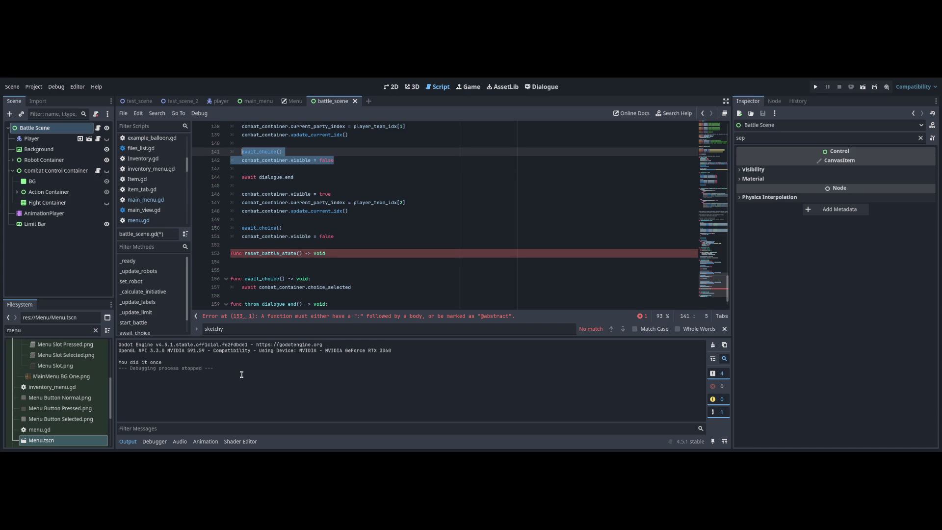
{"action": "left_click", "coordinate": [287, 262]}
{"action": "key", "text": "ctrl+v"}
{"action": "key", "text": "ctrl+z"}
{"action": "key", "text": "Up"}
{"action": "key", "text": "End"}
{"action": "type", "text": ":"}
{"action": "key", "text": "Return"}
{"action": "key", "text": "ctrl+v"}
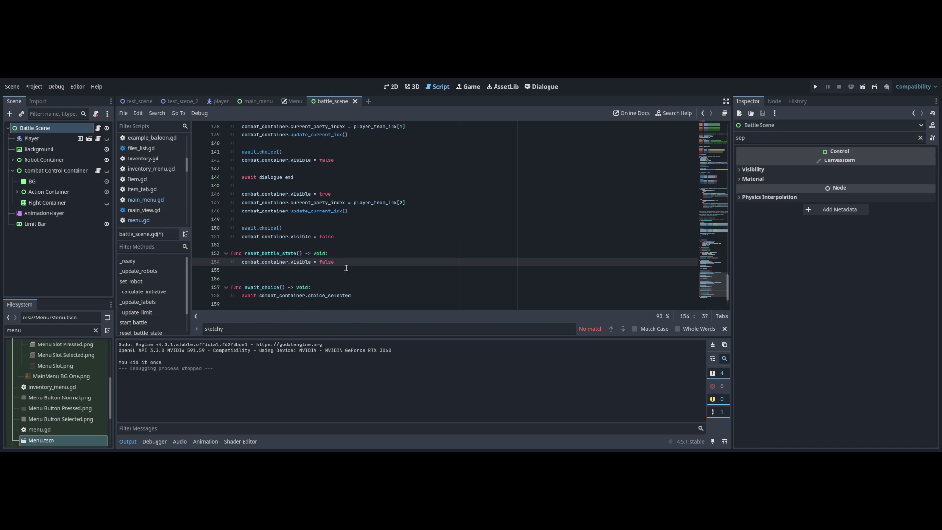
{"action": "key", "text": "Return"}
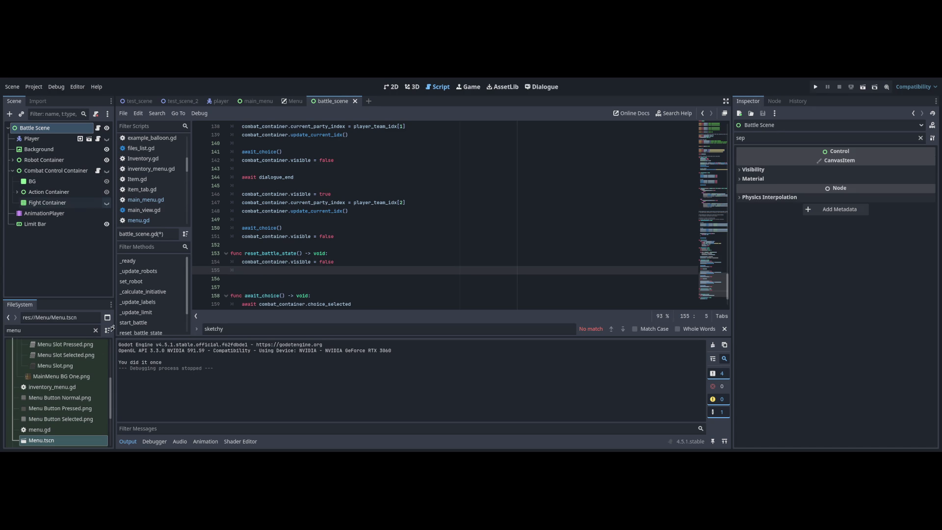
- Add action_container.visible = true and fight_container.visible = false to reset_battle_state, and save
{"action": "mouse_move", "coordinate": [48, 192]}
{"action": "left_mouse_down"}
{"action": "mouse_move", "coordinate": [128, 192]}
{"action": "mouse_move", "coordinate": [270, 255]}
{"action": "mouse_move", "coordinate": [263, 260]}
{"action": "left_mouse_up"}
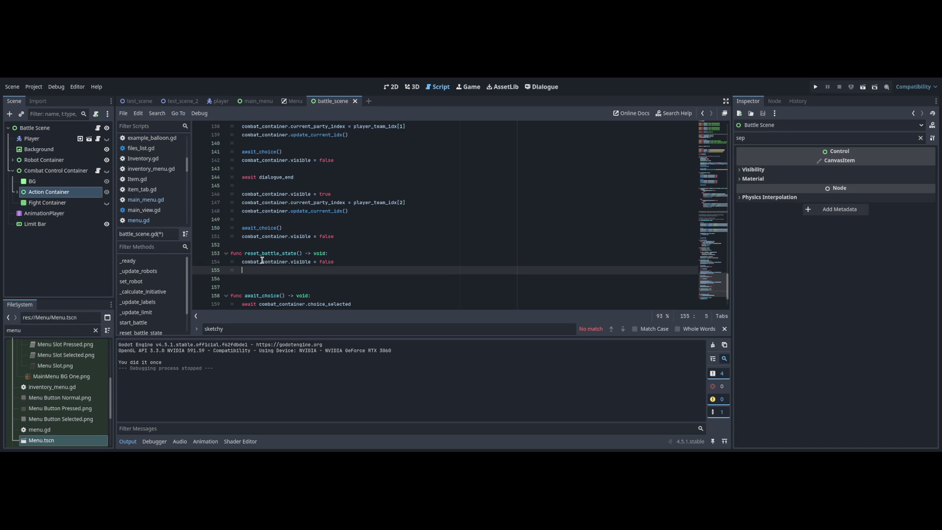
{"action": "type", "text": "acti"}
{"action": "key", "text": "Return"}
{"action": "type", "text": ".visible = true"}
{"action": "key", "text": "Return"}
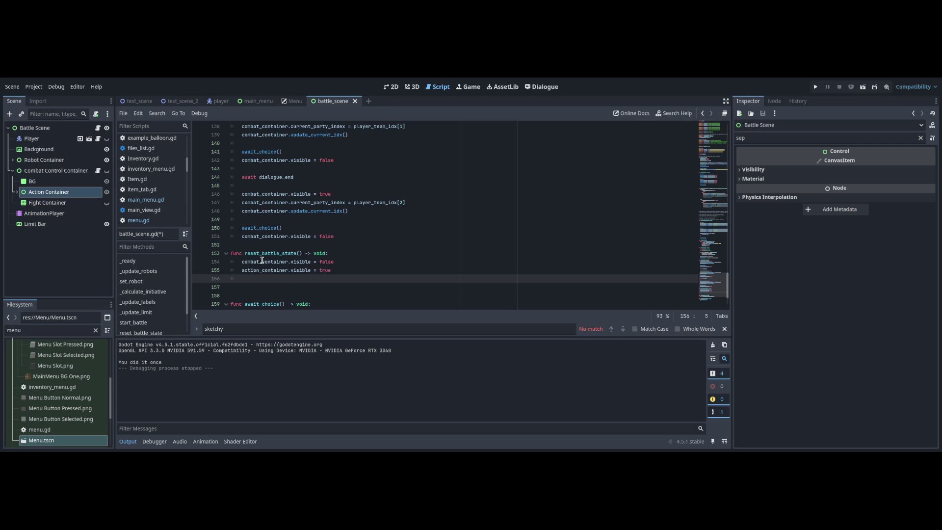
{"action": "type", "text": "fight_visible = false"}
{"action": "key", "text": "ctrl+s"}
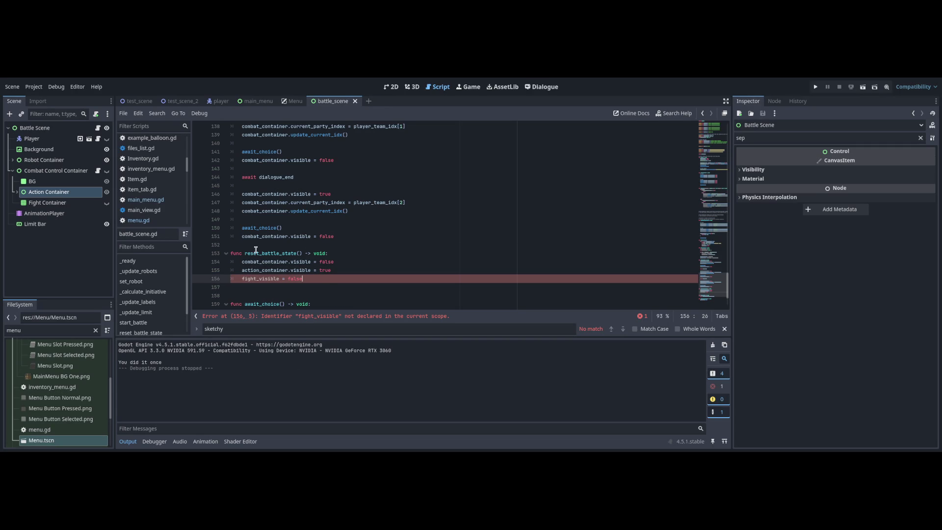
{"action": "left_click", "coordinate": [259, 278]}
{"action": "type", "text": "container"}
{"action": "type", "text": "."}
{"action": "key", "text": "End"}
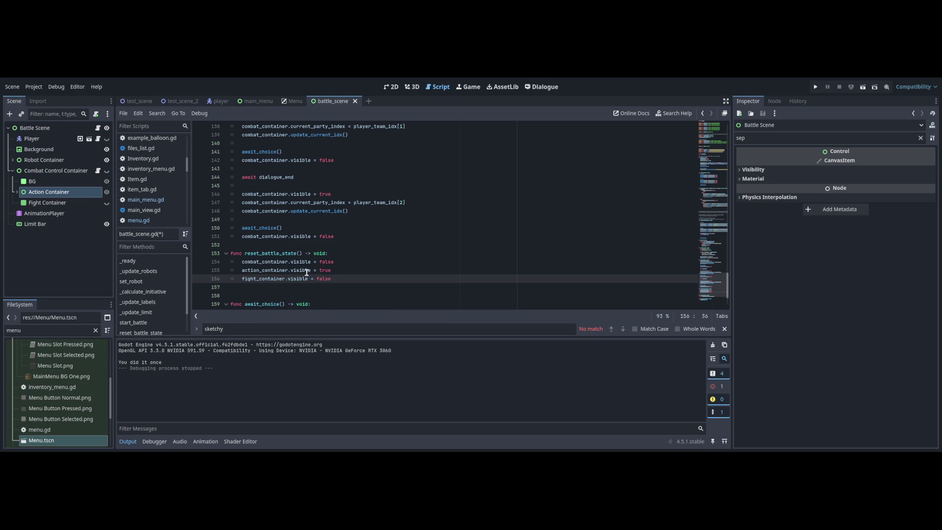
- Replace the second turn's combat_container hide line with reset_battle_state()
{"action": "key", "text": "ctrl+d"}
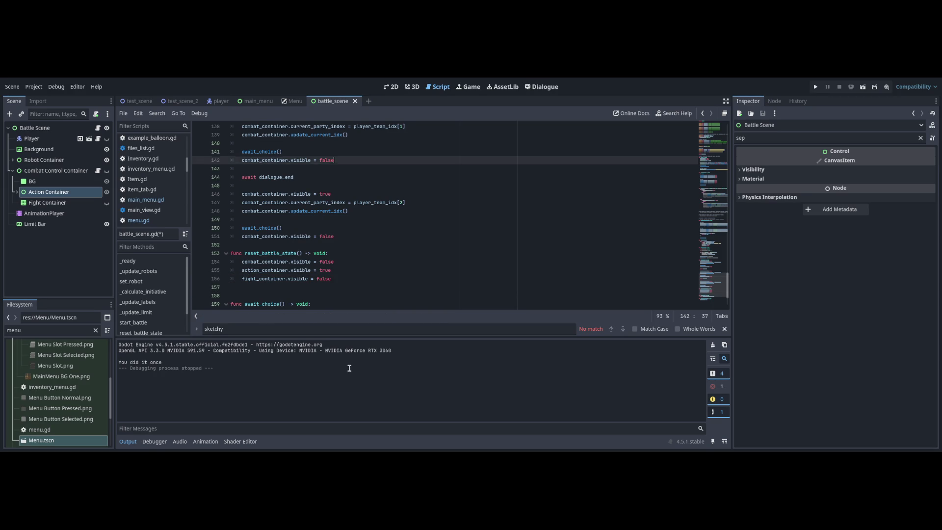
{"action": "type", "text": "reset_battle_state()"}
{"action": "scroll", "coordinate": [711, 255], "scroll_direction": "up", "scroll_amount": 4}
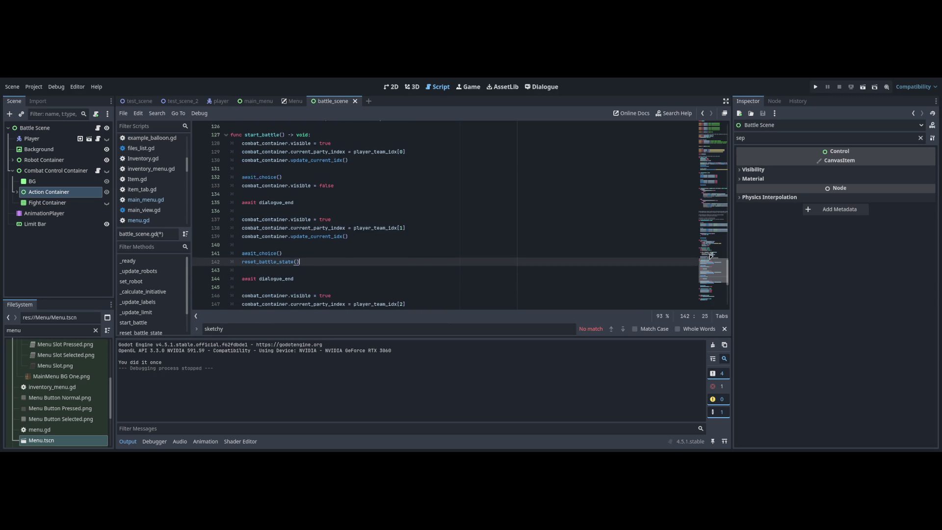
- Replace the first and third turns' combat_container hide lines with reset_battle_state(), then save
{"action": "scroll", "coordinate": [711, 255], "scroll_direction": "down", "scroll_amount": 4}
{"action": "scroll", "coordinate": [711, 255], "scroll_direction": "up", "scroll_amount": 5}
{"action": "left_click_drag", "start_coordinate": [341, 318], "coordinate": [244, 319]}
{"action": "key", "text": "ctrl+v"}
{"action": "scroll", "coordinate": [483, 298], "scroll_direction": "up", "scroll_amount": 3}
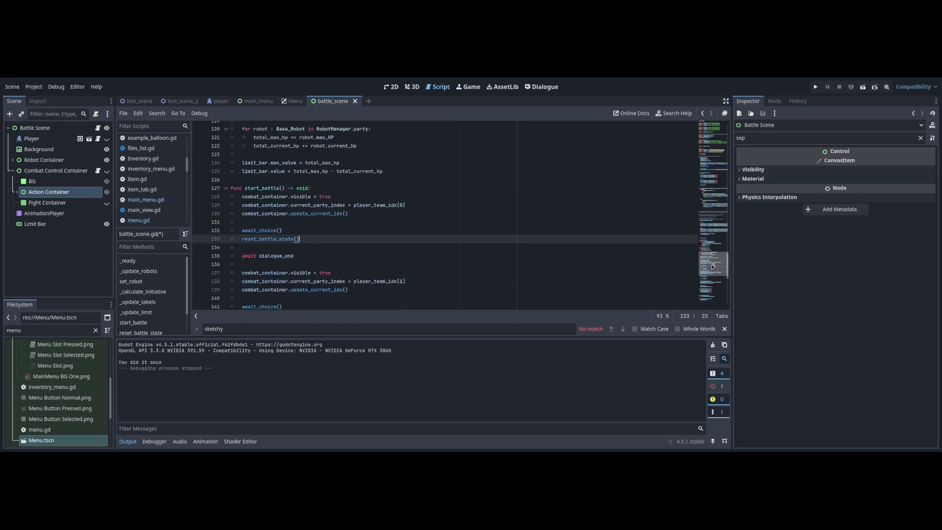
{"action": "scroll", "coordinate": [714, 260], "scroll_direction": "down", "scroll_amount": 3}
{"action": "scroll", "coordinate": [714, 260], "scroll_direction": "up", "scroll_amount": 4}
{"action": "scroll", "coordinate": [711, 255], "scroll_direction": "down", "scroll_amount": 7}
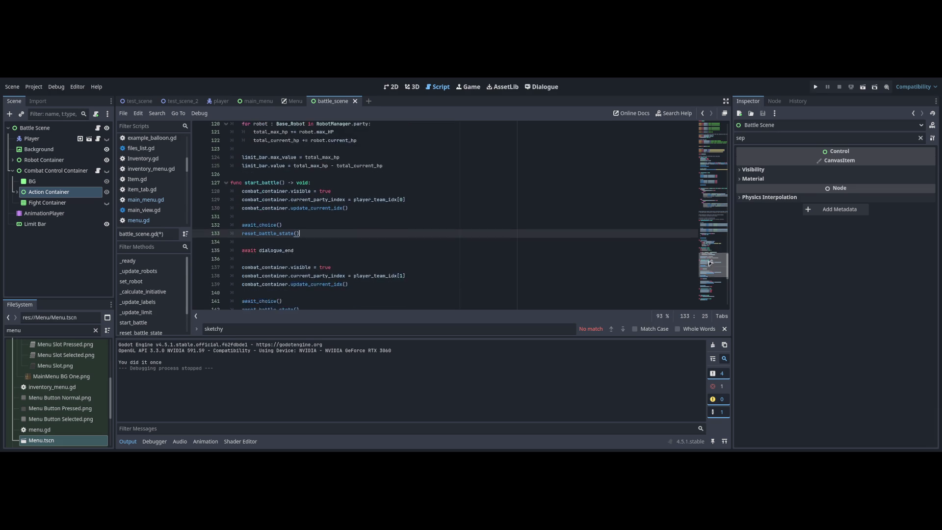
{"action": "scroll", "coordinate": [709, 251], "scroll_direction": "down", "scroll_amount": 1}
{"action": "left_click_drag", "start_coordinate": [334, 281], "coordinate": [274, 281]}
{"action": "key", "text": "shift+Left"}
{"action": "key", "text": "Up"}
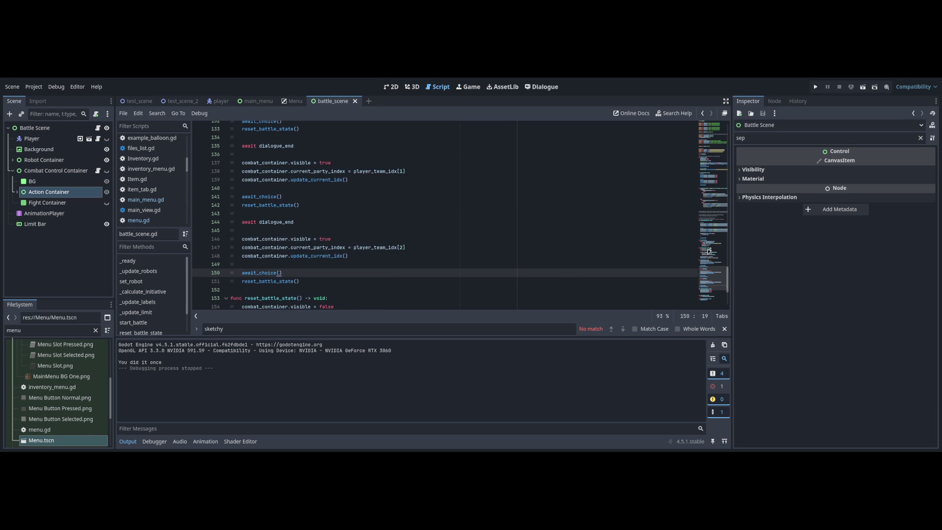
{"action": "key", "text": "ctrl+s"}
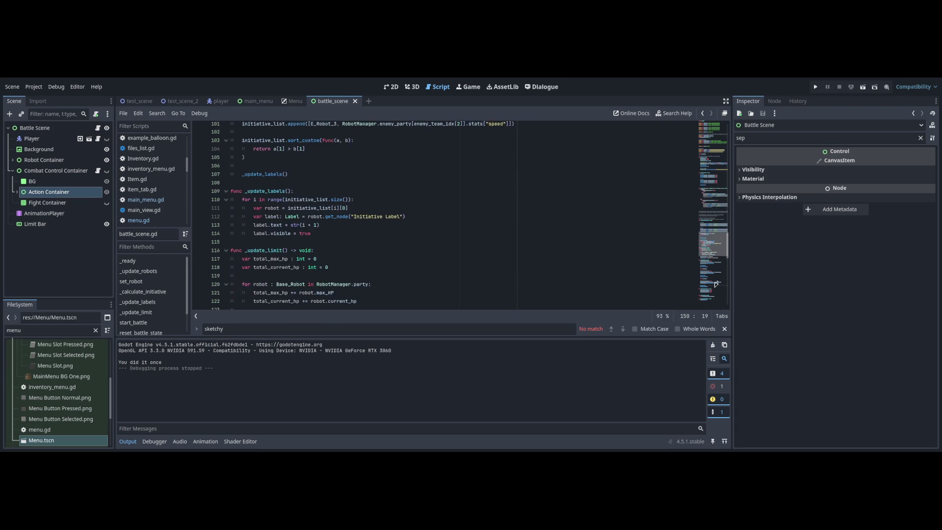
- Call reset_battle_state() as the first line of start_battle
{"action": "left_click", "coordinate": [373, 228]}
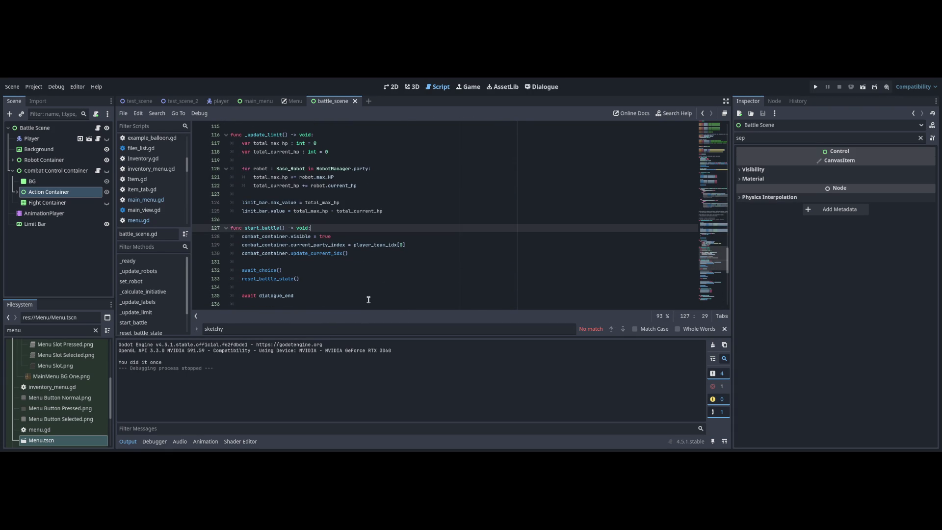
{"action": "key", "text": "Return"}
{"action": "key", "text": "ctrl+v"}
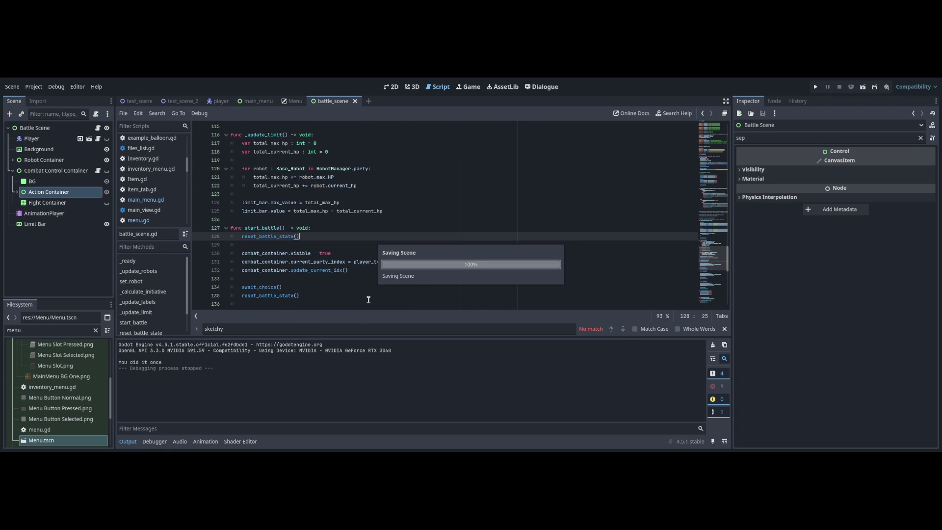
{"action": "left_click", "coordinate": [714, 284]}
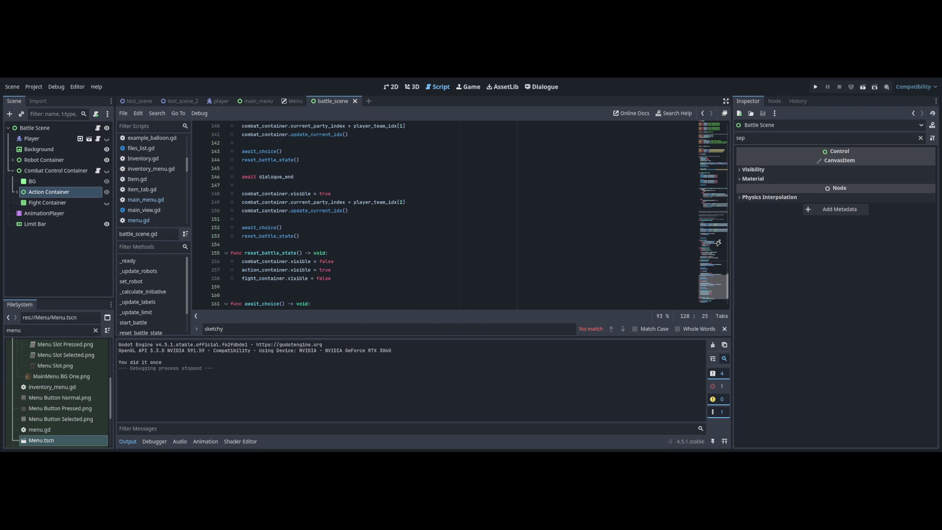
- Duplicate the await_choice, message and throw_dialogue_end lines for the second turn in Battle_Dialogue
{"action": "key", "text": "ctrl+F6"}
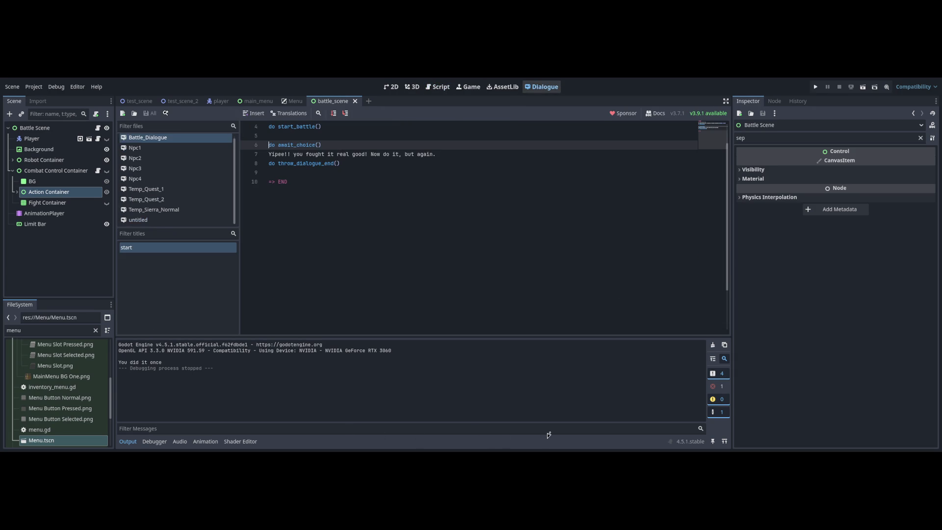
{"action": "key", "text": "Up"}
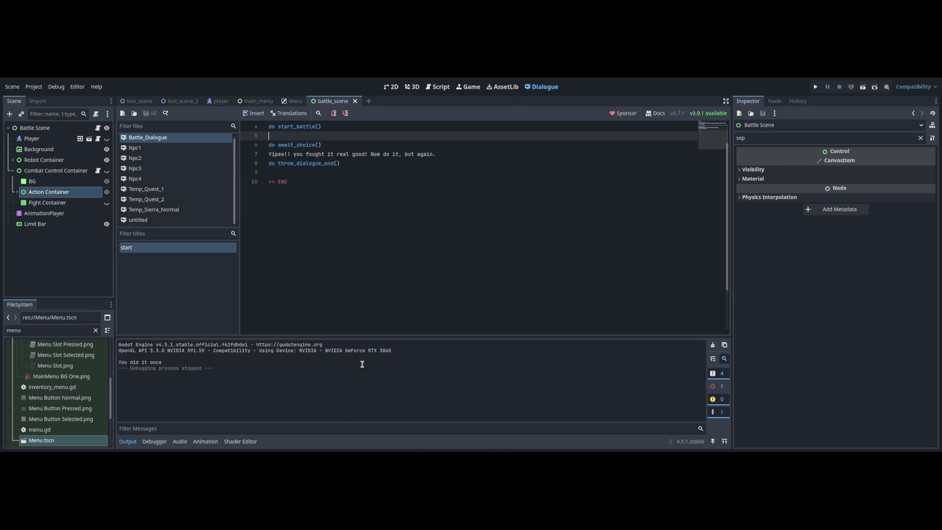
{"action": "key", "text": "Down"}
{"action": "key", "text": "Down"}
{"action": "key", "text": "Down"}
{"action": "key", "text": "shift+Up"}
{"action": "key", "text": "shift+Up"}
{"action": "key", "text": "ctrl+c"}
{"action": "key", "text": "Down"}
{"action": "key", "text": "Down"}
{"action": "key", "text": "End"}
{"action": "key", "text": "Return"}
{"action": "key", "text": "Return"}
{"action": "key", "text": "ctrl+v"}
{"action": "key", "text": "shift+Home"}
{"action": "type", "text": "0"}
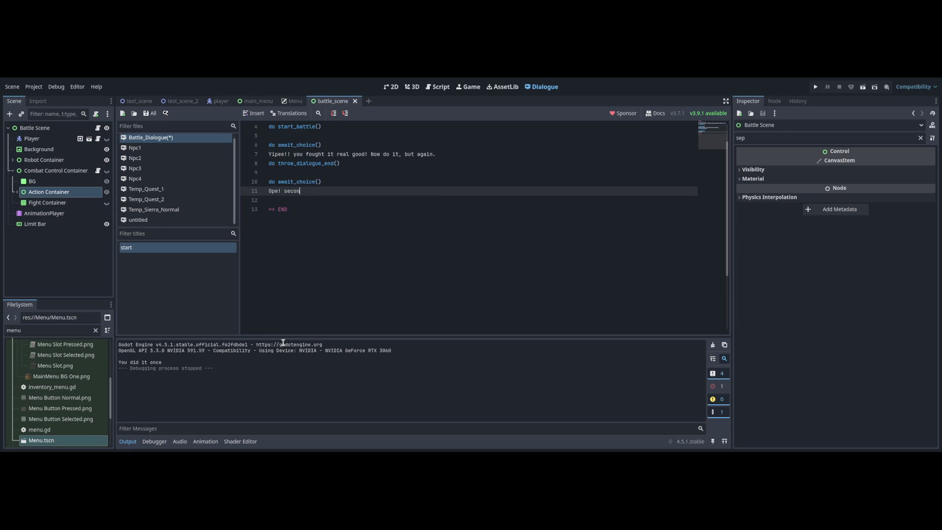
{"action": "type", "text": "somethi"}
{"action": "key", "text": "Up"}
{"action": "key", "text": "Up"}
{"action": "key", "text": "Up"}
{"action": "key", "text": "Down"}
{"action": "key", "text": "Down"}
{"action": "key", "text": "Down"}
{"action": "key", "text": "Return"}
{"action": "key", "text": "ctrl+v"}
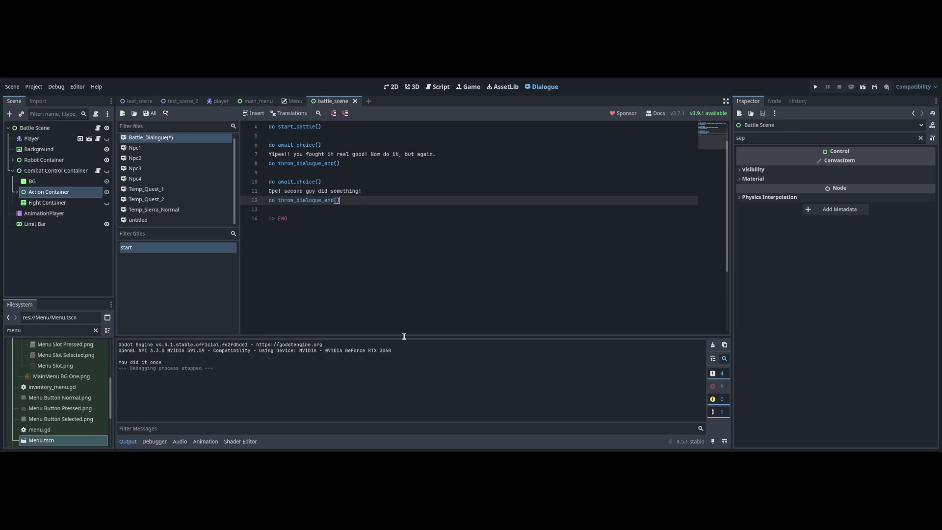
- Add a third await_choice turn with an 'Ayyy' message and throw_dialogue_end, then save the dialogue
{"action": "key", "text": "Up"}
{"action": "key", "text": "Up"}
{"action": "key", "text": "Down"}
{"action": "key", "text": "End"}
{"action": "key", "text": "shift+Up"}
{"action": "key", "text": "shift+Home"}
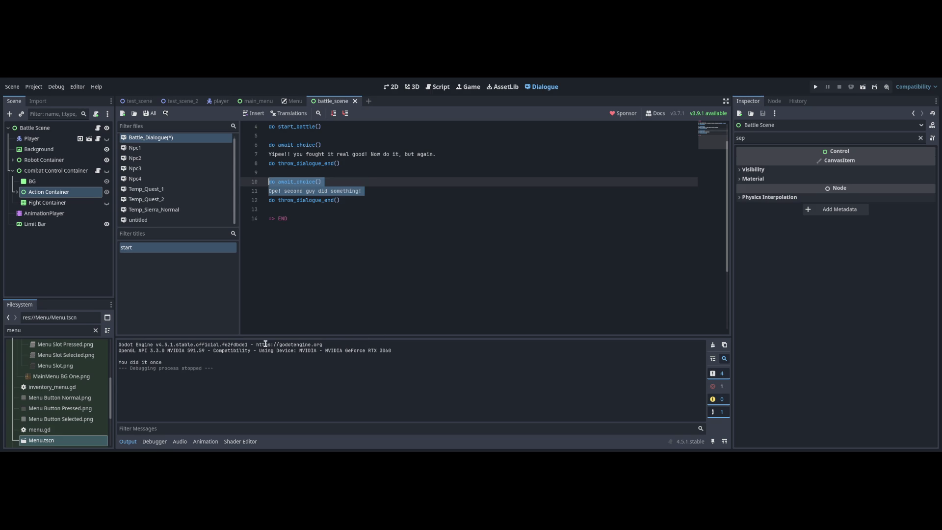
{"action": "key", "text": "ctrl+c"}
{"action": "key", "text": "Down"}
{"action": "key", "text": "Down"}
{"action": "key", "text": "Down"}
{"action": "key", "text": "Return"}
{"action": "key", "text": "Return"}
{"action": "key", "text": "Up"}
{"action": "key", "text": "ctrl+v"}
{"action": "key", "text": "shift+Home"}
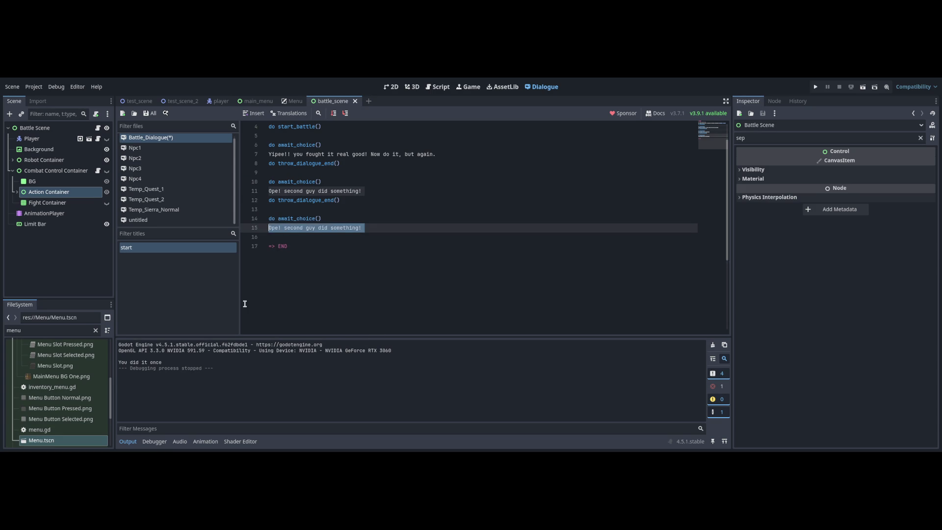
{"action": "type", "text": "Ayyy third gy"}
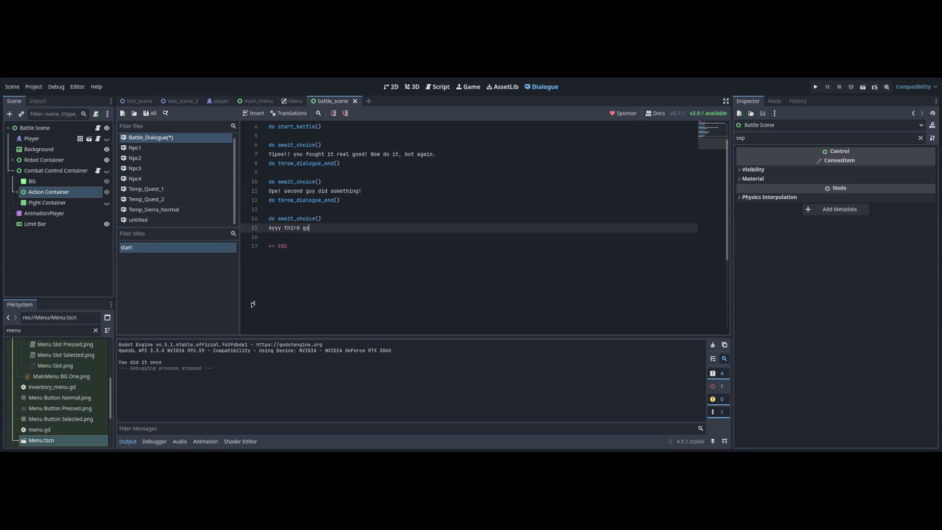
{"action": "key", "text": "BackSpace"}
{"action": "key", "text": "BackSpace"}
{"action": "type", "text": "thi"}
{"action": "key", "text": "ctrl+s"}
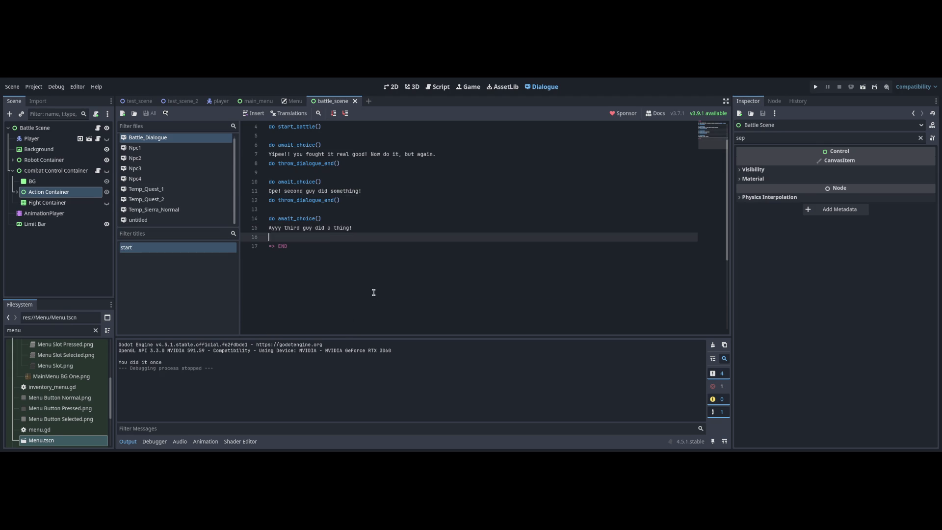
{"action": "key", "text": "Return"}
{"action": "key", "text": "ctrl+v"}
{"action": "key", "text": "Return"}
{"action": "type", "text": "dooooh boyttles"}
{"action": "key", "text": "BackSpace"}
{"action": "key", "text": "BackSpace"}
{"action": "key", "text": "BackSpace"}
{"action": "key", "text": "ctrl+s"}
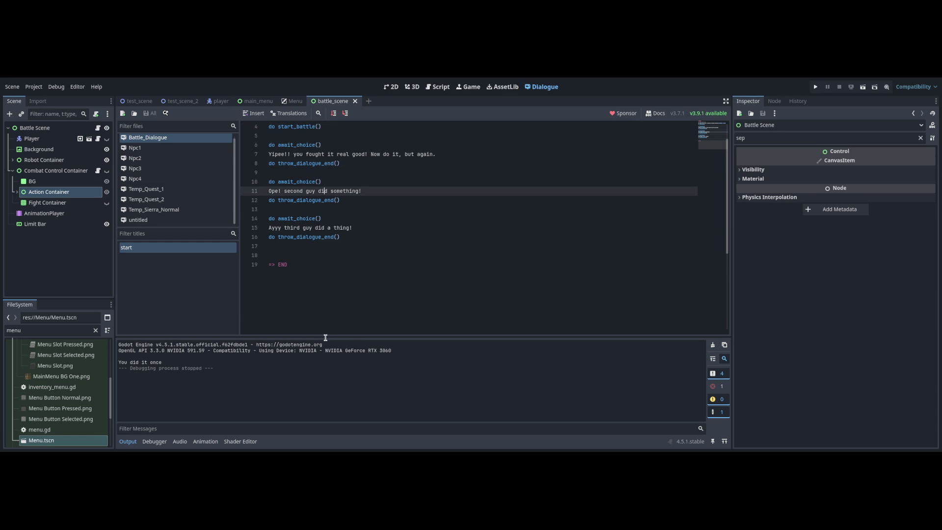
- Run the current battle scene with F6
{"action": "key", "text": "Down"}
{"action": "key", "text": "Down"}
{"action": "key", "text": "Down"}
{"action": "key", "text": "Down"}
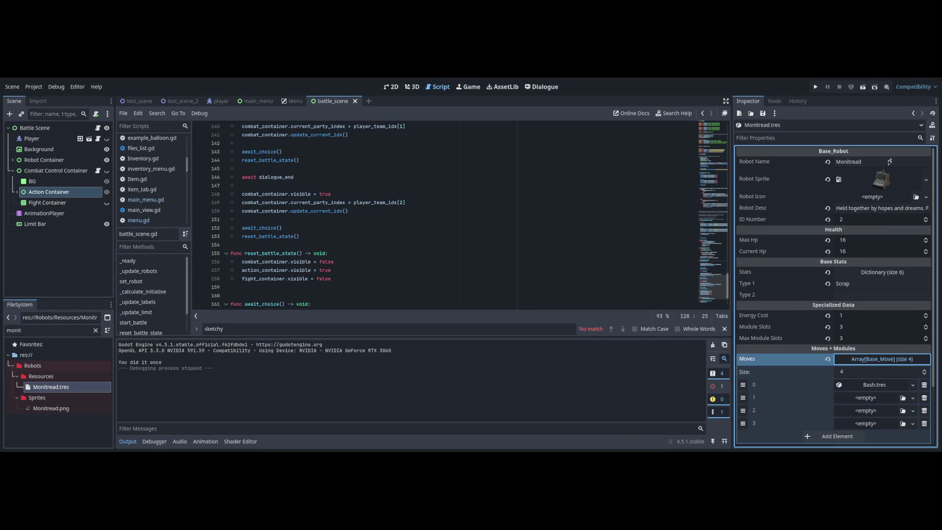
{"action": "left_click", "coordinate": [883, 359]}
{"action": "key", "text": "F6"}
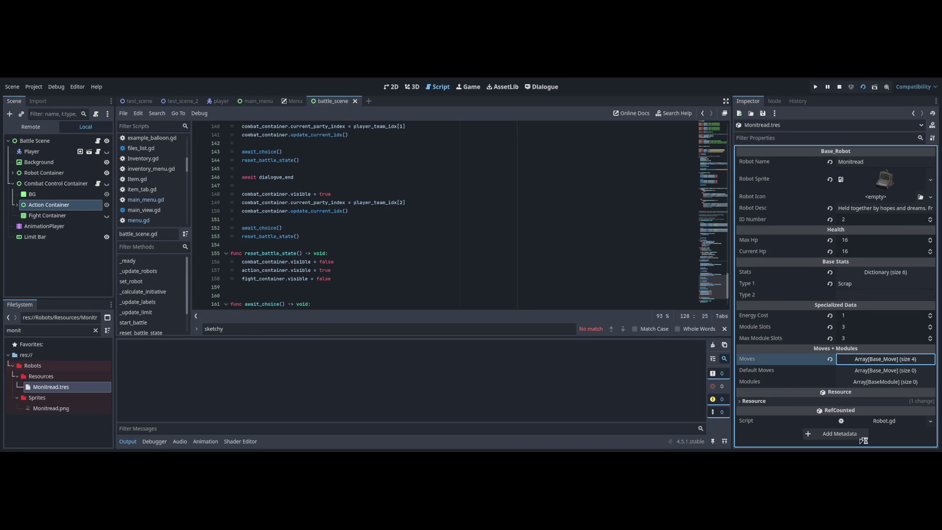
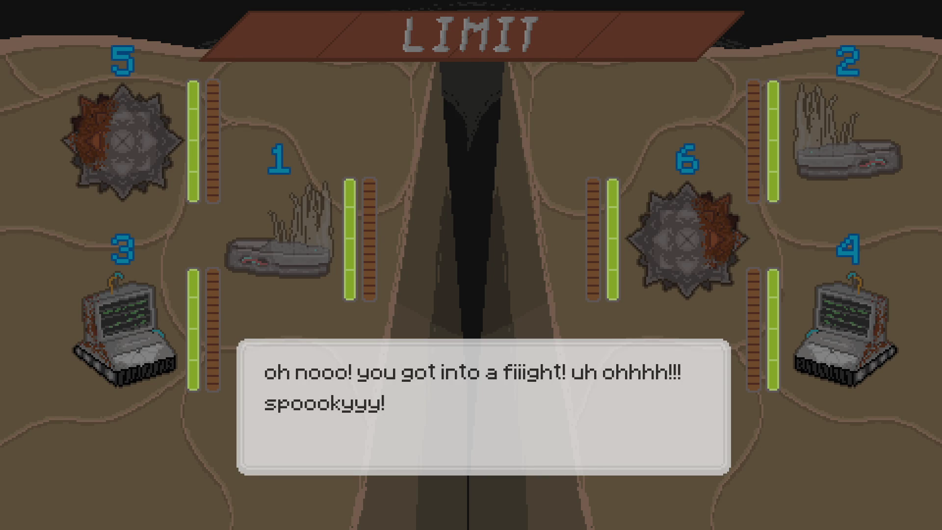
- Dismiss the opening dialogue line and close the running battle test
{"action": "left_click", "coordinate": [549, 247]}
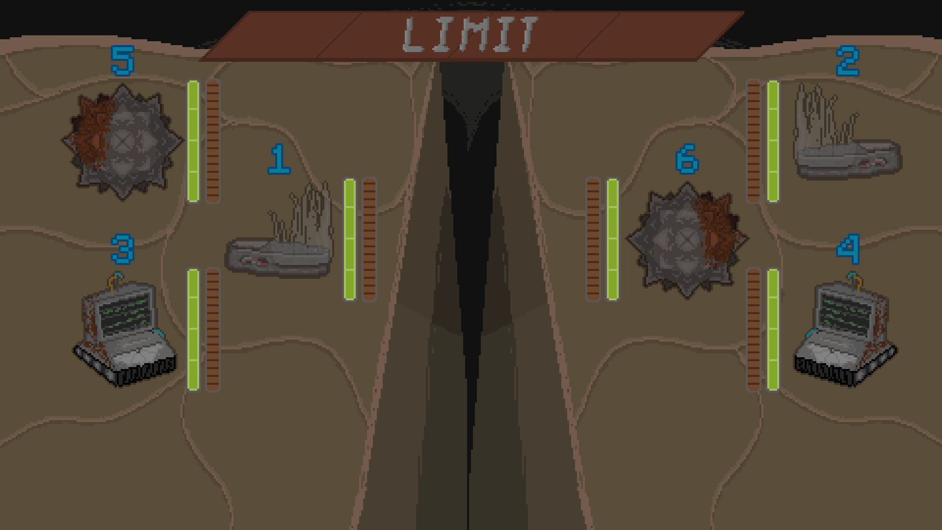
{"action": "key", "text": "alt+F4"}
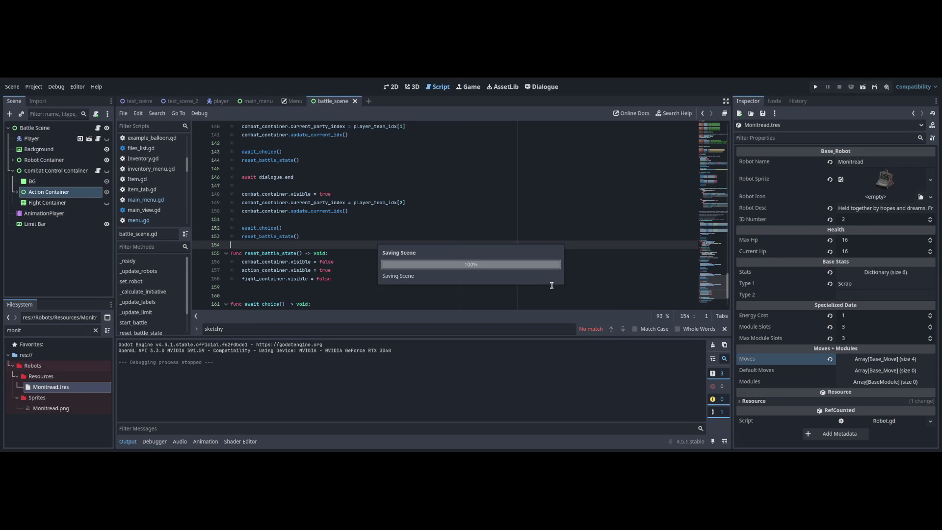
- Insert blank lines above the opening dialogue line in the Battle_Dialogue script
{"action": "scroll", "coordinate": [714, 260], "scroll_direction": "up", "scroll_amount": 2}
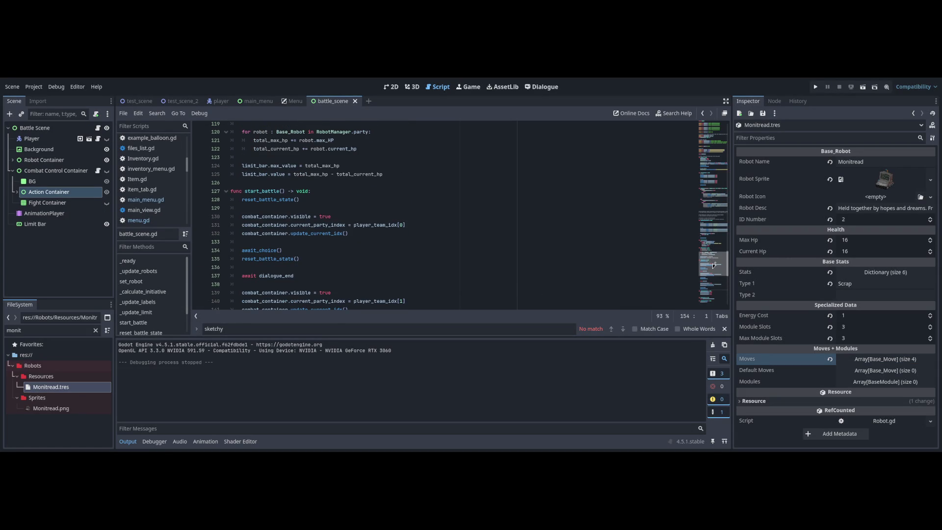
{"action": "key", "text": "alt+Left"}
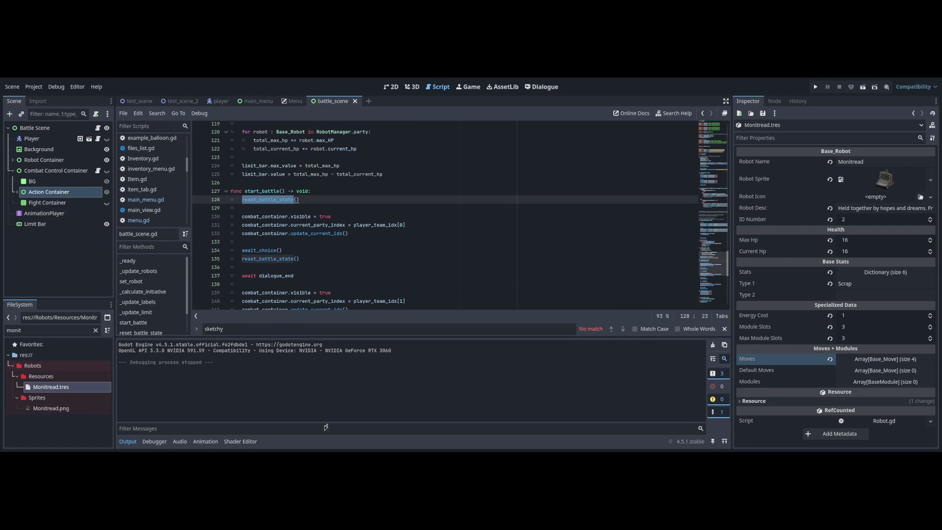
{"action": "left_click", "coordinate": [532, 87]}
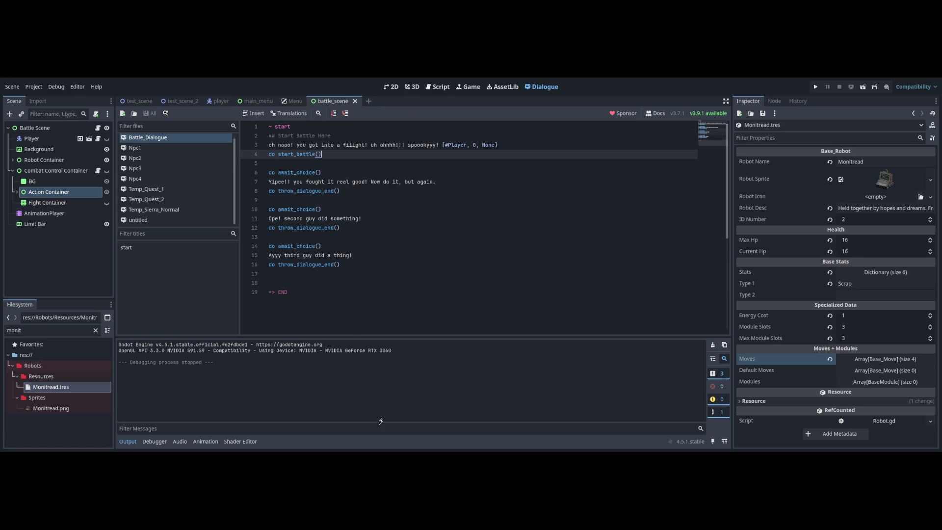
{"action": "key", "text": "Up"}
{"action": "key", "text": "Up"}
{"action": "key", "text": "Return"}
{"action": "key", "text": "Return"}
{"action": "key", "text": "Up"}
{"action": "type", "text": "re"}
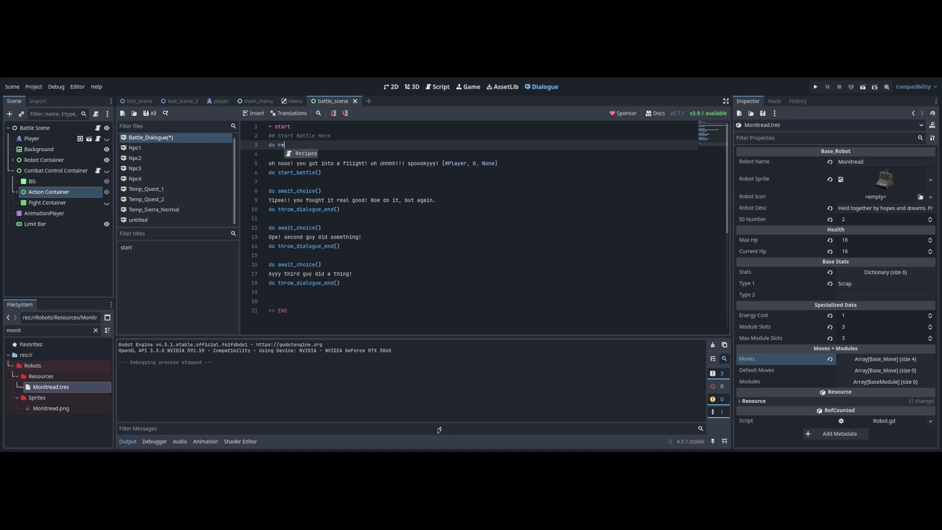
- Move the reset_battle_state() call from start_battle to line 3 of Battle_Dialogue as 'do reset_battle_state()'
{"action": "key", "text": "ctrl+F3"}
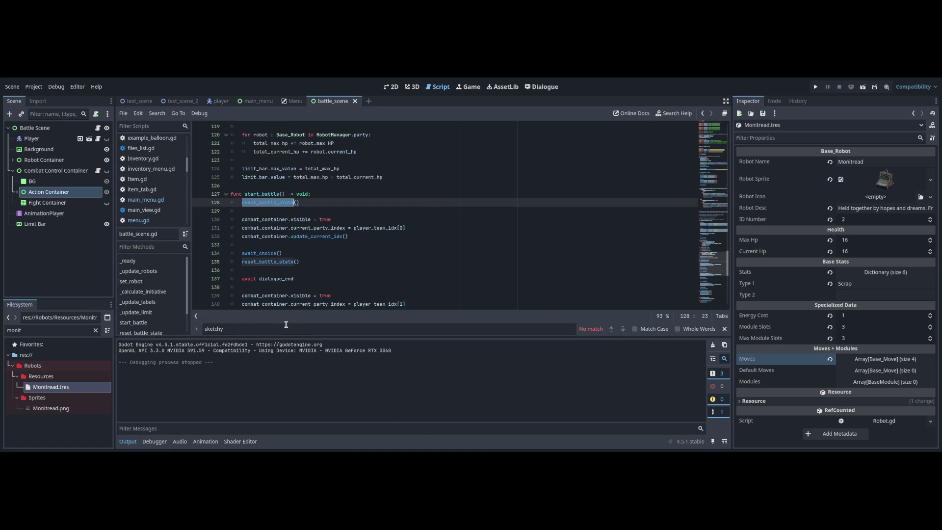
{"action": "key", "text": "ctrl+shift+k"}
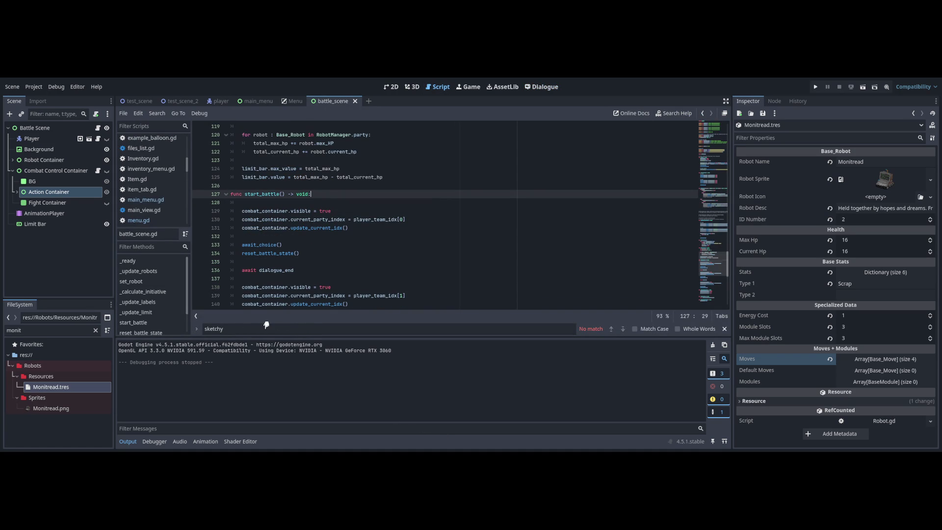
{"action": "key", "text": "ctrl+F6"}
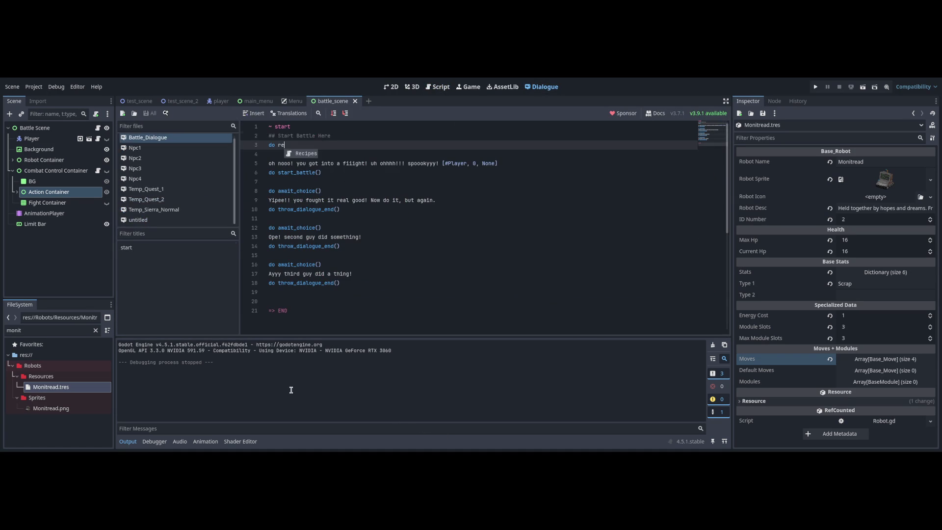
{"action": "key", "text": "shift+Home"}
{"action": "type", "text": "reset_battle_state()"}
{"action": "key", "text": "shift+Home"}
{"action": "key", "text": "Home"}
{"action": "type", "text": "do"}
- Remove the leftover empty line 4, save, and test-run the battle scene twice
{"action": "key", "text": "ctrl+s"}
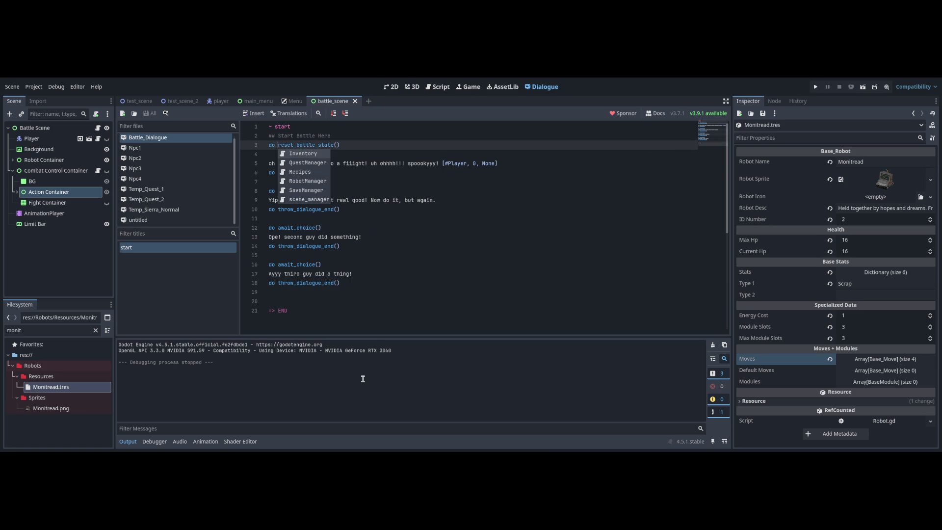
{"action": "key", "text": "Escape"}
{"action": "key", "text": "Down"}
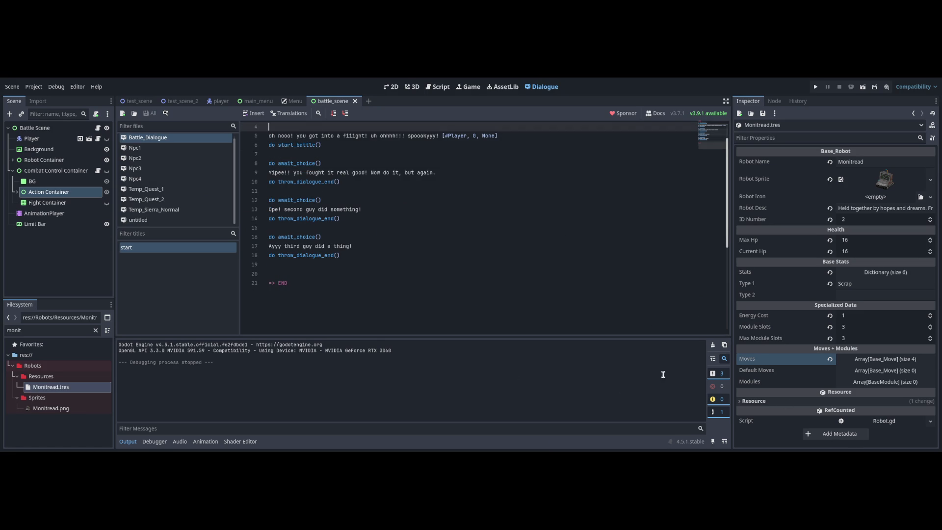
{"action": "key", "text": "BackSpace"}
{"action": "key", "text": "ctrl+s"}
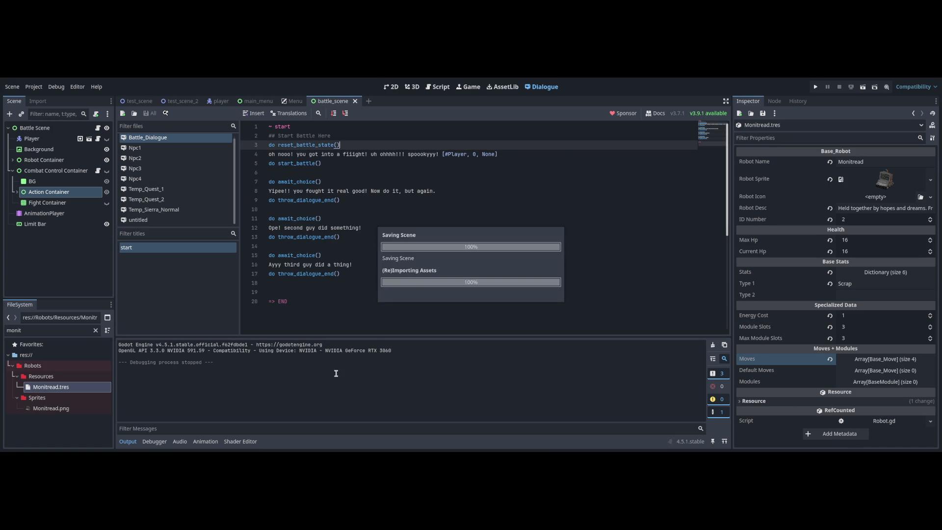
{"action": "key", "text": "F6"}
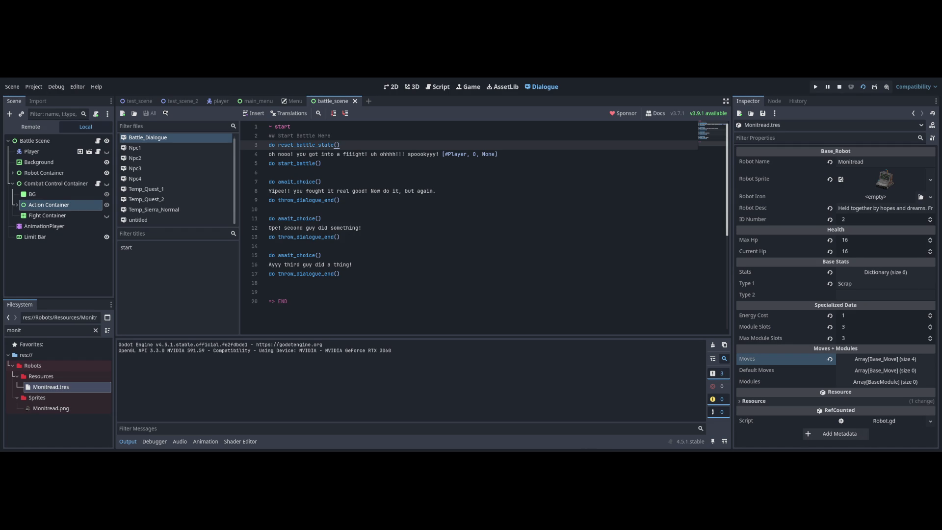
{"action": "key", "text": "F8"}
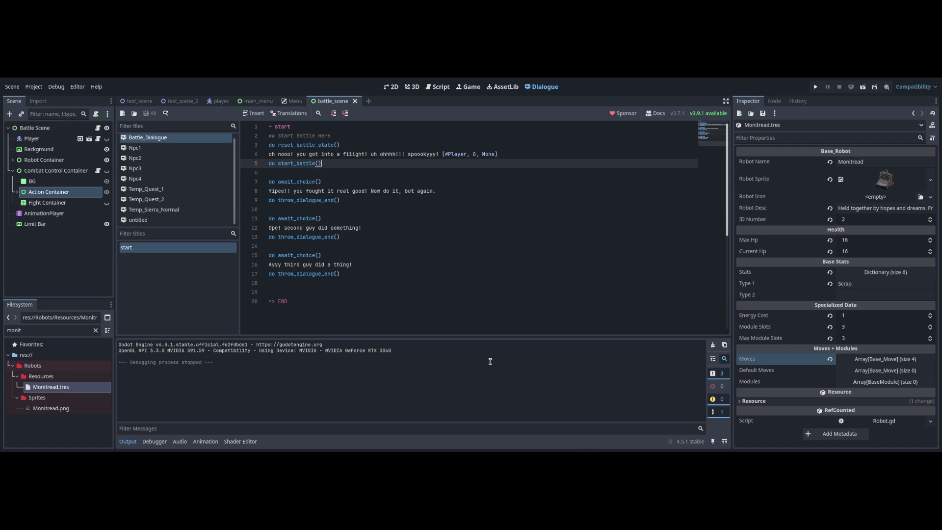
{"action": "key", "text": "F6"}
- Stop the game and find the reset_battle_state() definition in battle_scene.gd
{"action": "left_click", "coordinate": [391, 86]}
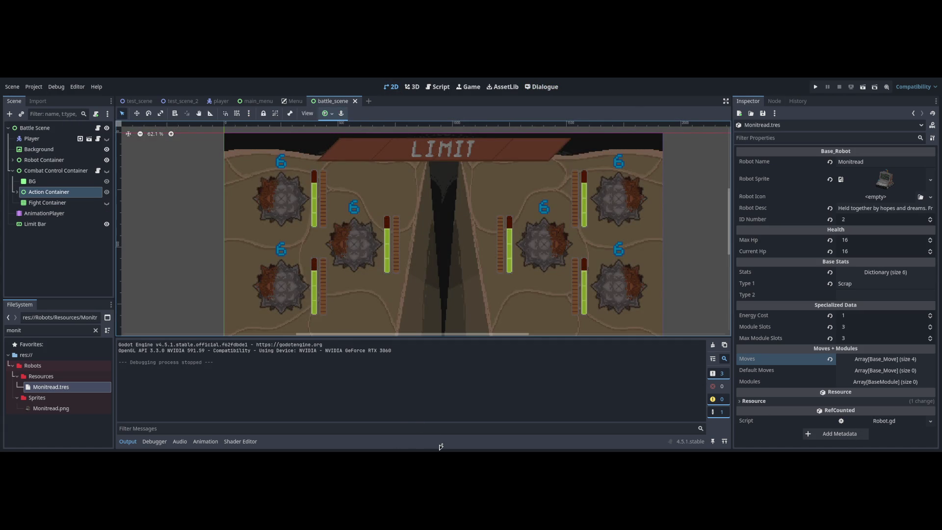
{"action": "left_click", "coordinate": [438, 87]}
{"action": "double_click", "coordinate": [265, 244]}
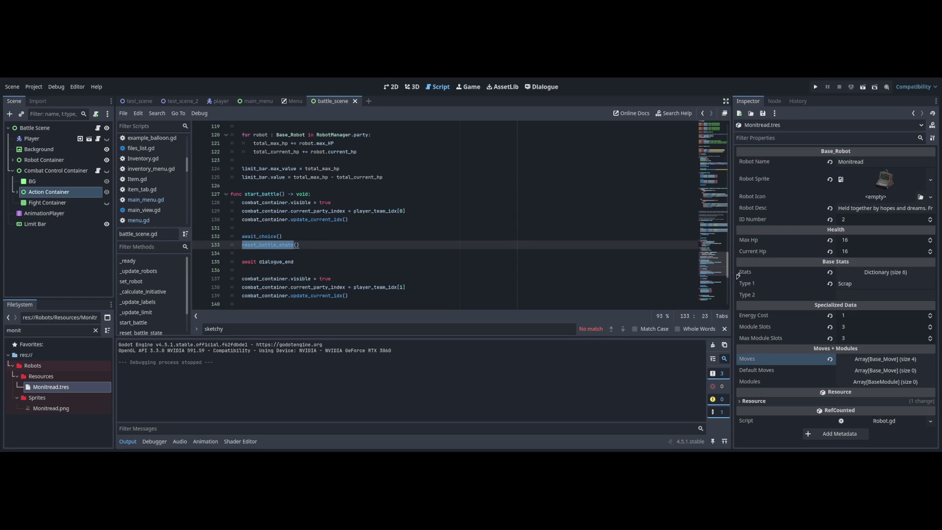
{"action": "scroll", "coordinate": [631, 243], "scroll_direction": "down", "scroll_amount": 5}
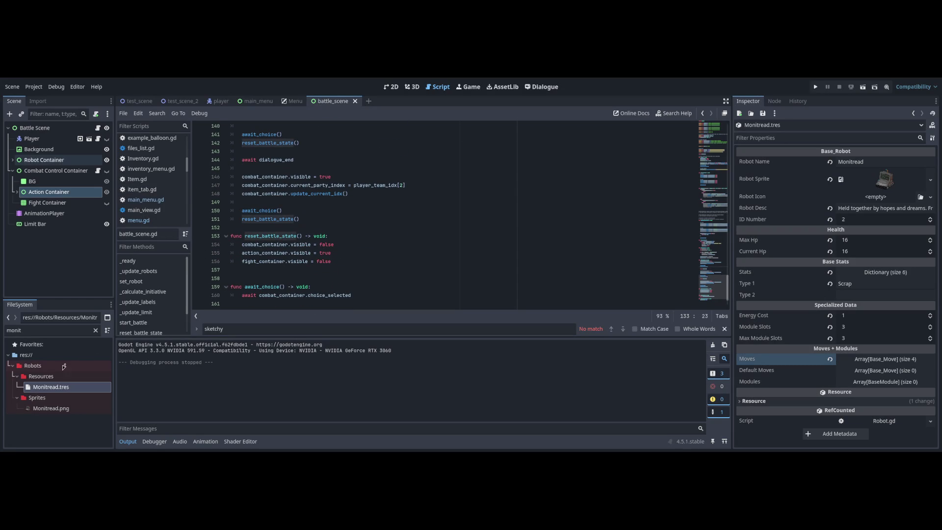
{"action": "mouse_move", "coordinate": [55, 170]}
{"action": "left_mouse_down"}
{"action": "mouse_move", "coordinate": [274, 220]}
{"action": "mouse_move", "coordinate": [315, 300]}
{"action": "left_mouse_up"}
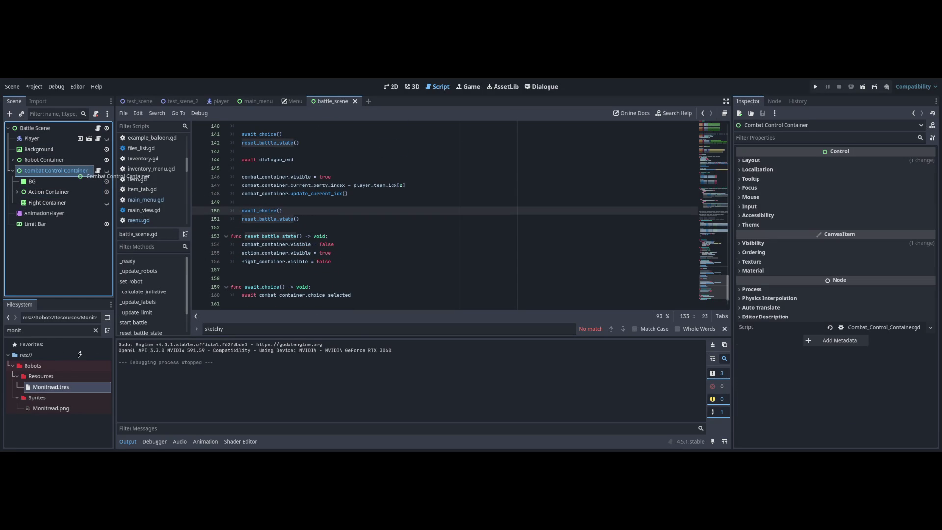
- Change combat_container.visible on line 154 from false to true, then test-run the scene
{"action": "double_click", "coordinate": [326, 244]}
{"action": "type", "text": "true"}
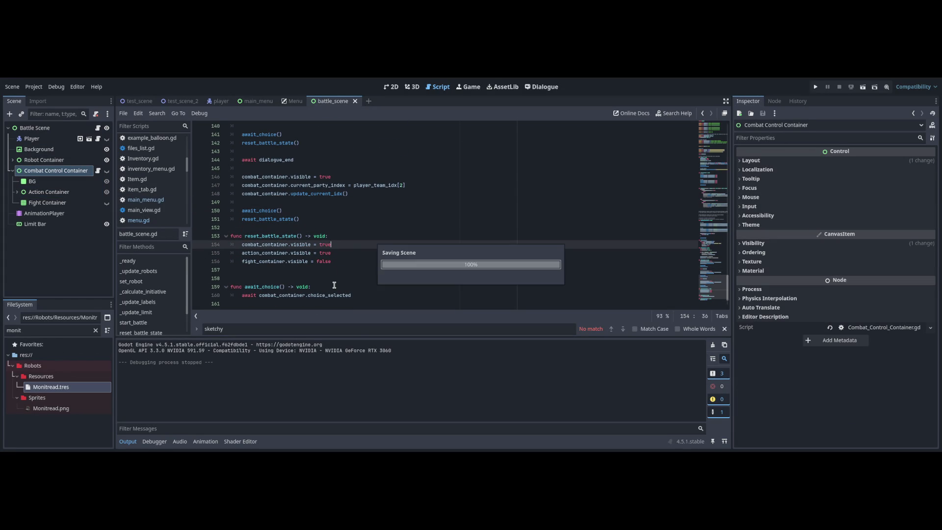
{"action": "key", "text": "Down"}
{"action": "key", "text": "F6"}
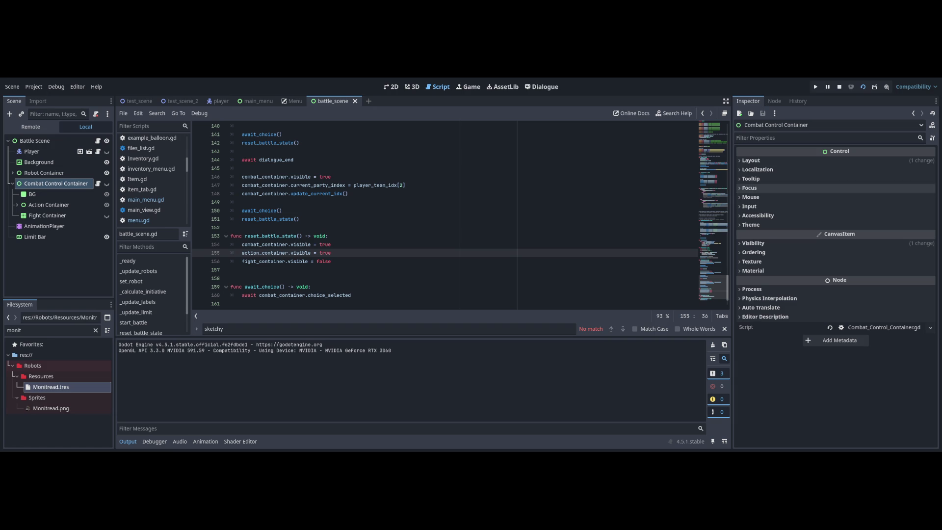
{"action": "key", "text": "F8"}
- Find where combat_container is used inside start_battle
{"action": "left_click", "coordinate": [343, 244]}
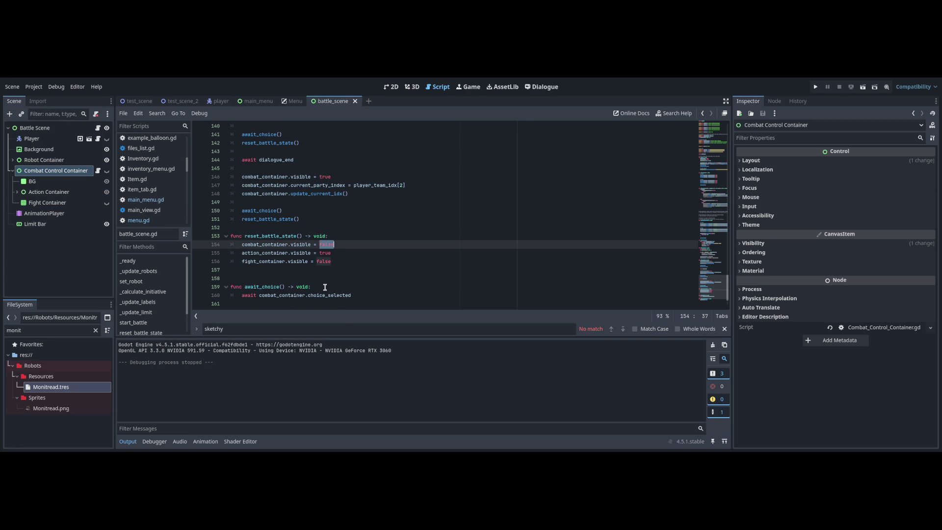
{"action": "key", "text": "Page_Up"}
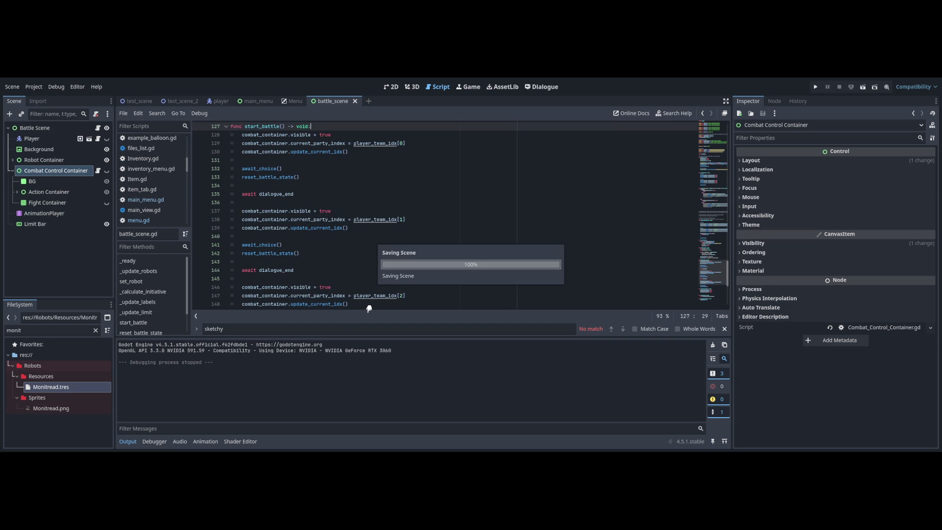
{"action": "scroll", "coordinate": [710, 235], "scroll_direction": "down", "scroll_amount": 6}
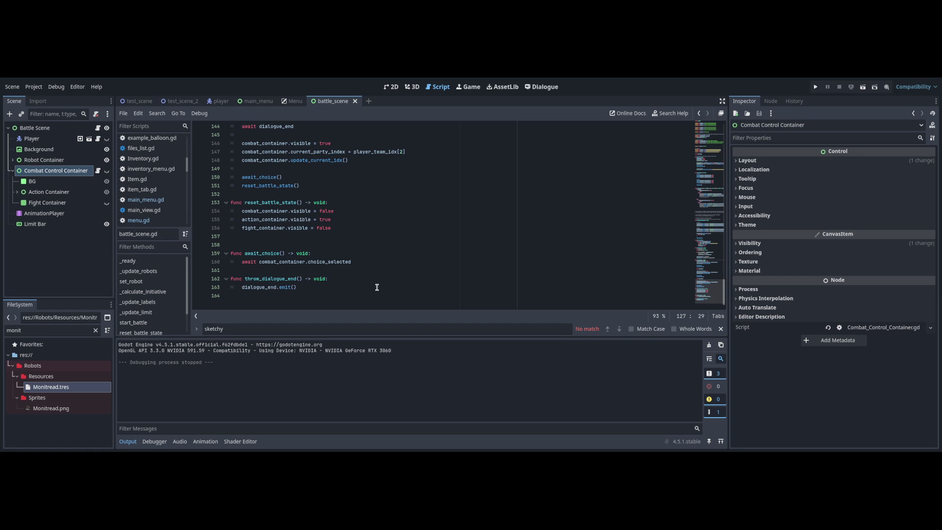
{"action": "double_click", "coordinate": [265, 211]}
{"action": "scroll", "coordinate": [710, 290], "scroll_direction": "up", "scroll_amount": 6}
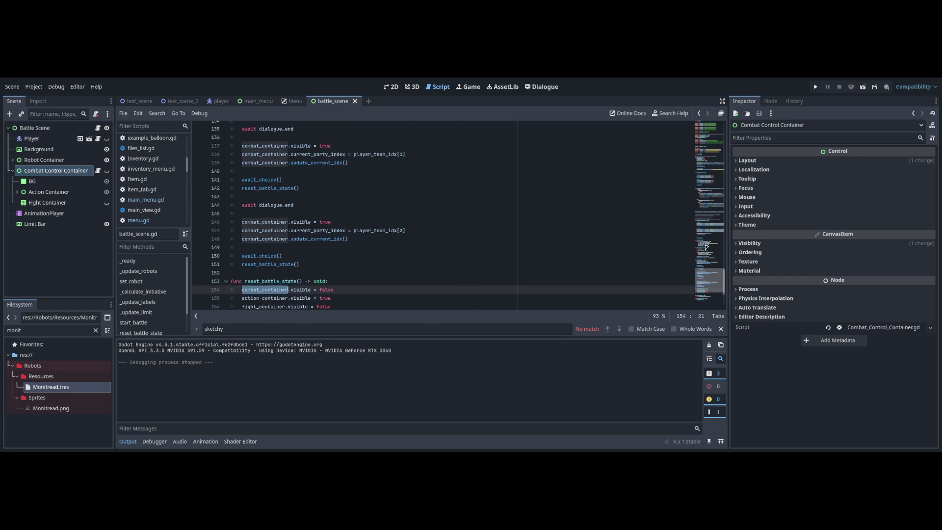
{"action": "key", "text": "ctrl+d"}
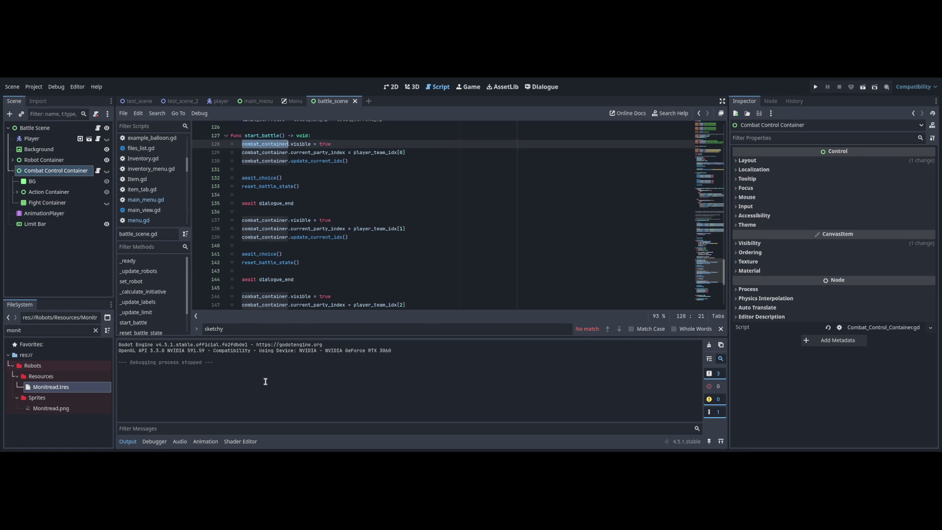
{"action": "scroll", "coordinate": [700, 259], "scroll_direction": "up", "scroll_amount": 1}
- Add 'await get_tree().process_frame' as start_battle's first line and test-run the scene
{"action": "left_click", "coordinate": [305, 157]}
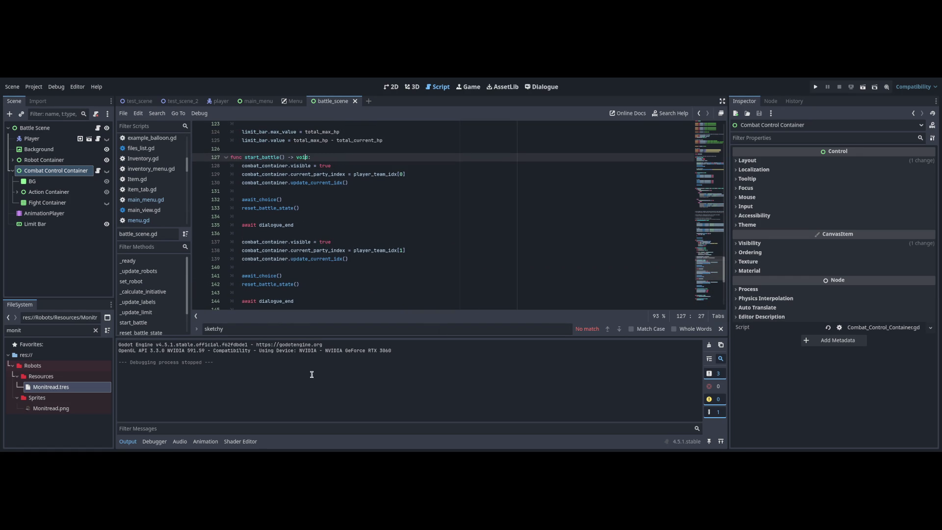
{"action": "key", "text": "Return"}
{"action": "type", "text": "a"}
{"action": "key", "text": "BackSpace"}
{"action": "key", "text": "BackSpace"}
{"action": "type", "text": "a"}
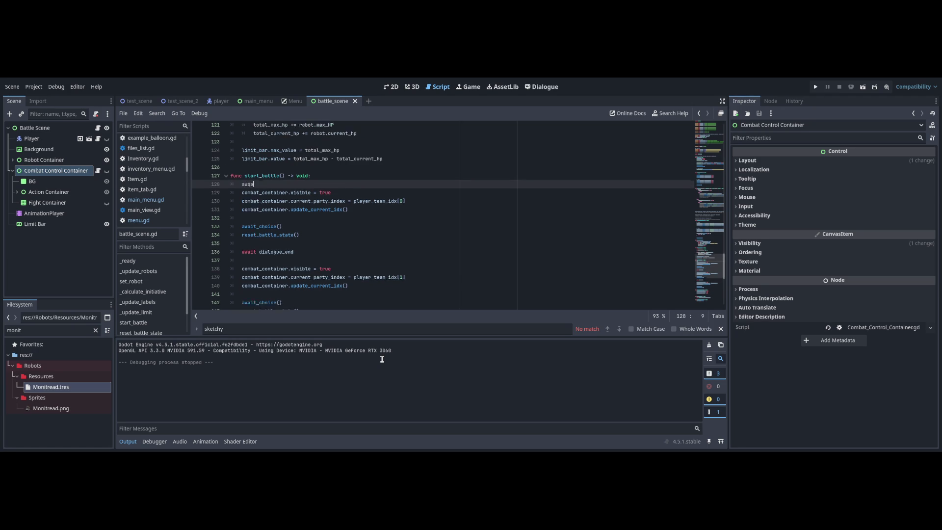
{"action": "type", "text": "it get_tr"}
{"action": "key", "text": "Return"}
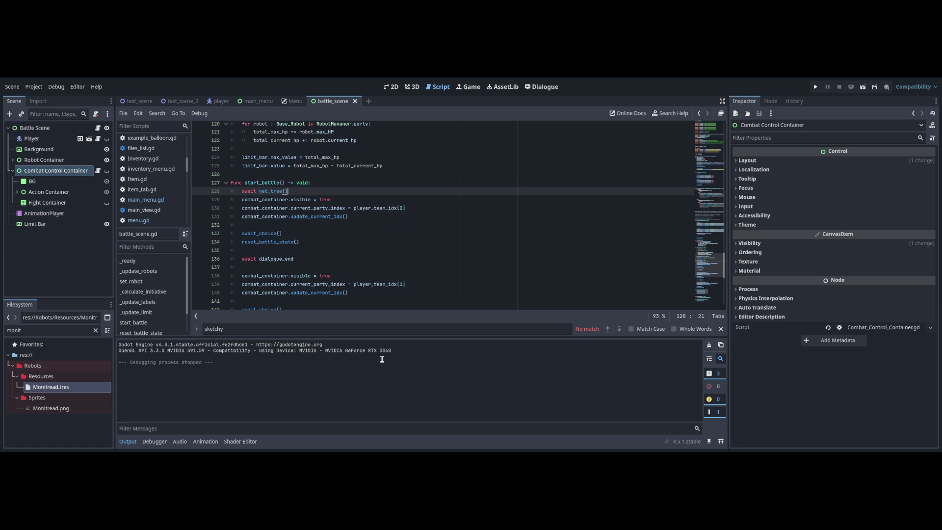
{"action": "type", "text": ".pro"}
{"action": "key", "text": "Return"}
{"action": "key", "text": "F6"}
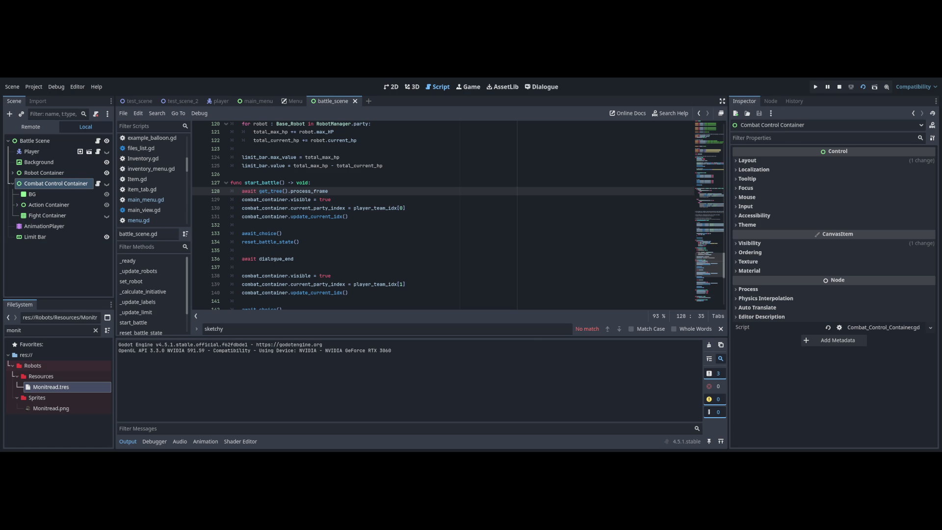
{"action": "key", "text": "F8"}
- Replace that wait with 'await get_tree().create_timer(.2).timeout' and test the delay
{"action": "key", "text": "ctrl+shift+Left"}
{"action": "key", "text": "ctrl+shift+Left"}
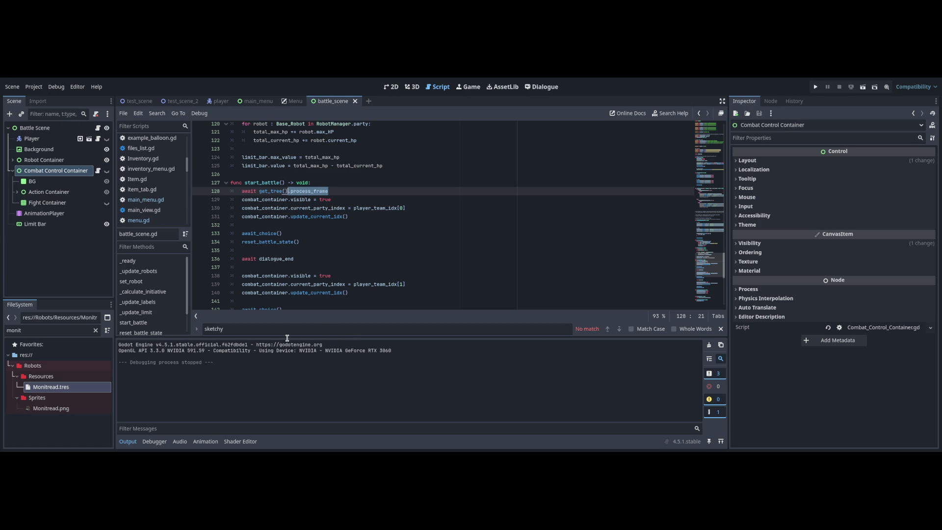
{"action": "type", "text": "creat"}
{"action": "type", "text": "e"}
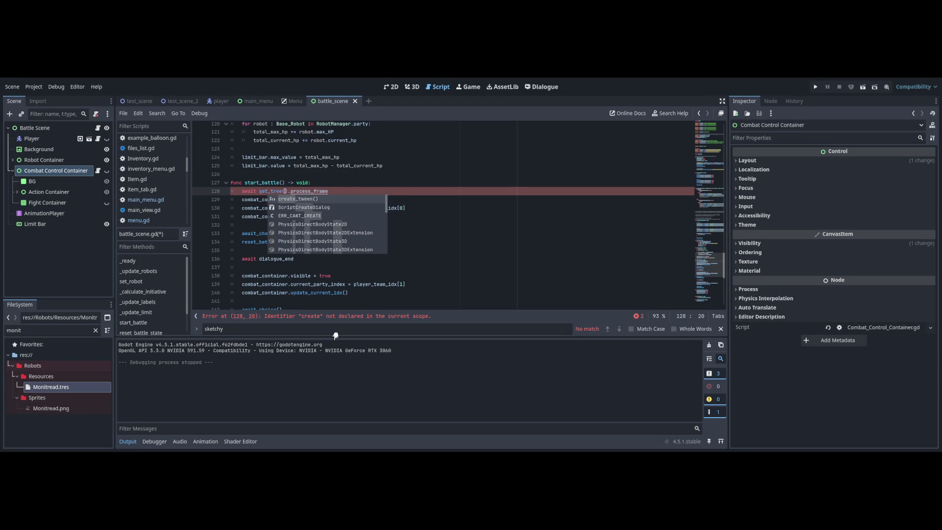
{"action": "key", "text": "ctrl+z"}
{"action": "type", "text": ".ti"}
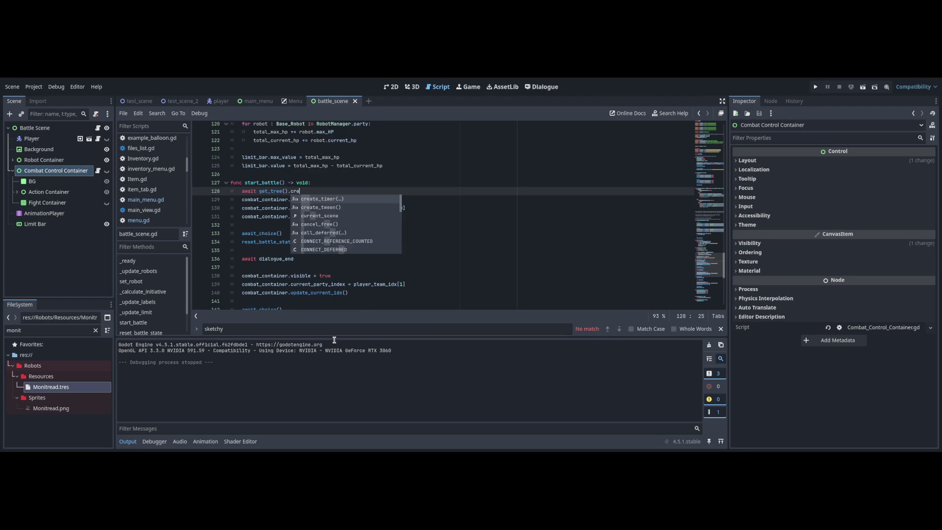
{"action": "key", "text": "Return"}
{"action": "type", "text": ".2).ti"}
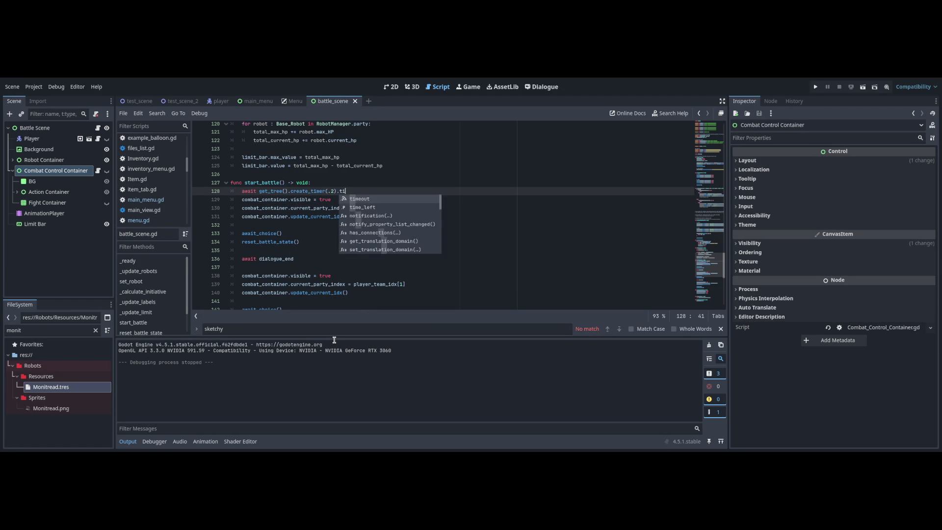
{"action": "key", "text": "Return"}
{"action": "key", "text": "F6"}
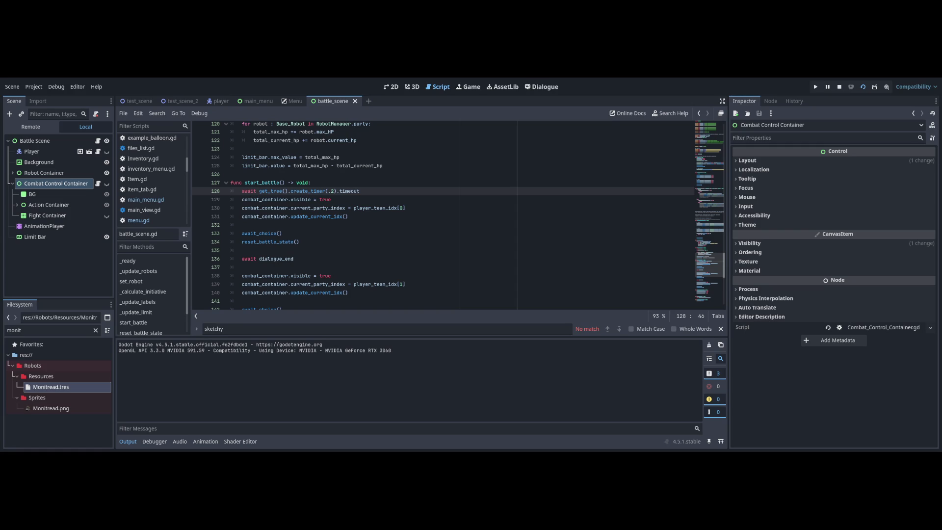
{"action": "key", "text": "F8"}
- Delete the timer await and its empty line so start_battle opens with combat_container.visible = true
{"action": "key", "text": "BackSpace"}
{"action": "key", "text": "BackSpace"}
{"action": "key", "text": "BackSpace"}
{"action": "type", "text": "("}
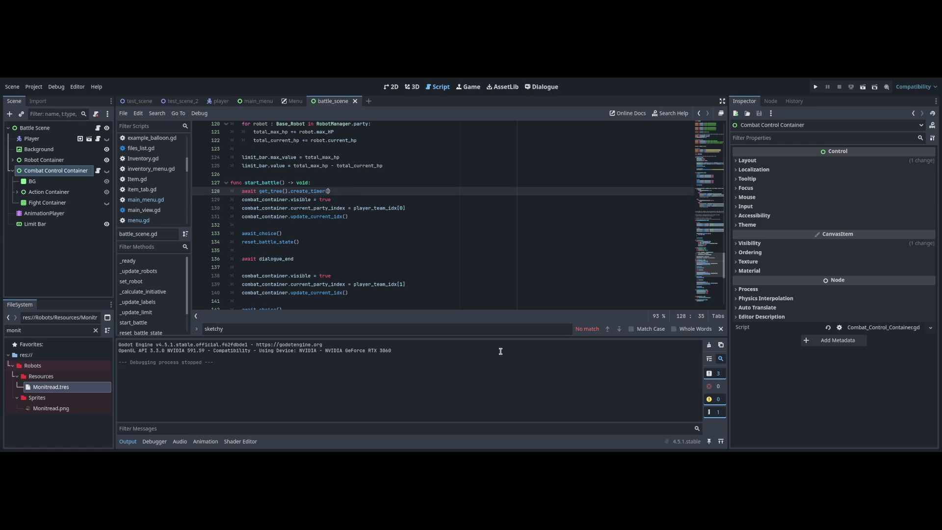
{"action": "key", "text": "BackSpace"}
{"action": "key", "text": "BackSpace"}
{"action": "key", "text": "BackSpace"}
{"action": "key", "text": "BackSpace"}
{"action": "key", "text": "BackSpace"}
{"action": "key", "text": "BackSpace"}
{"action": "key", "text": "ctrl+shift+k"}
{"action": "key", "text": "ctrl+Right"}
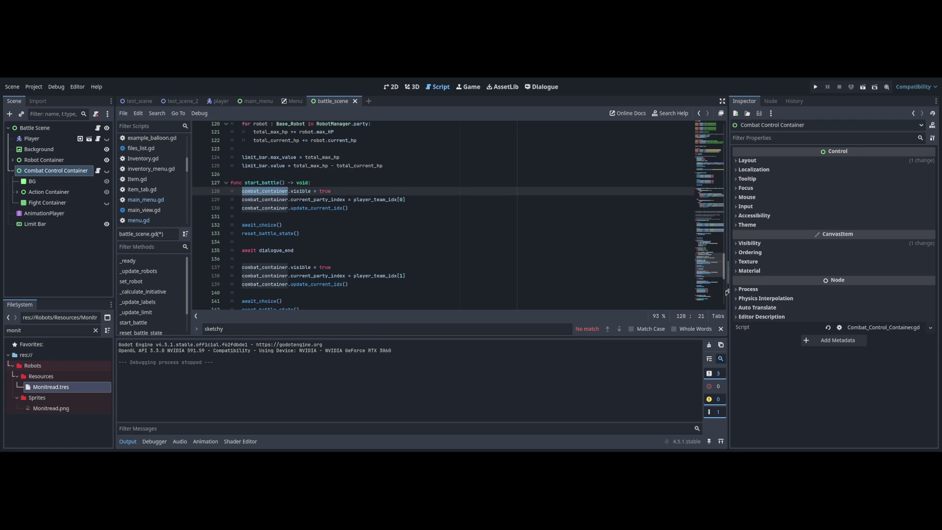
{"action": "scroll", "coordinate": [726, 293], "scroll_direction": "up", "scroll_amount": 20}
- Drop the Combat Control Container path into the script, hide the combat menu, and save the scene
{"action": "mouse_move", "coordinate": [55, 170]}
{"action": "left_mouse_down"}
{"action": "mouse_move", "coordinate": [147, 221]}
{"action": "mouse_move", "coordinate": [393, 282]}
{"action": "mouse_move", "coordinate": [343, 270]}
{"action": "left_mouse_up"}
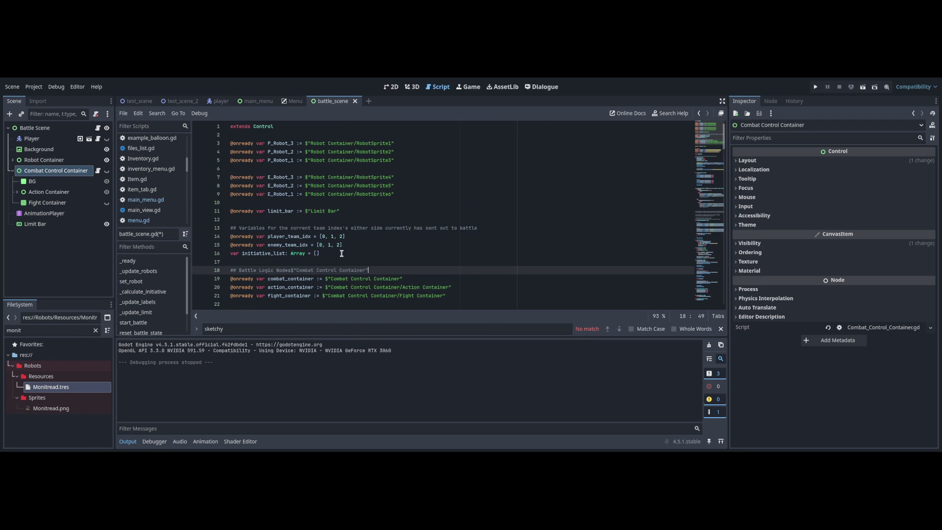
{"action": "left_click", "coordinate": [391, 86]}
{"action": "key", "text": "h"}
{"action": "key", "text": "h"}
{"action": "key", "text": "h"}
{"action": "key", "text": "h"}
{"action": "key", "text": "h"}
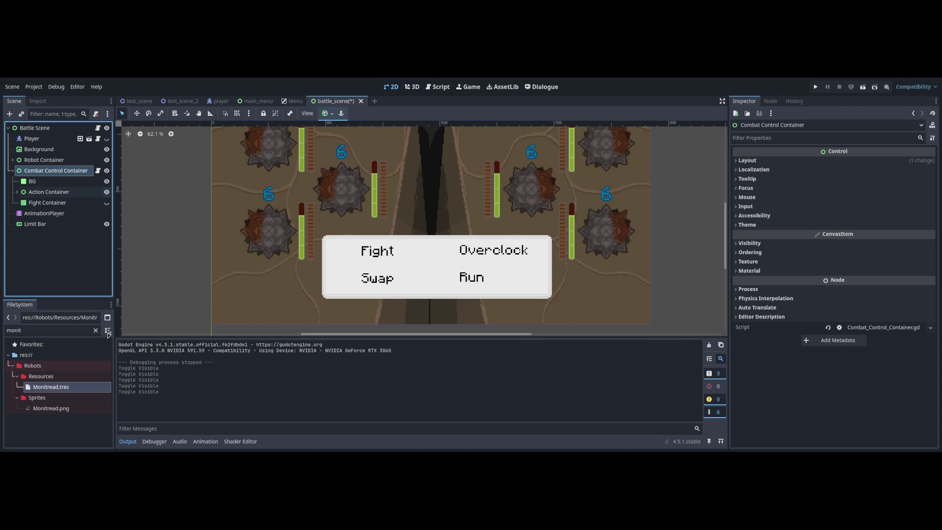
{"action": "left_click", "coordinate": [106, 170]}
{"action": "key", "text": "ctrl+s"}
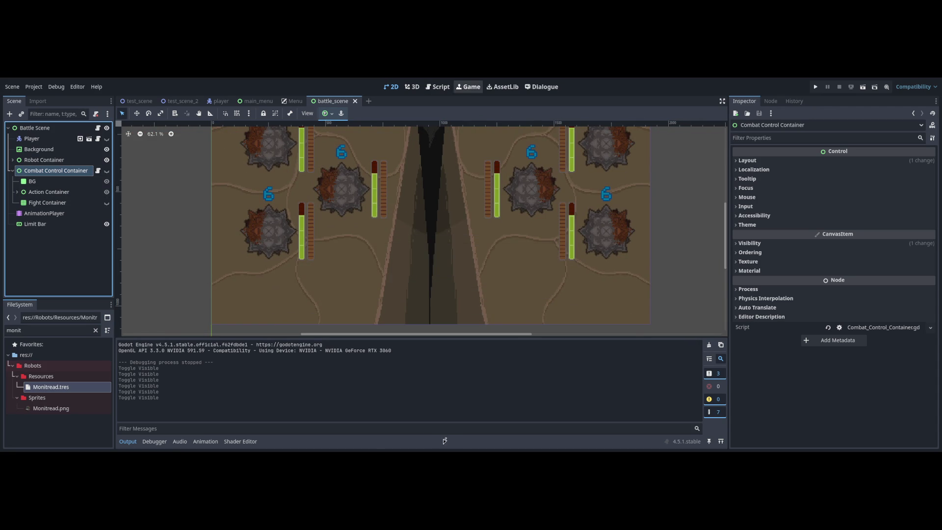
- Review the battle scene script, then bring up Battle_Dialogue in the Dialogue editor
{"action": "left_click", "coordinate": [438, 87]}
{"action": "scroll", "coordinate": [569, 275], "scroll_direction": "down", "scroll_amount": 5}
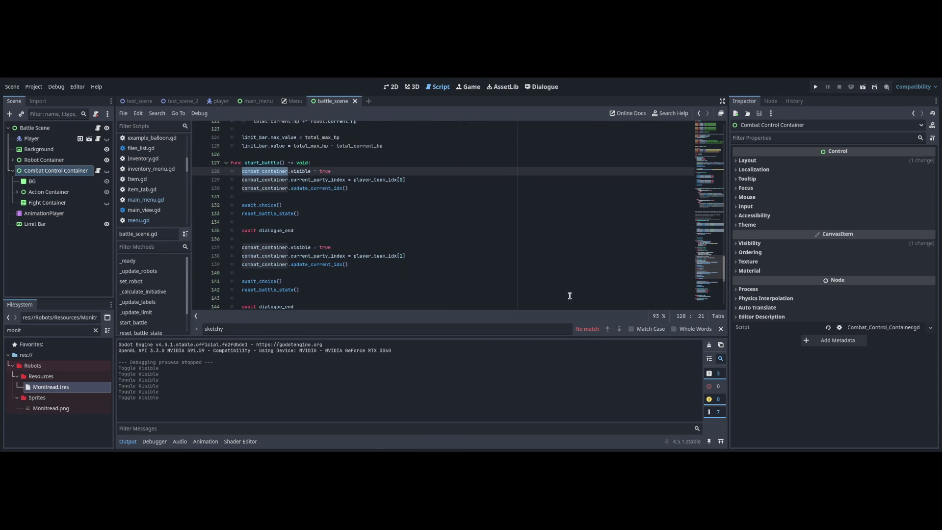
{"action": "key", "text": "Down"}
{"action": "key", "text": "Down"}
{"action": "key", "text": "Down"}
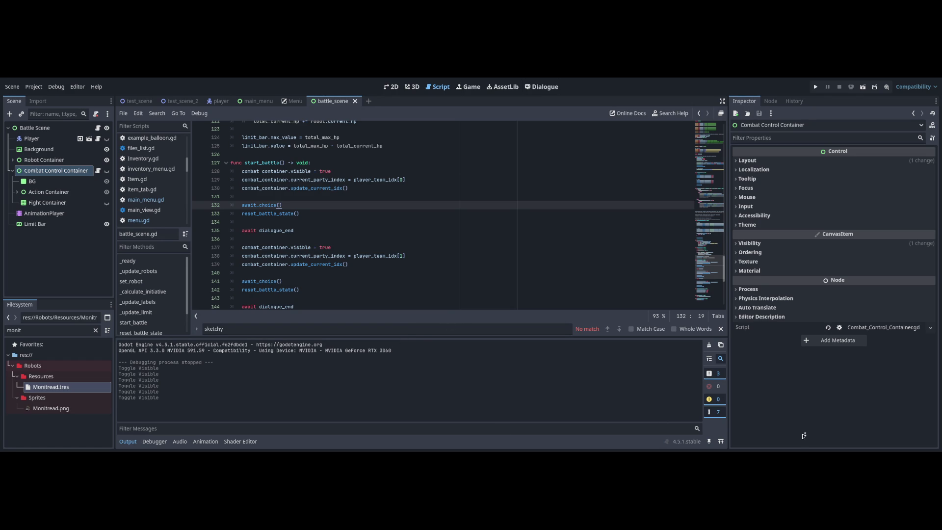
{"action": "scroll", "coordinate": [716, 240], "scroll_direction": "down", "scroll_amount": 4}
{"action": "scroll", "coordinate": [716, 255], "scroll_direction": "up", "scroll_amount": 5}
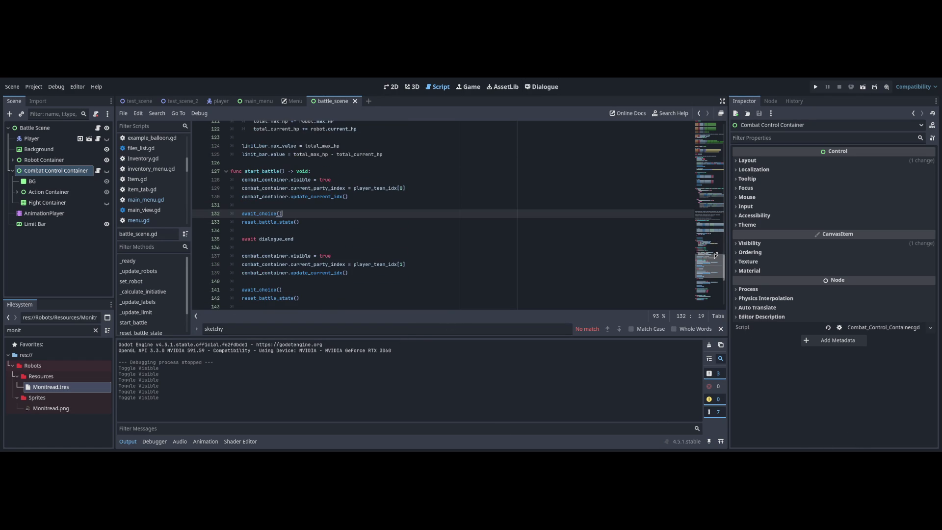
{"action": "key", "text": "ctrl+F6"}
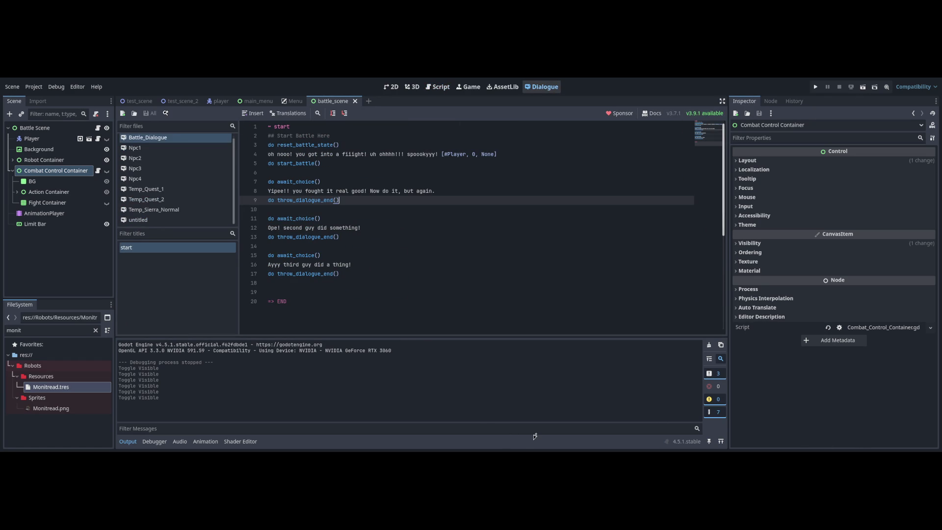
- Test-run the scene with 'do reset_battle_state()' on line 3 of Battle_Dialogue
{"action": "key", "text": "Up"}
{"action": "key", "text": "Up"}
{"action": "key", "text": "Up"}
{"action": "key", "text": "Down"}
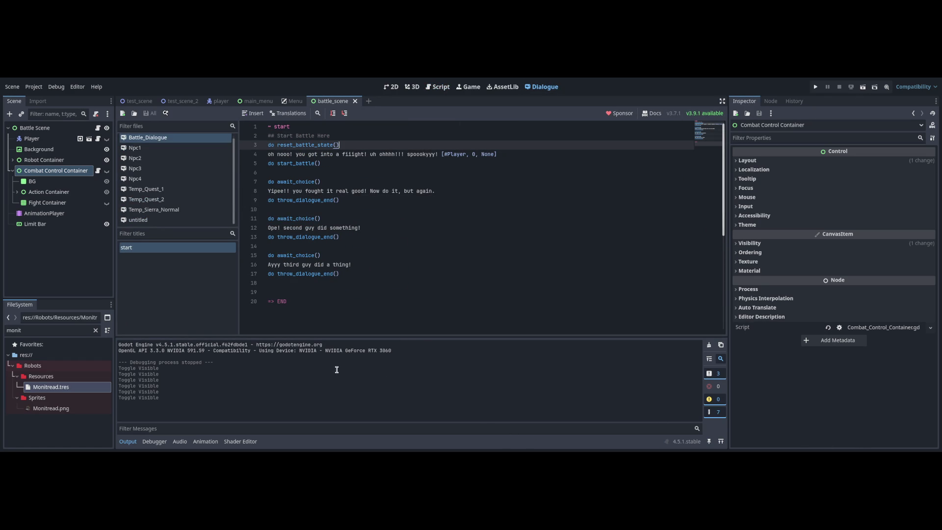
{"action": "key", "text": "F6"}
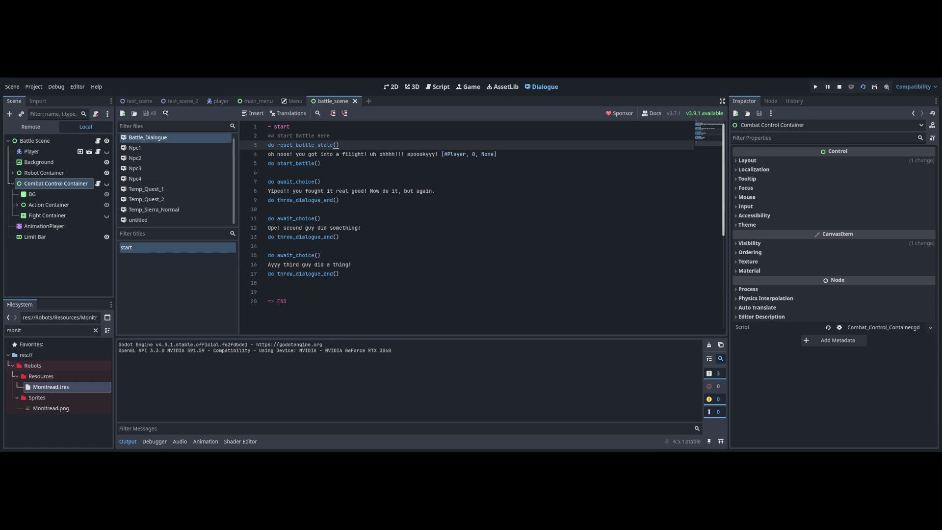
{"action": "key", "text": "F8"}
- Delete the 'do reset_battle_state()' line and test-run the scene without it
{"action": "key", "text": "shift+Home"}
{"action": "key", "text": "BackSpace"}
{"action": "key", "text": "BackSpace"}
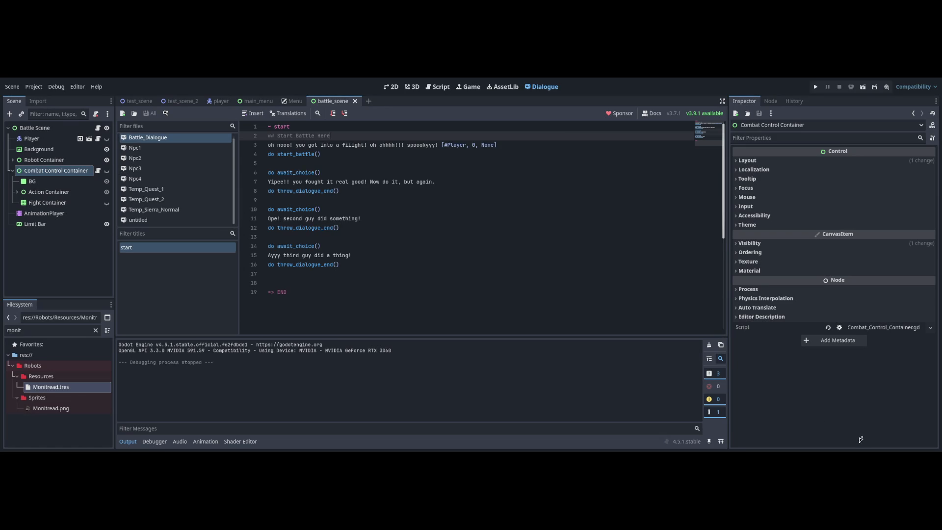
{"action": "key", "text": "F6"}
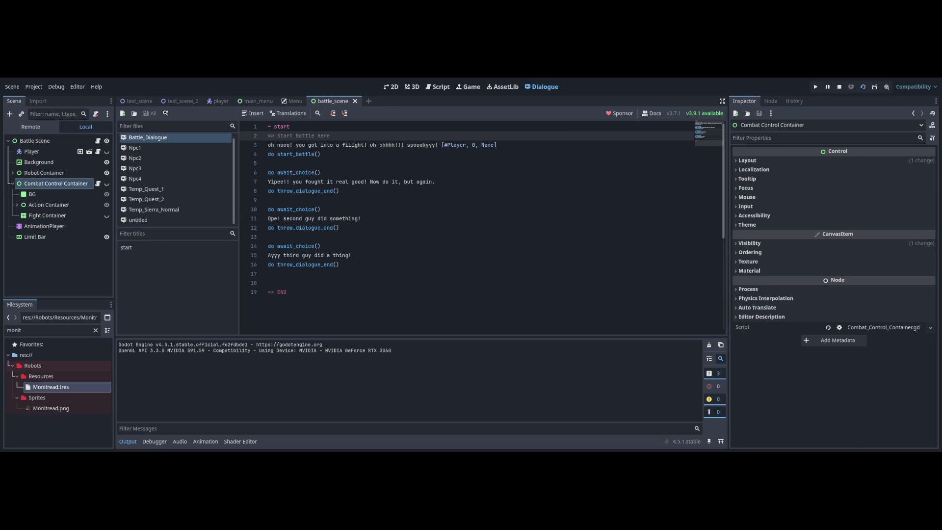
{"action": "key", "text": "F8"}
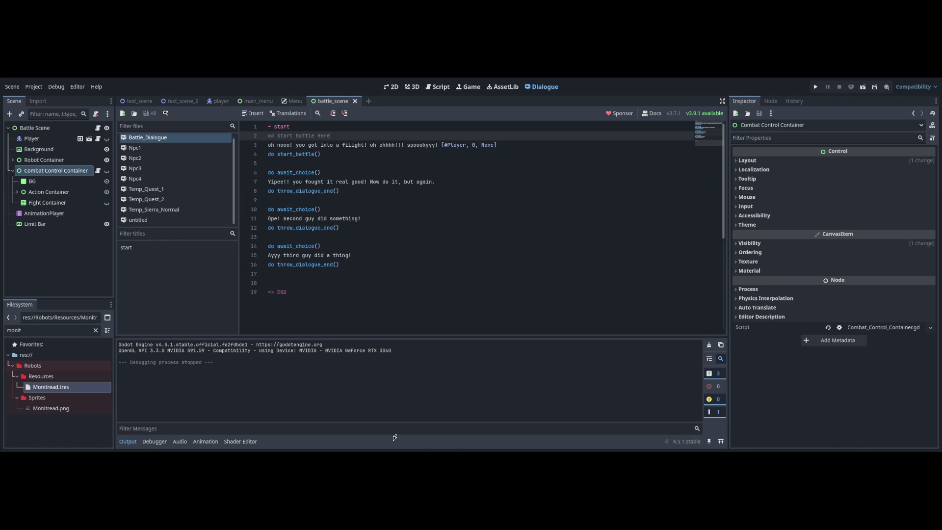
- Cycle through the editor screens and return to battle_scene.gd in the script editor
{"action": "key", "text": "ctrl+F1"}
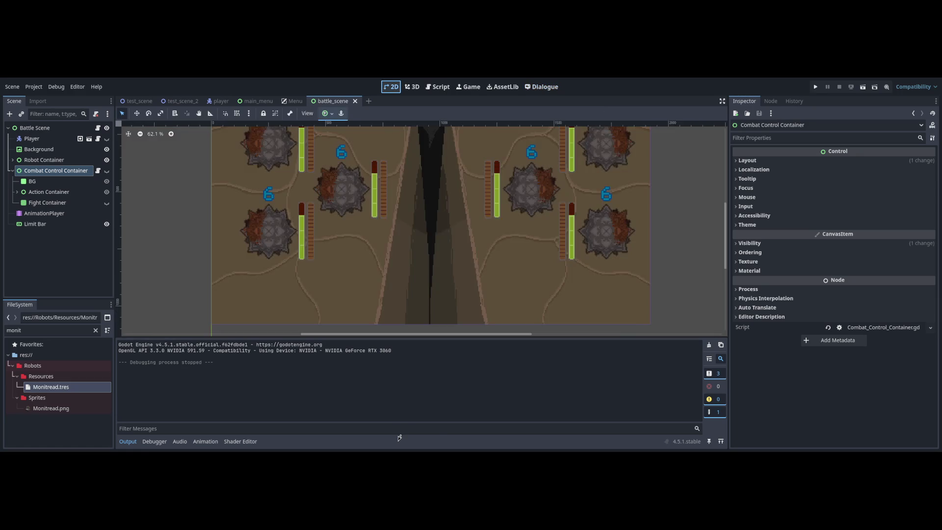
{"action": "key", "text": "ctrl+F3"}
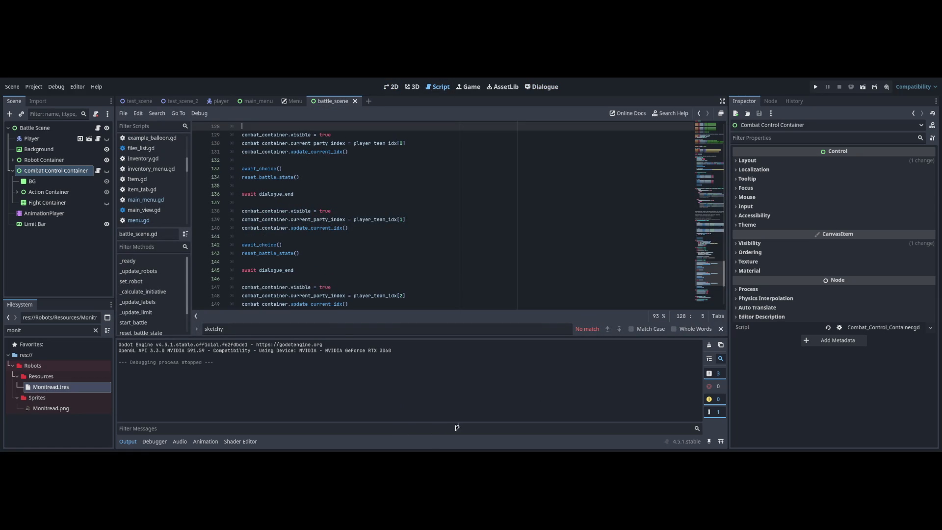
{"action": "key", "text": "ctrl+F5"}
{"action": "key", "text": "ctrl+F6"}
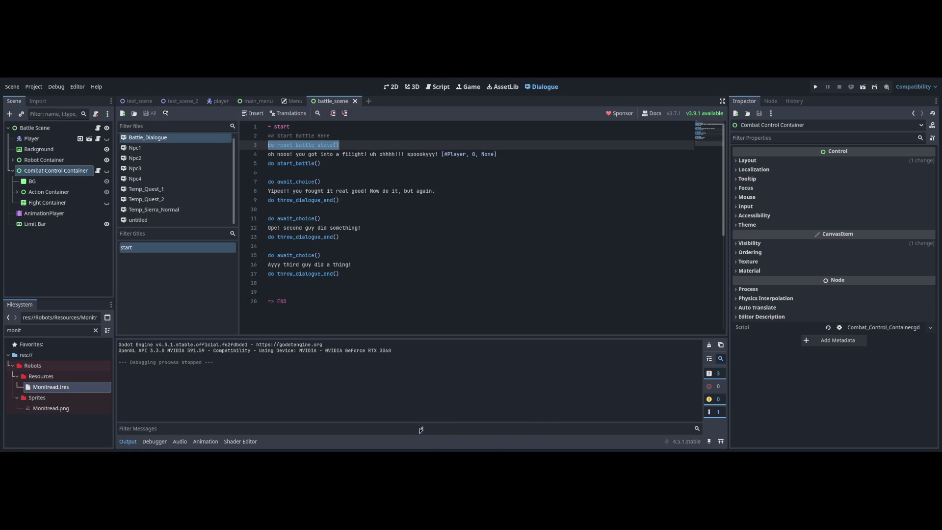
{"action": "key", "text": "ctrl+F3"}
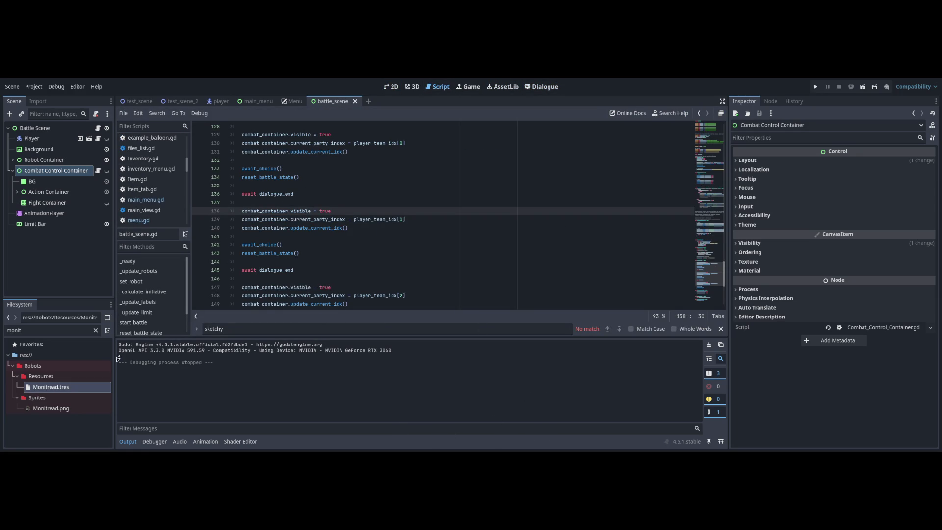
- Search the Combat_Control_Container script and battle_scene.gd for 'reset' matches
{"action": "left_click", "coordinate": [98, 171]}
{"action": "scroll", "coordinate": [719, 288], "scroll_direction": "down", "scroll_amount": 10}
{"action": "key", "text": "ctrl+f"}
{"action": "type", "text": "reset"}
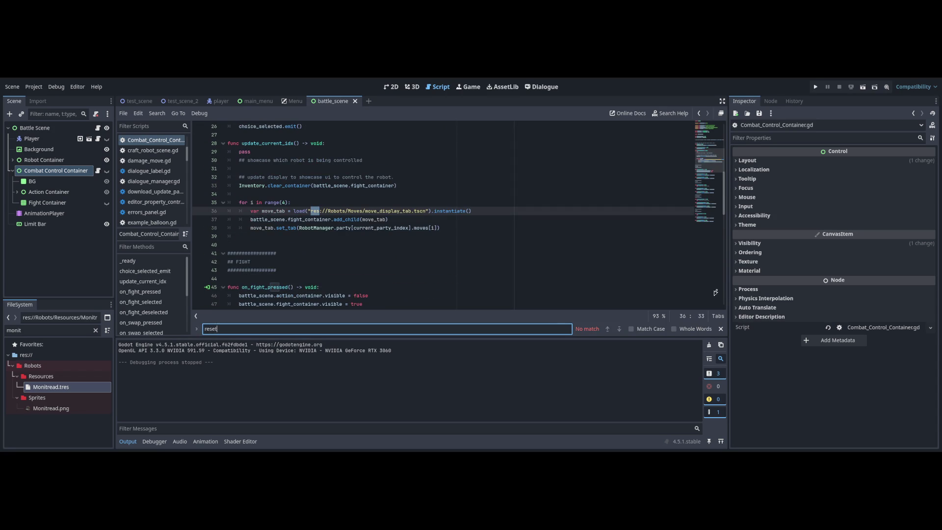
{"action": "left_click", "coordinate": [45, 160]}
{"action": "left_click", "coordinate": [97, 128]}
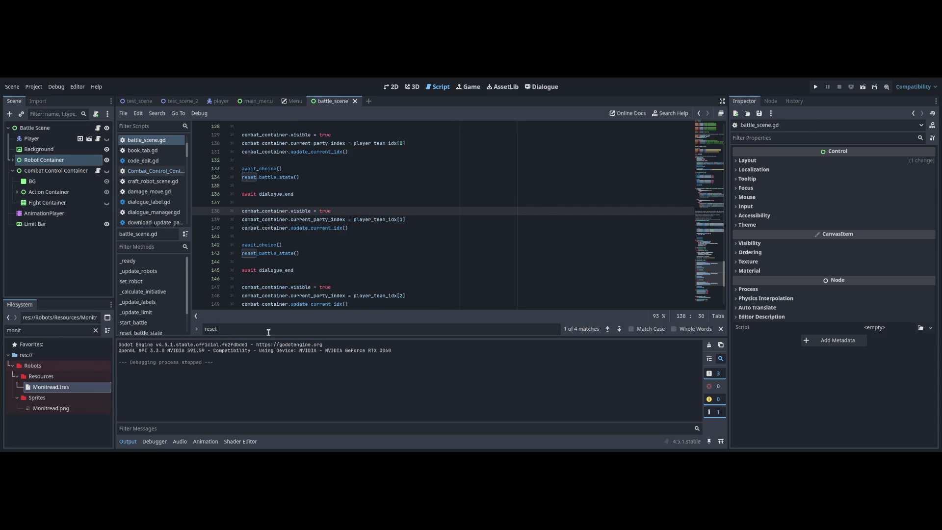
{"action": "key", "text": "Return"}
{"action": "key", "text": "Return"}
{"action": "key", "text": "Return"}
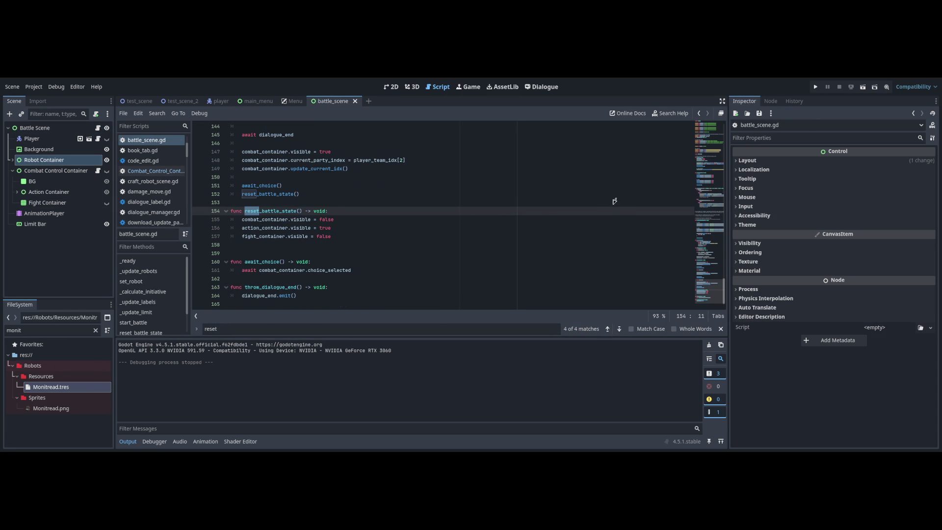
{"action": "key", "text": "Return"}
- Add a new line after await_choice() on line 133 and go to the combat_container.visible line
{"action": "left_click", "coordinate": [608, 198]}
{"action": "scroll", "coordinate": [535, 248], "scroll_direction": "down", "scroll_amount": 1}
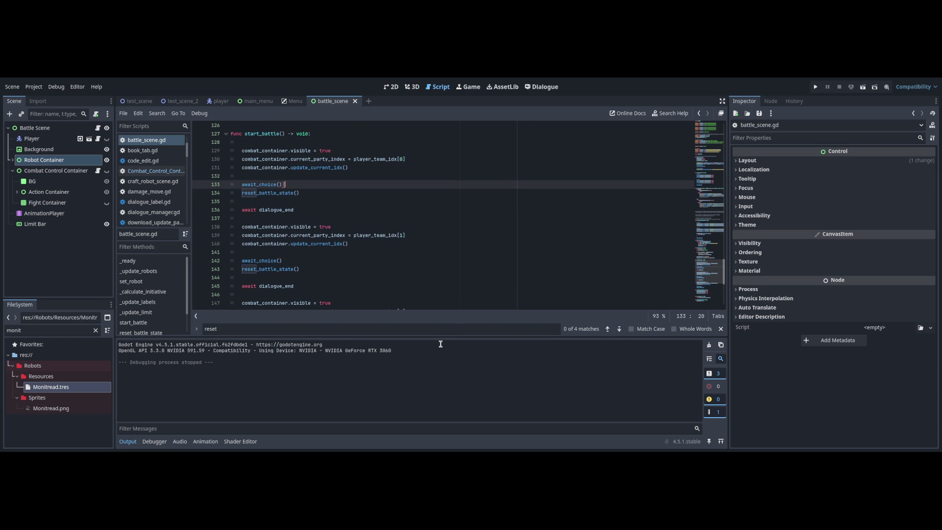
{"action": "key", "text": "Down"}
{"action": "key", "text": "Home"}
{"action": "scroll", "coordinate": [714, 220], "scroll_direction": "down", "scroll_amount": 7}
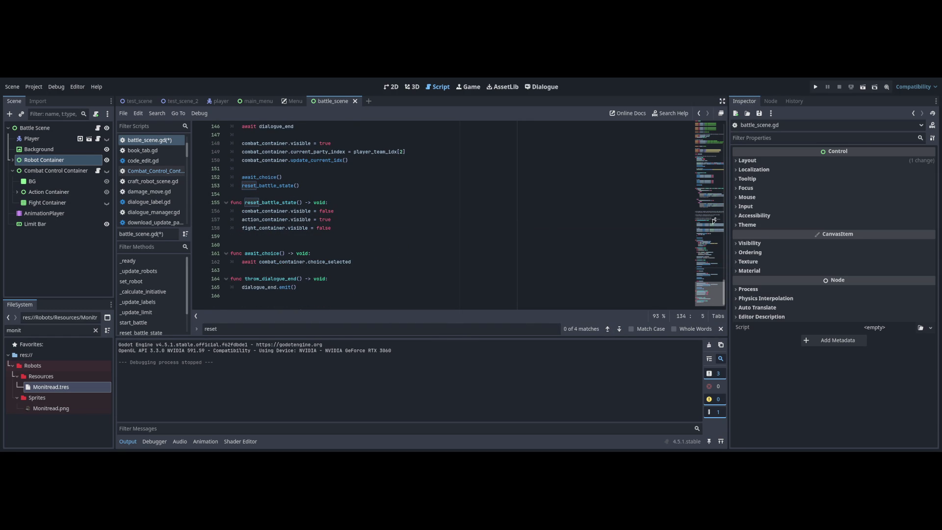
{"action": "left_click", "coordinate": [429, 263]}
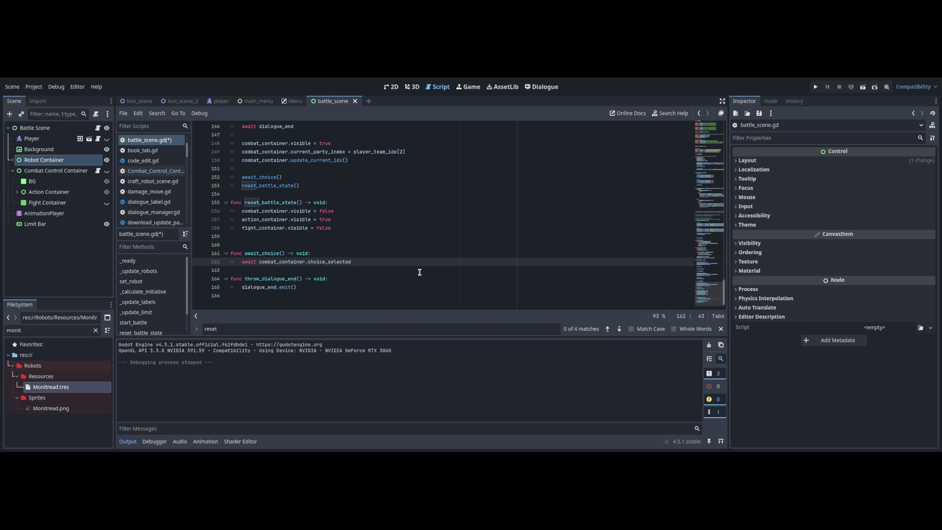
{"action": "scroll", "coordinate": [705, 270], "scroll_direction": "up", "scroll_amount": 10}
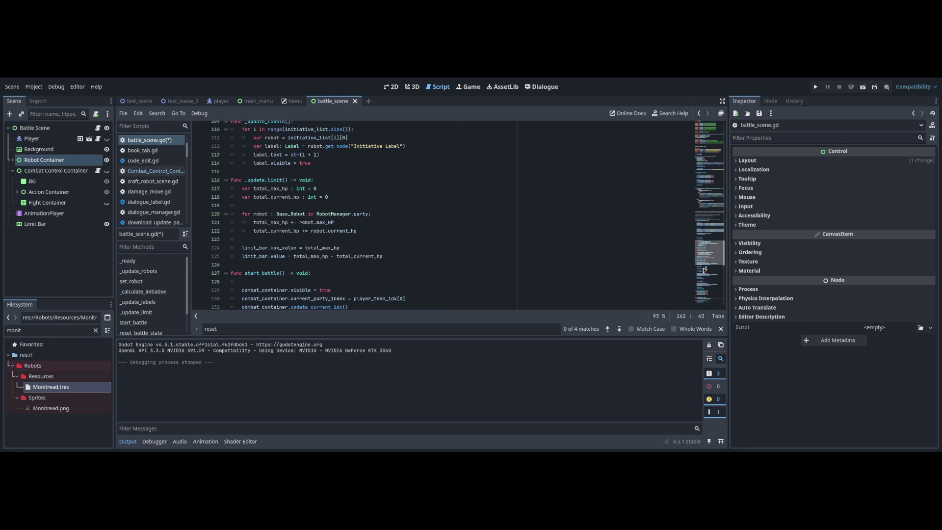
{"action": "scroll", "coordinate": [705, 270], "scroll_direction": "down", "scroll_amount": 1}
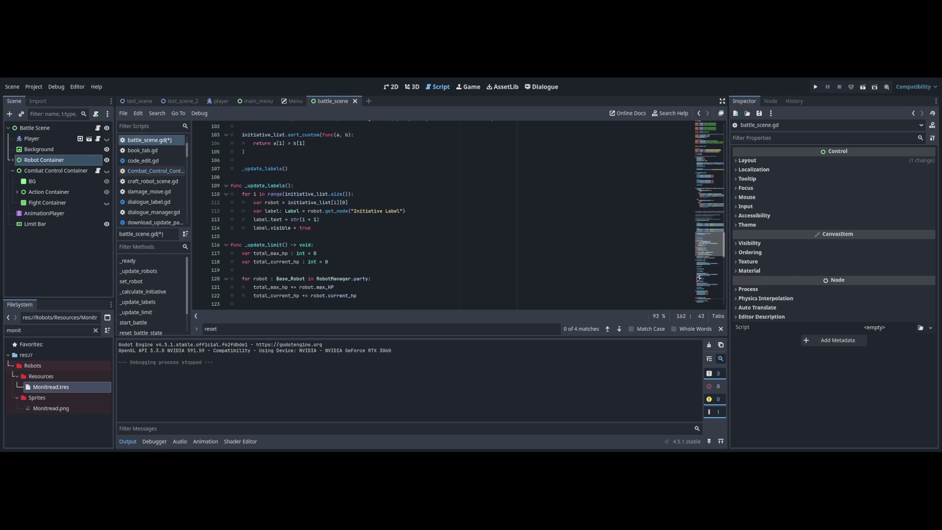
{"action": "scroll", "coordinate": [689, 267], "scroll_direction": "down", "scroll_amount": 2}
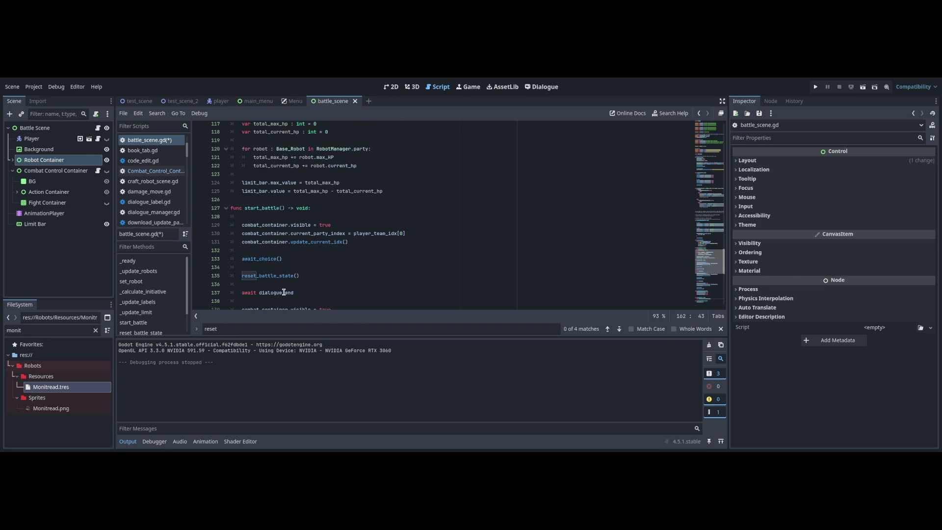
{"action": "double_click", "coordinate": [265, 225]}
{"action": "left_click", "coordinate": [322, 224]}
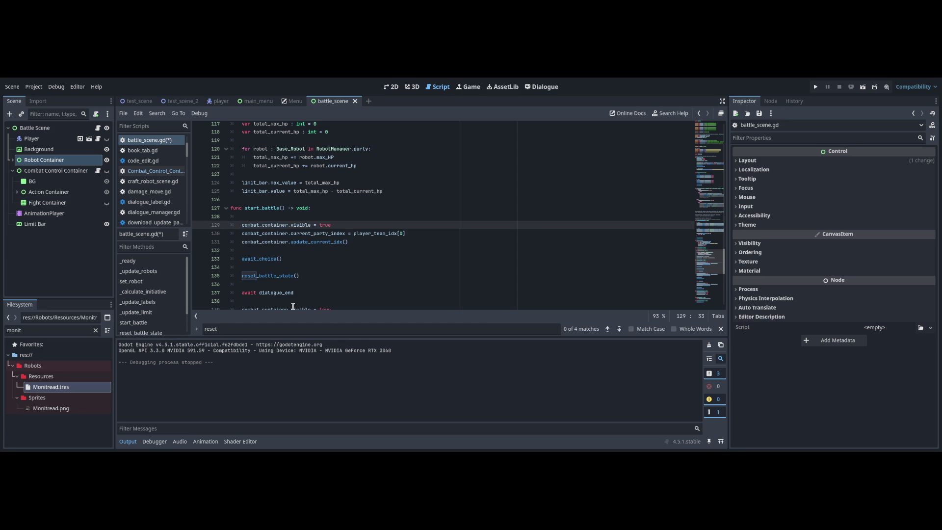
- Toggle the Combat Control Container's visibility on and off, leaving it hidden, and save the scene
{"action": "left_click", "coordinate": [106, 170]}
{"action": "left_click", "coordinate": [391, 87]}
{"action": "key", "text": "ctrl+F3"}
{"action": "left_click", "coordinate": [107, 170]}
{"action": "key", "text": "ctrl+s"}
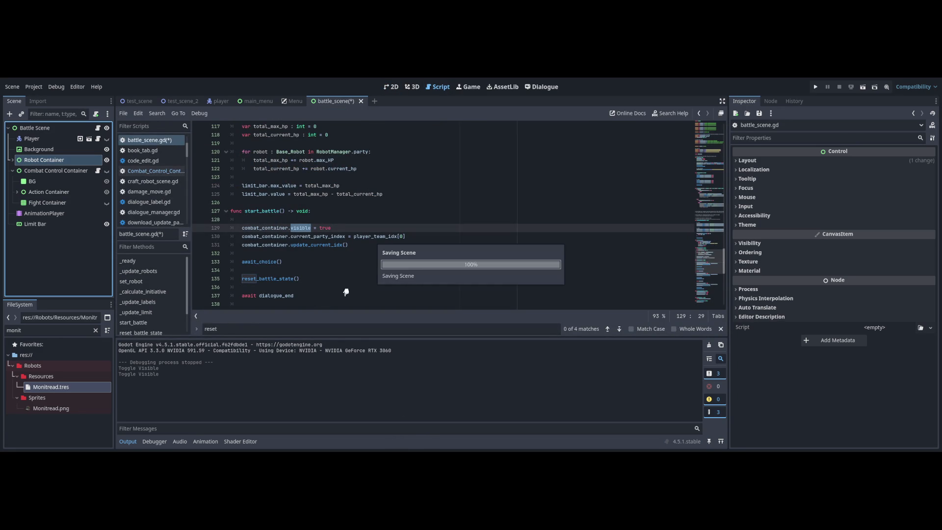
- Add print("Battle Started") on line 130 and run the project to check the output
{"action": "key", "text": "End"}
{"action": "key", "text": "Return"}
{"action": "type", "text": "print(\""}
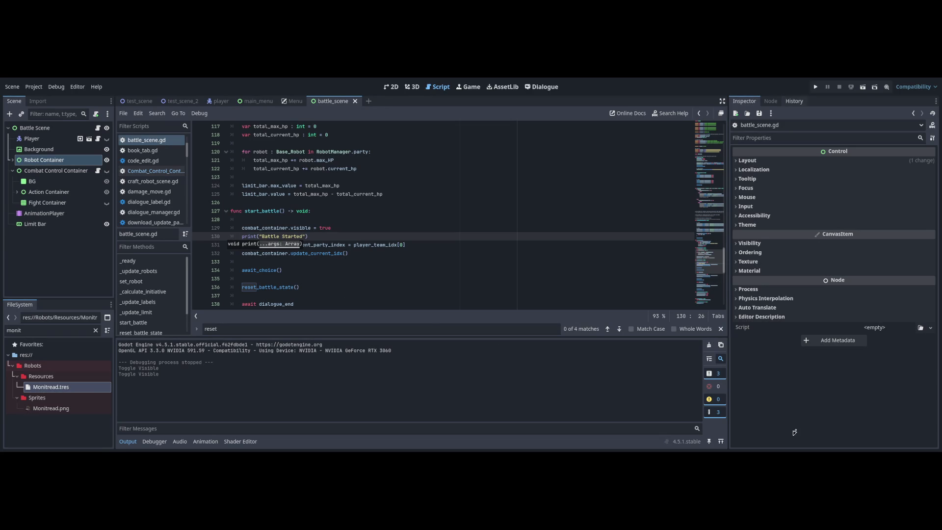
{"action": "key", "text": "F5"}
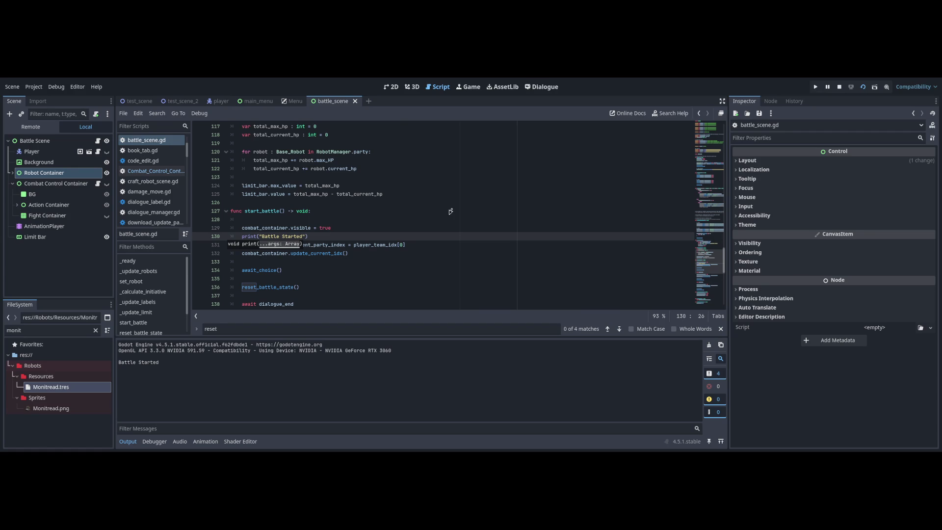
{"action": "key", "text": "End"}
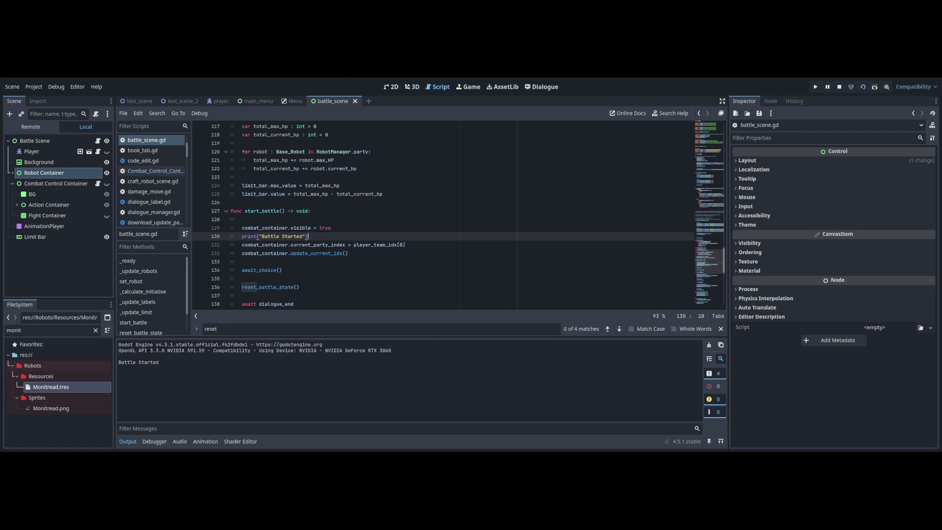
{"action": "key", "text": "Down"}
{"action": "key", "text": "Down"}
{"action": "key", "text": "Down"}
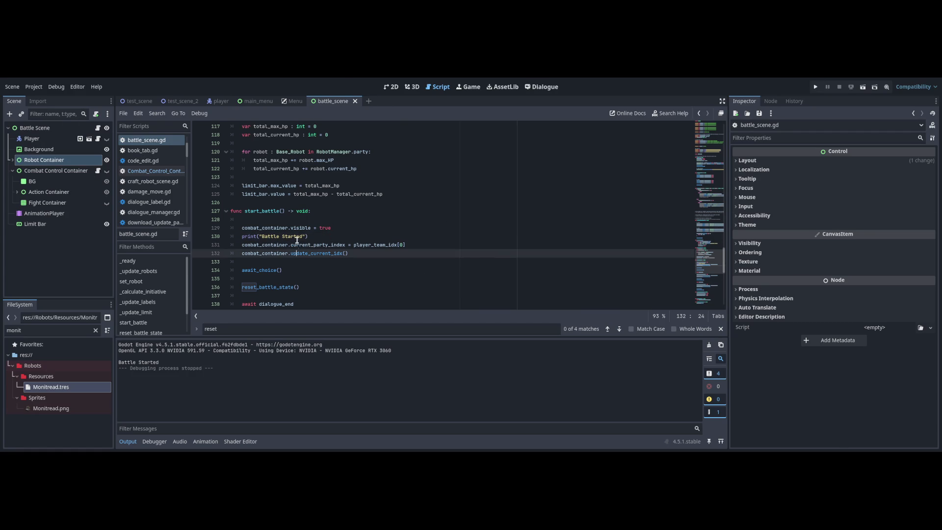
- Comment out the reset_battle_state() call on line 136
{"action": "scroll", "coordinate": [712, 265], "scroll_direction": "down", "scroll_amount": 2}
{"action": "key", "text": "Up"}
{"action": "key", "text": "End"}
{"action": "key", "text": "shift+Home"}
{"action": "key", "text": "shift+Home"}
{"action": "key", "text": "Left"}
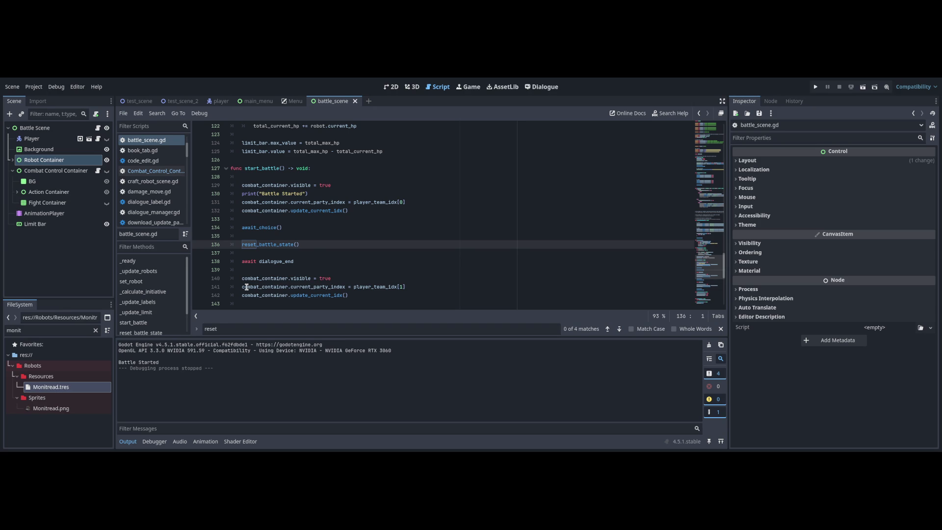
{"action": "scroll", "coordinate": [710, 268], "scroll_direction": "down", "scroll_amount": 2}
{"action": "key", "text": "Down"}
{"action": "key", "text": "Down"}
{"action": "key", "text": "Down"}
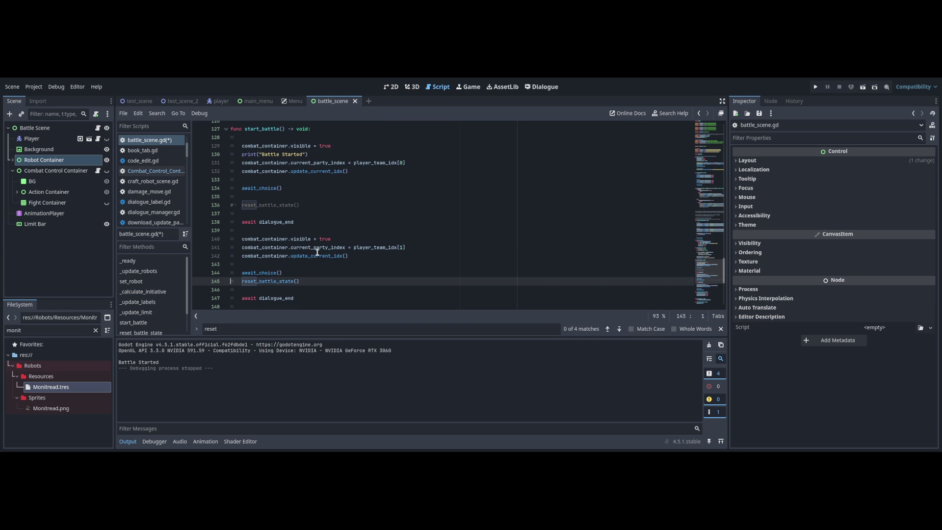
{"action": "type", "text": "#"}
- Comment out the reset_battle_state() calls on lines 145 and 154, then test-run and stop the game
{"action": "scroll", "coordinate": [707, 267], "scroll_direction": "down", "scroll_amount": 3}
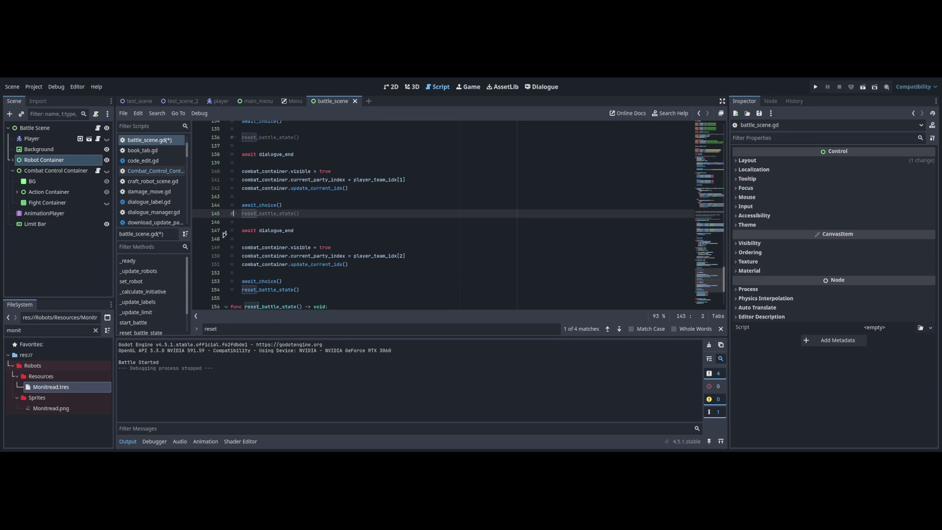
{"action": "key", "text": "Down"}
{"action": "key", "text": "Down"}
{"action": "key", "text": "Down"}
{"action": "key", "text": "F5"}
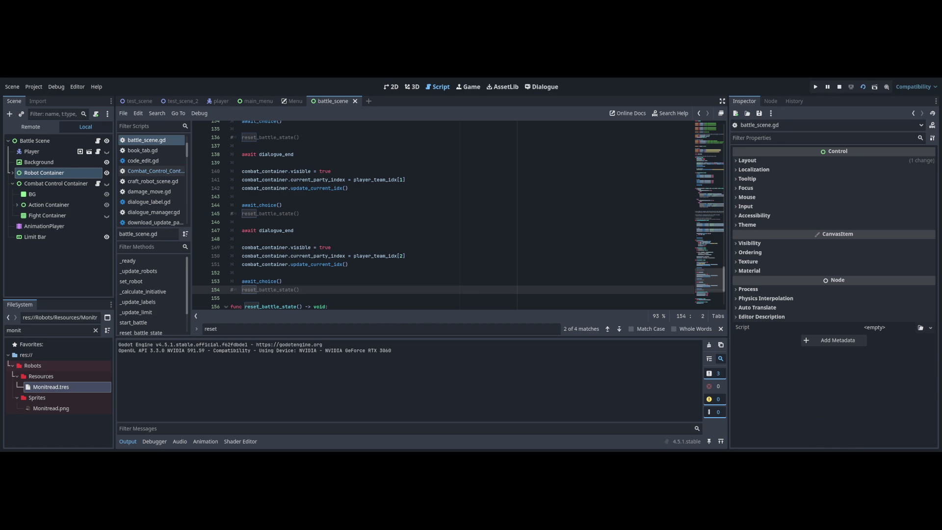
{"action": "left_click", "coordinate": [106, 184]}
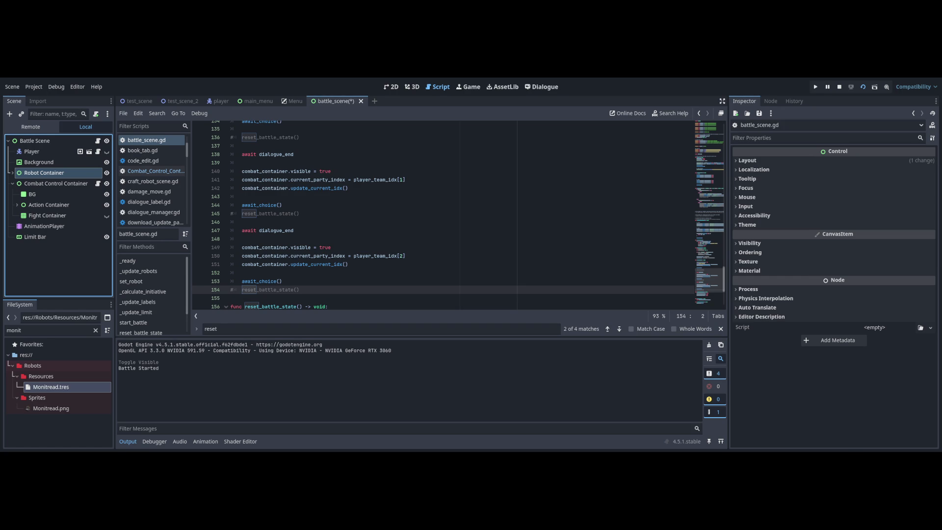
{"action": "key", "text": "F8"}
- Undo the commented-out reset_battle_state() calls and save battle_scene.gd
{"action": "left_click", "coordinate": [576, 347]}
{"action": "key", "text": "ctrl+z"}
{"action": "key", "text": "ctrl+z"}
{"action": "key", "text": "ctrl+z"}
{"action": "key", "text": "ctrl+s"}
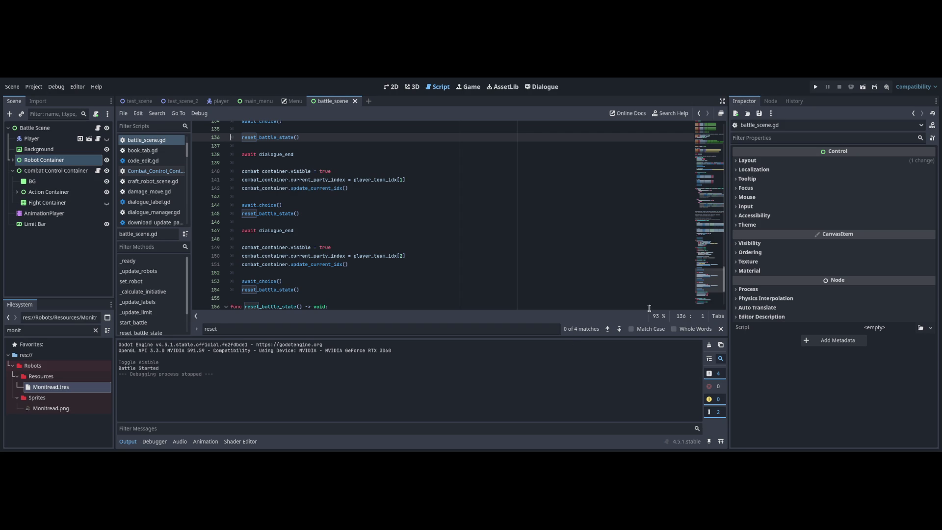
- Open the Combat_Control_Container.gd script from the script list
{"action": "scroll", "coordinate": [708, 269], "scroll_direction": "down", "scroll_amount": 5}
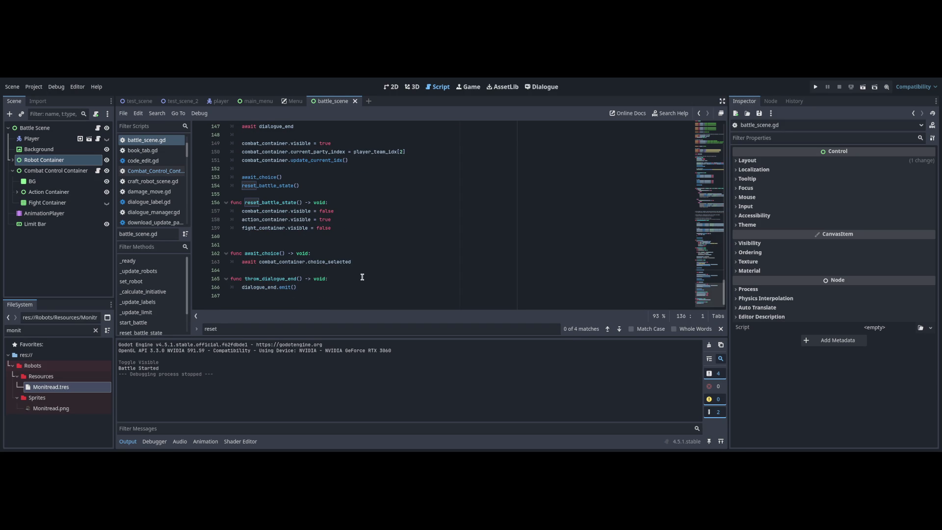
{"action": "scroll", "coordinate": [707, 294], "scroll_direction": "up", "scroll_amount": 20}
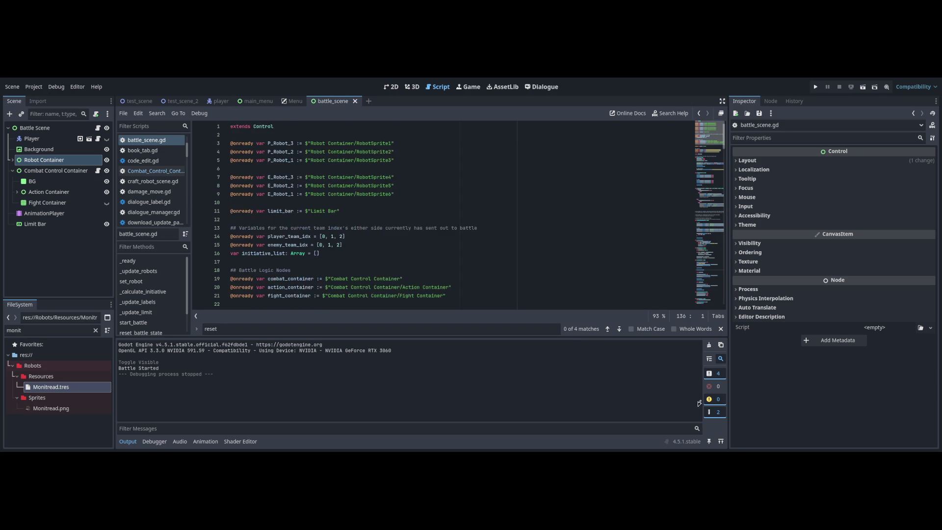
{"action": "scroll", "coordinate": [703, 352], "scroll_direction": "down", "scroll_amount": 1}
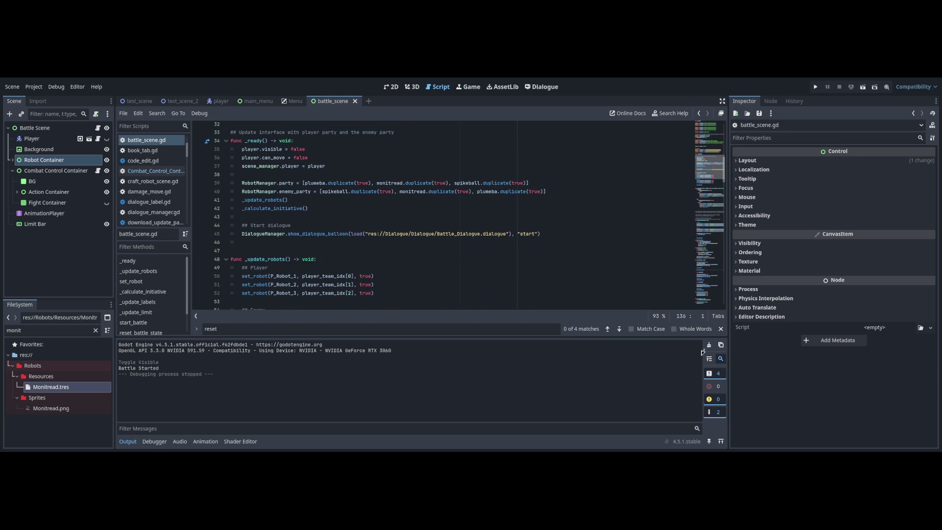
{"action": "scroll", "coordinate": [703, 352], "scroll_direction": "up", "scroll_amount": 2}
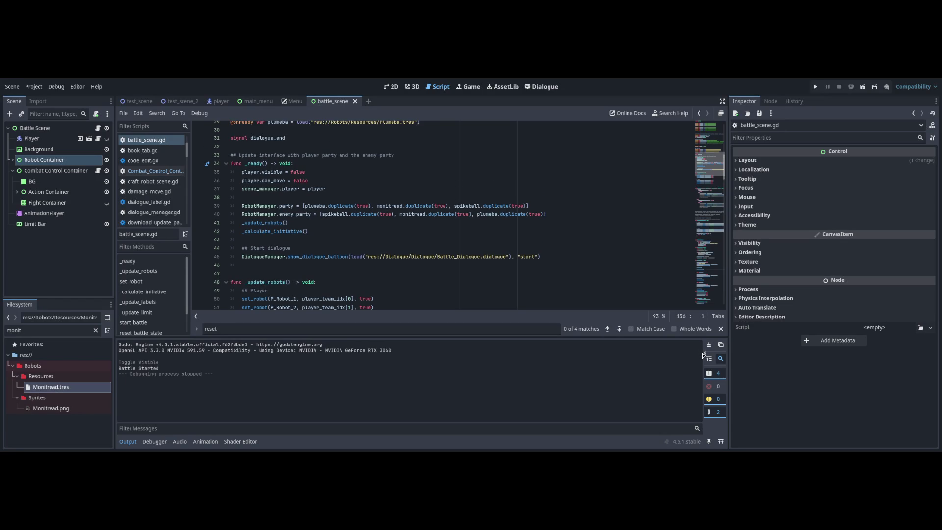
{"action": "scroll", "coordinate": [705, 355], "scroll_direction": "down", "scroll_amount": 2}
{"action": "scroll", "coordinate": [708, 359], "scroll_direction": "up", "scroll_amount": 1}
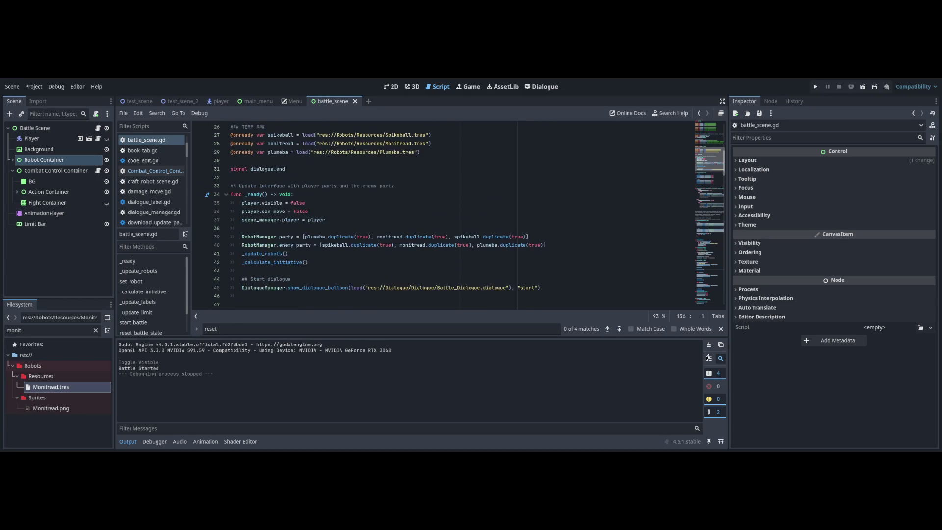
{"action": "scroll", "coordinate": [519, 238], "scroll_direction": "down", "scroll_amount": 5}
{"action": "left_click", "coordinate": [97, 171]}
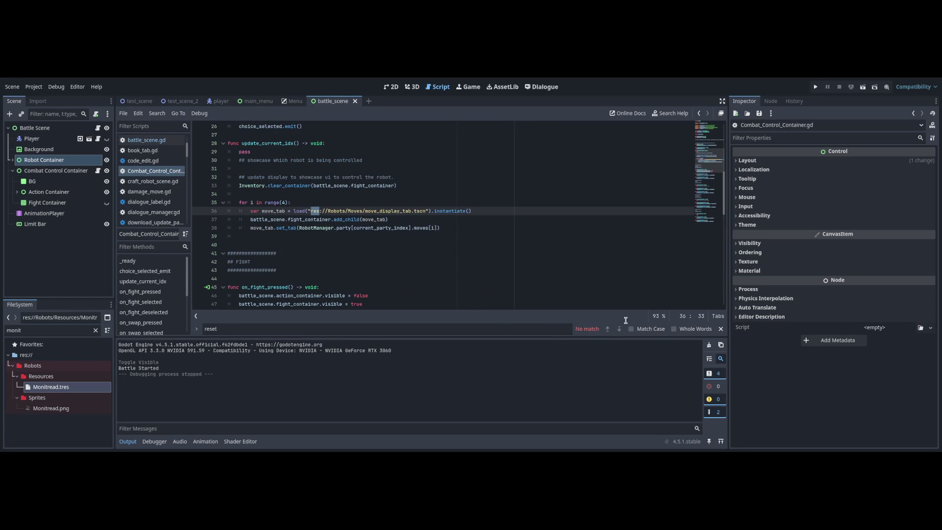
{"action": "scroll", "coordinate": [709, 162], "scroll_direction": "up", "scroll_amount": 8}
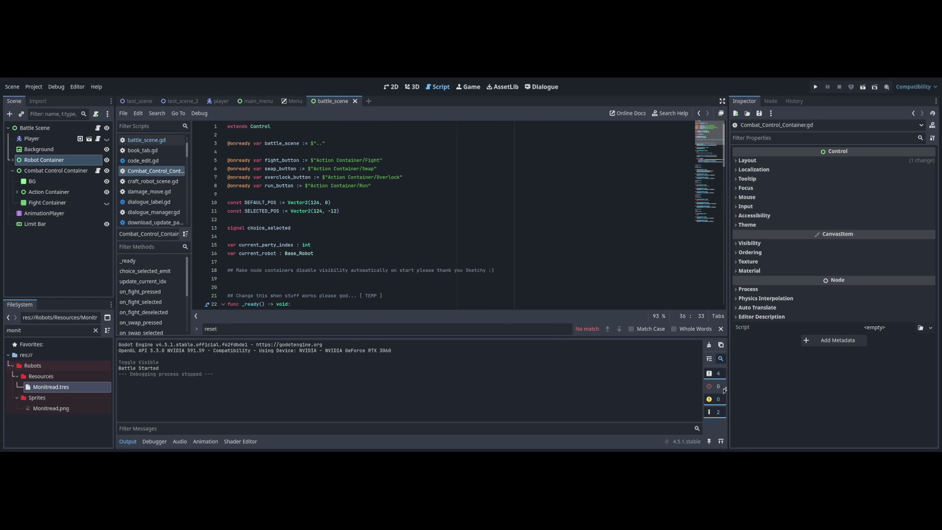
- In battle_scene.gd, add print("Did something") after the await in await_choice and save
{"action": "scroll", "coordinate": [723, 379], "scroll_direction": "down", "scroll_amount": 3}
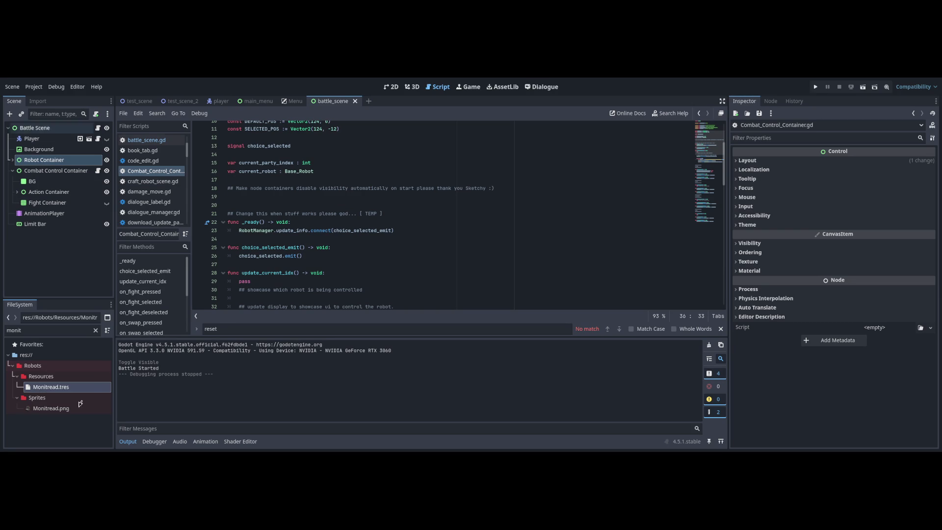
{"action": "left_click", "coordinate": [97, 128]}
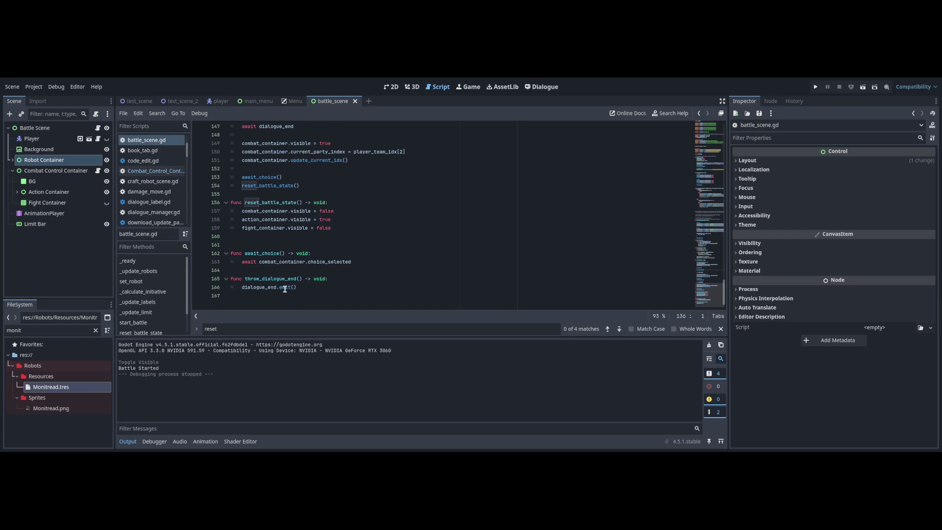
{"action": "double_click", "coordinate": [277, 262]}
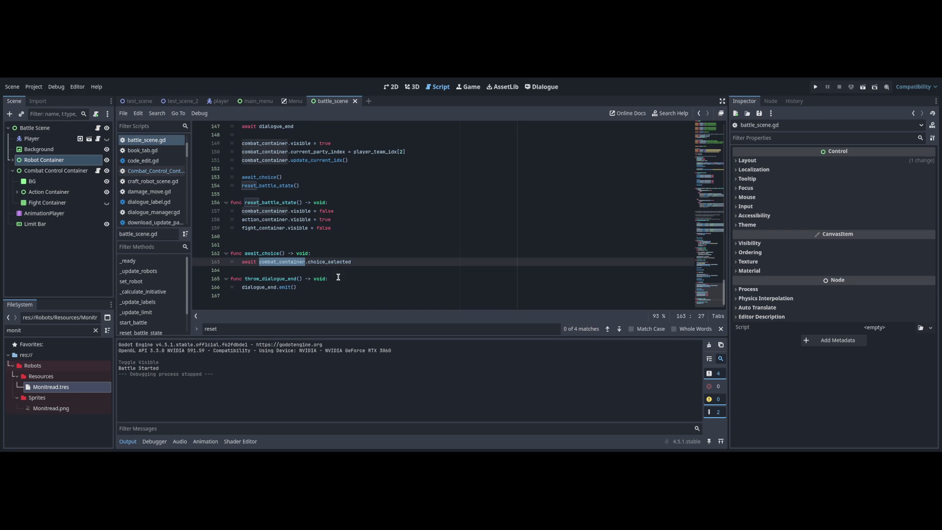
{"action": "double_click", "coordinate": [328, 261]}
{"action": "scroll", "coordinate": [709, 294], "scroll_direction": "up", "scroll_amount": 20}
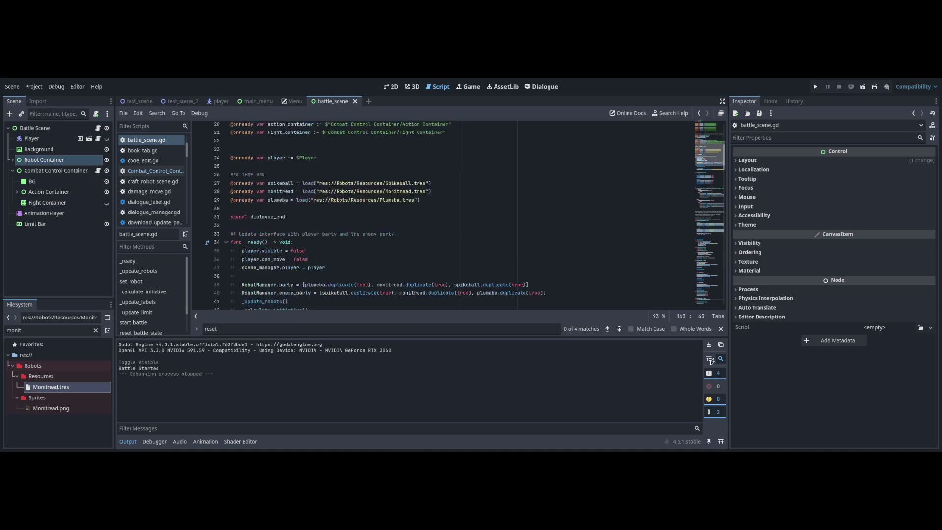
{"action": "scroll", "coordinate": [376, 260], "scroll_direction": "down", "scroll_amount": 20}
{"action": "scroll", "coordinate": [381, 235], "scroll_direction": "down", "scroll_amount": 1}
{"action": "key", "text": "Up"}
{"action": "key", "text": "Down"}
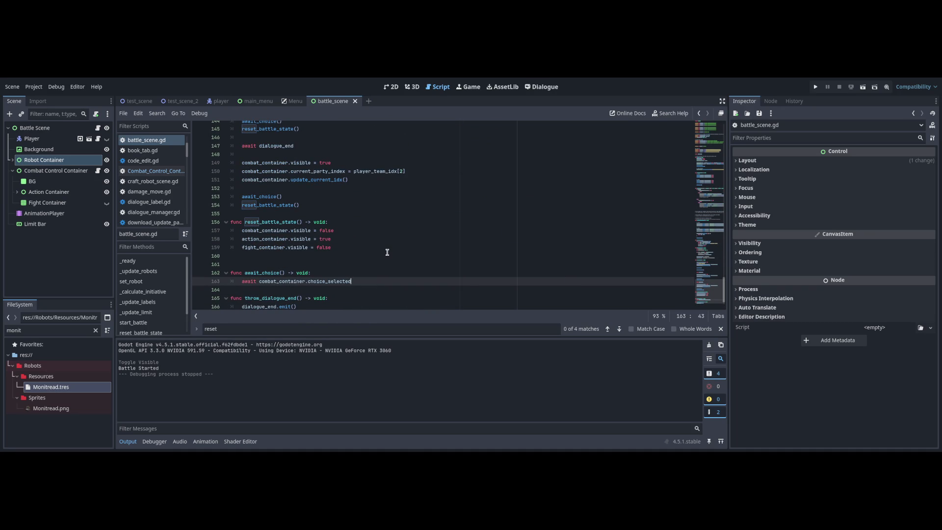
{"action": "key", "text": "Return"}
{"action": "type", "text": "print(\"p"}
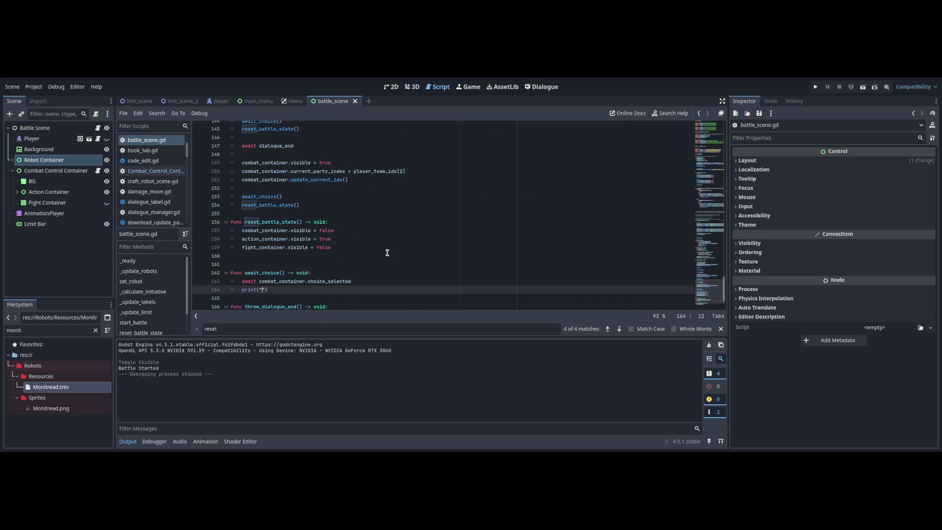
{"action": "type", "text": "id something"}
{"action": "key", "text": "ctrl+s"}
- Test-run the scene, then comment out the first reset_battle_state() call on line 136
{"action": "key", "text": "F6"}
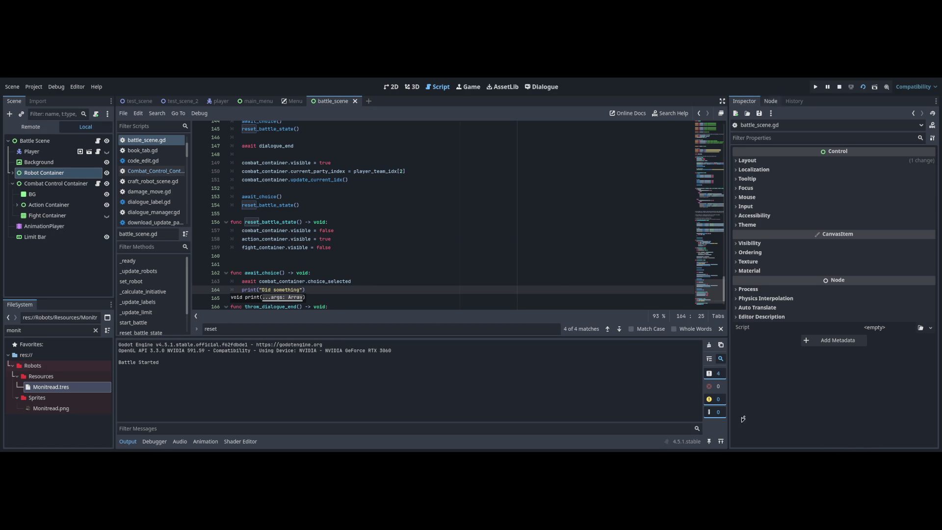
{"action": "left_click", "coordinate": [240, 326]}
{"action": "key", "text": "shift+End"}
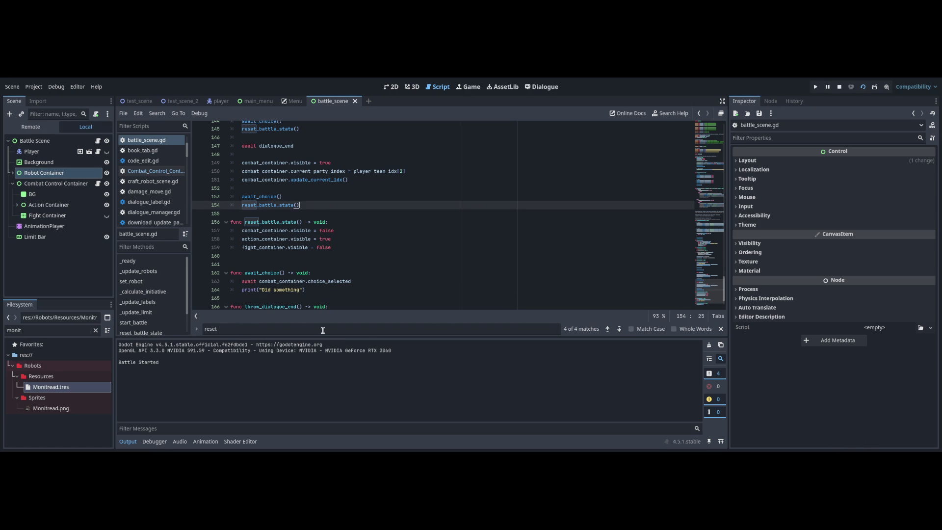
{"action": "scroll", "coordinate": [700, 266], "scroll_direction": "up", "scroll_amount": 7}
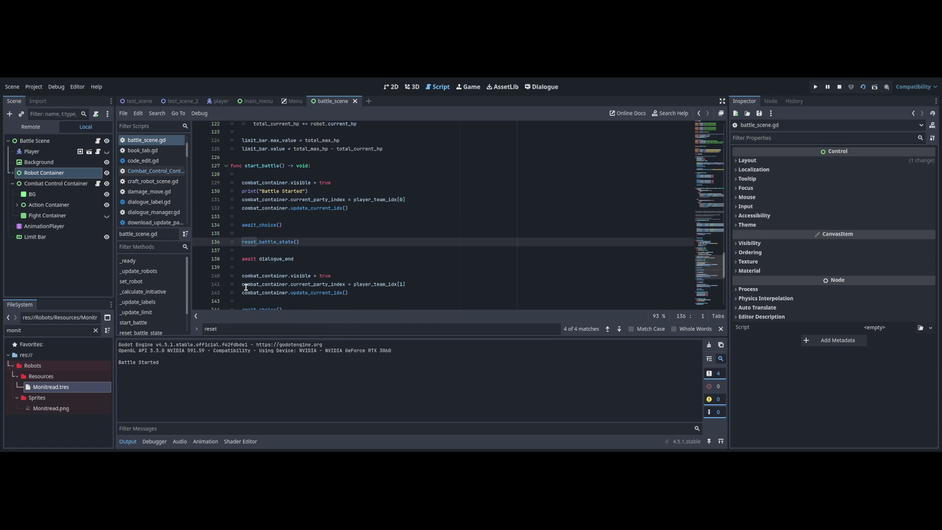
{"action": "key", "text": "F6"}
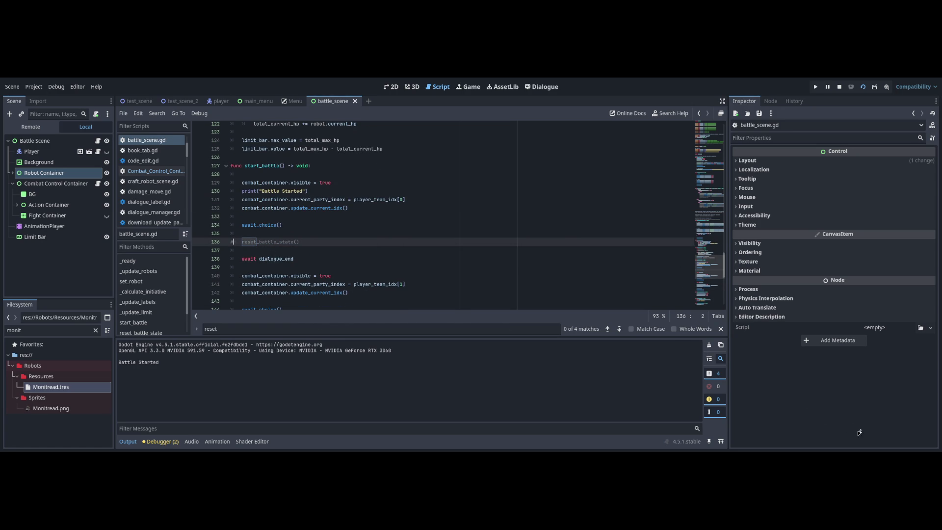
- Run the scene again to log 'Battle Started' and 'Did something', then stop it
{"action": "scroll", "coordinate": [506, 324], "scroll_direction": "down", "scroll_amount": 1}
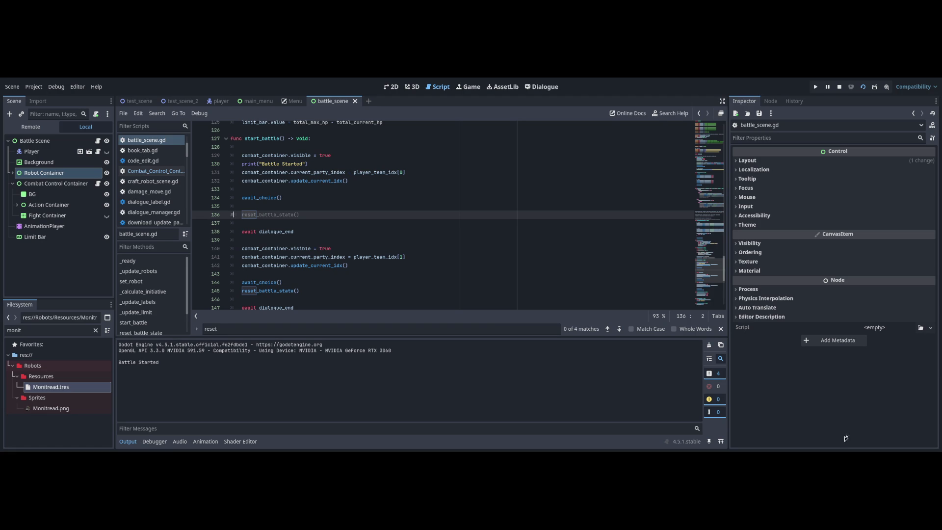
{"action": "key", "text": "F6"}
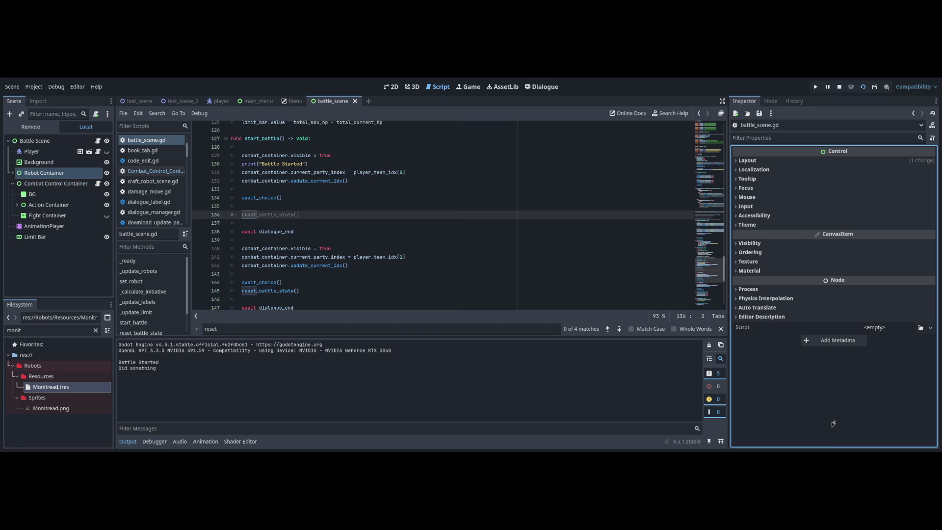
{"action": "key", "text": "F8"}
{"action": "key", "text": "ctrl+k"}
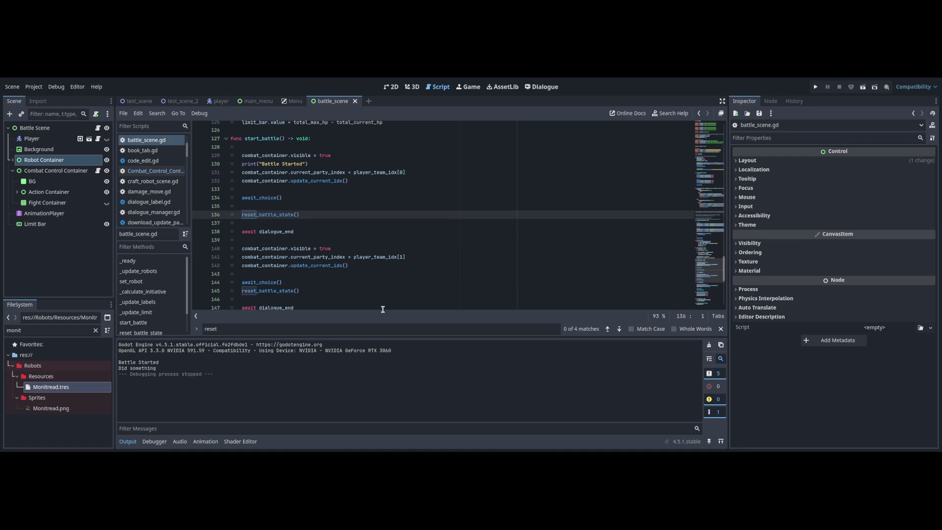
- Delete the print("Did something") line from await_choice and save battle_scene.gd
{"action": "scroll", "coordinate": [716, 230], "scroll_direction": "down", "scroll_amount": 6}
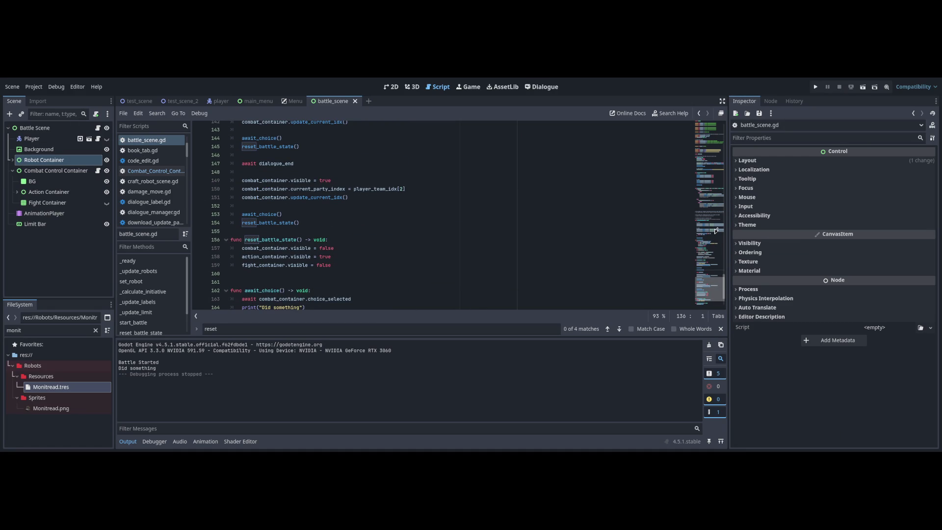
{"action": "scroll", "coordinate": [716, 230], "scroll_direction": "up", "scroll_amount": 6}
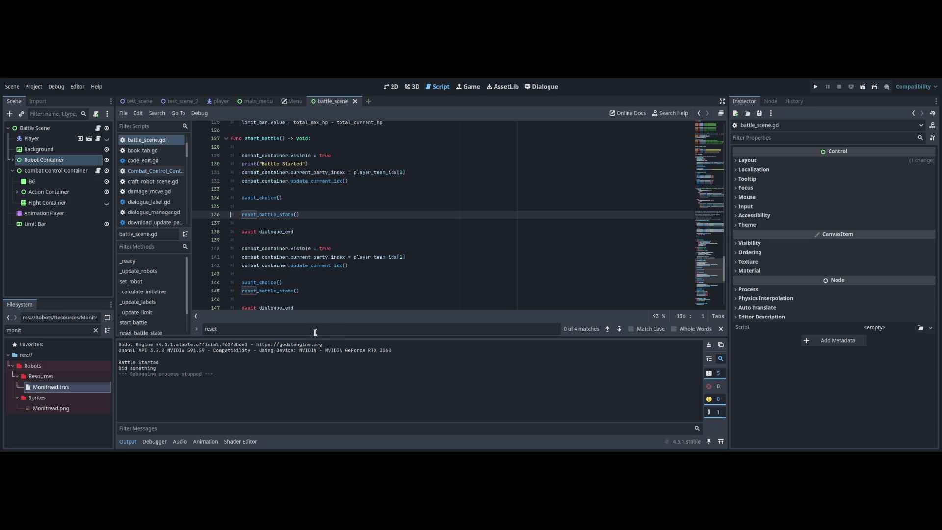
{"action": "double_click", "coordinate": [259, 197]}
{"action": "scroll", "coordinate": [716, 250], "scroll_direction": "down", "scroll_amount": 8}
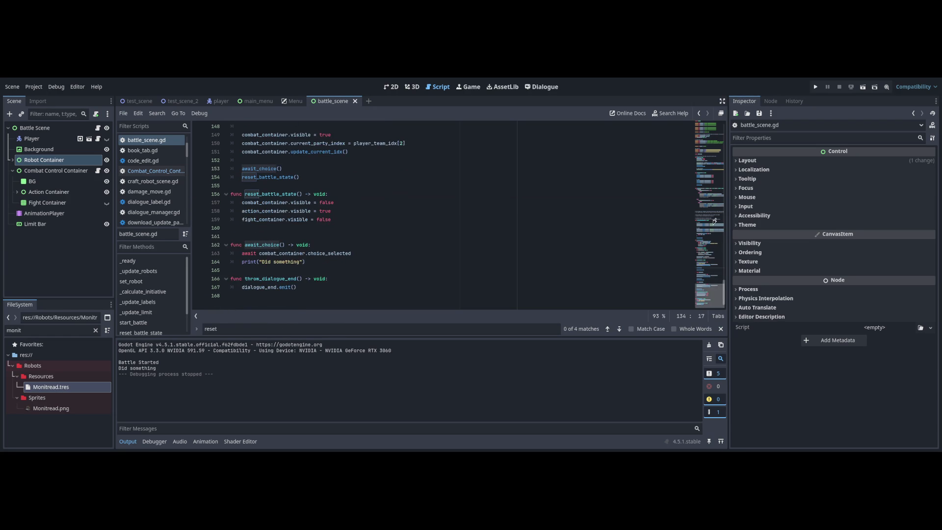
{"action": "left_click", "coordinate": [326, 261]}
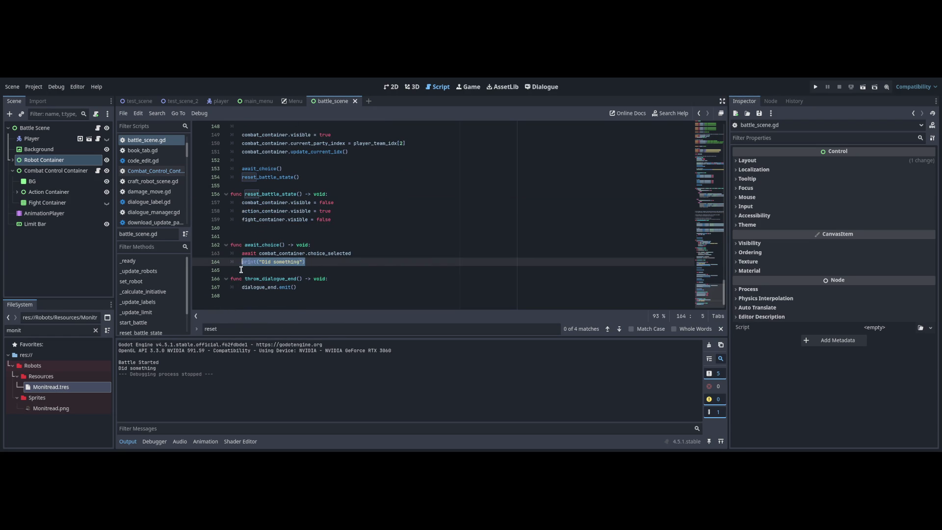
{"action": "key", "text": "Up"}
{"action": "key", "text": "End"}
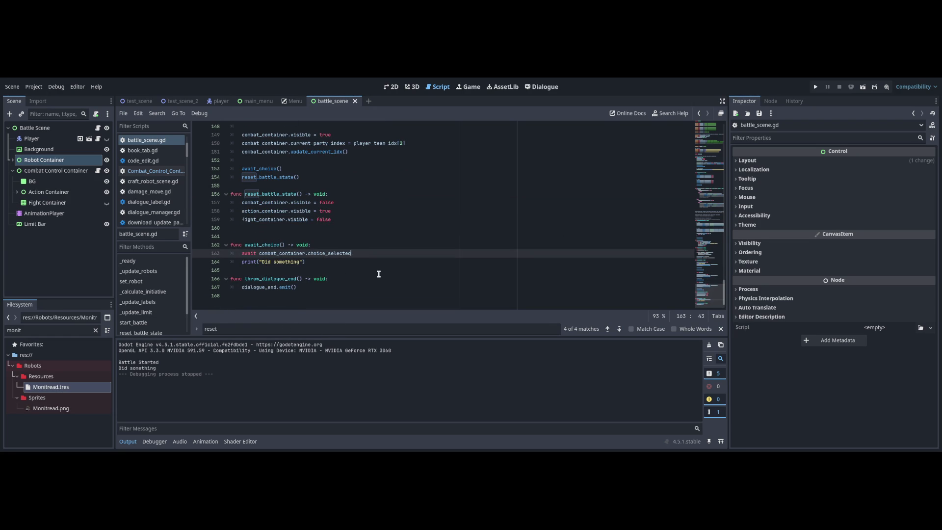
{"action": "key", "text": "shift+Down"}
{"action": "key", "text": "BackSpace"}
{"action": "key", "text": "ctrl+s"}
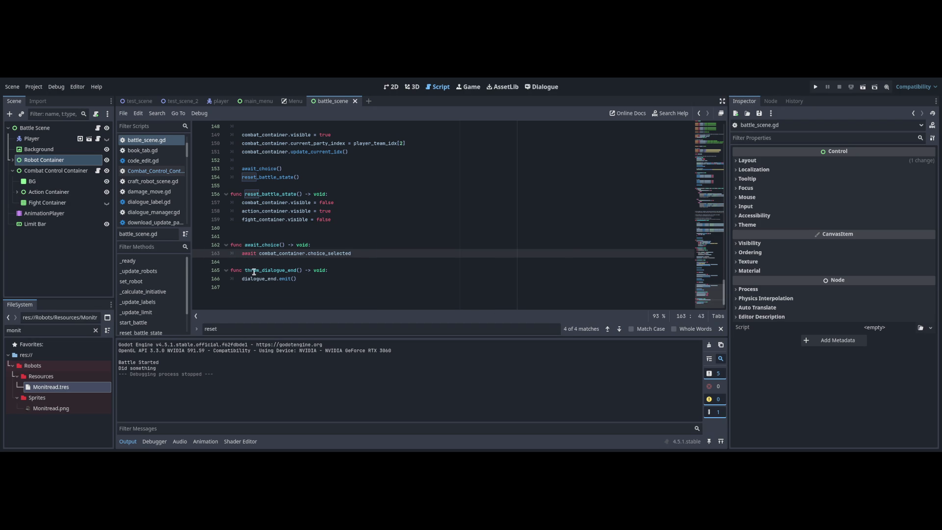
{"action": "scroll", "coordinate": [707, 265], "scroll_direction": "up", "scroll_amount": 10}
{"action": "scroll", "coordinate": [707, 265], "scroll_direction": "down", "scroll_amount": 1}
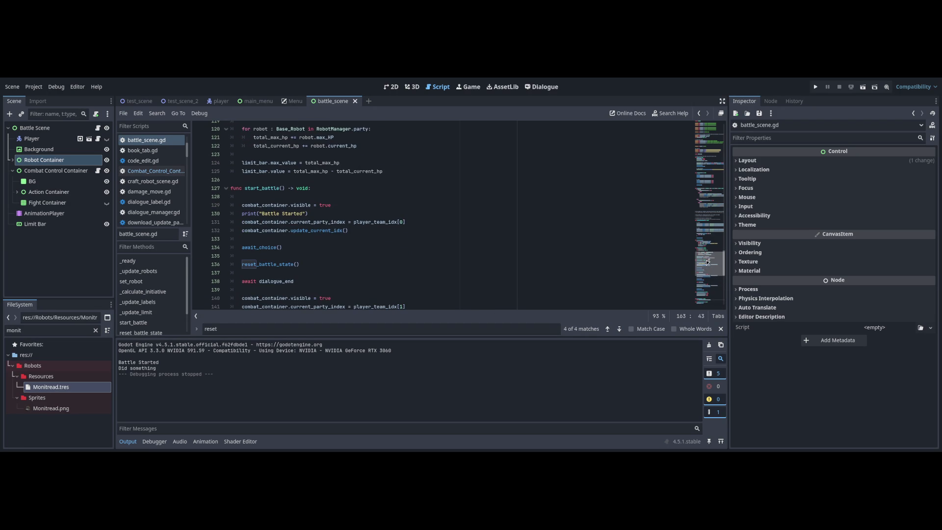
- Test-run the current battle scene with F6 and stop it
{"action": "left_click", "coordinate": [240, 264]}
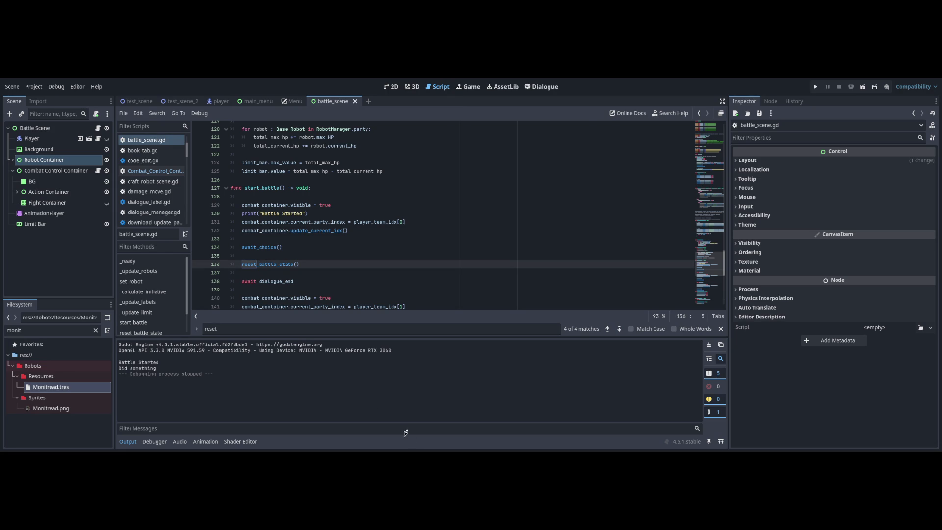
{"action": "key", "text": "ctrl+F1"}
{"action": "key", "text": "F6"}
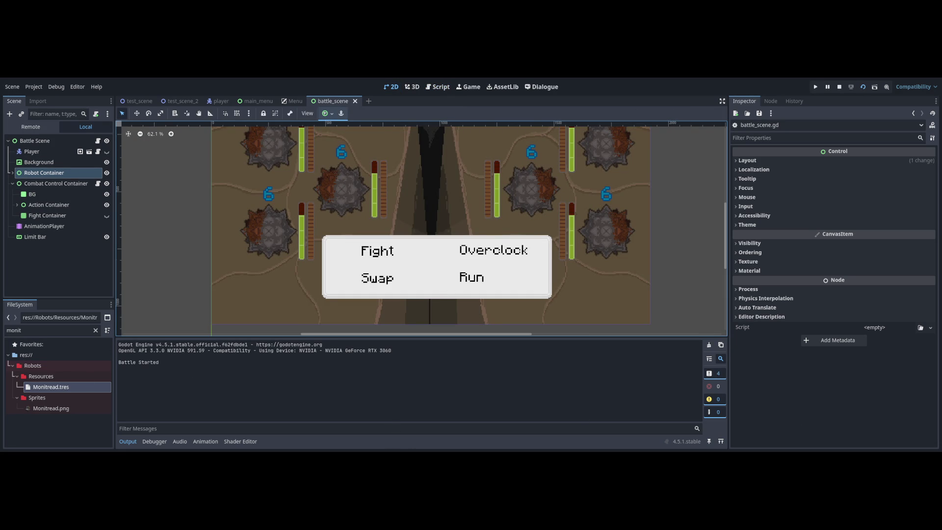
{"action": "left_click", "coordinate": [839, 87]}
- Put # before reset_battle_state() on line 136, save, and run the scene again
{"action": "left_click", "coordinate": [438, 87]}
{"action": "type", "text": "#"}
{"action": "key", "text": "ctrl+s"}
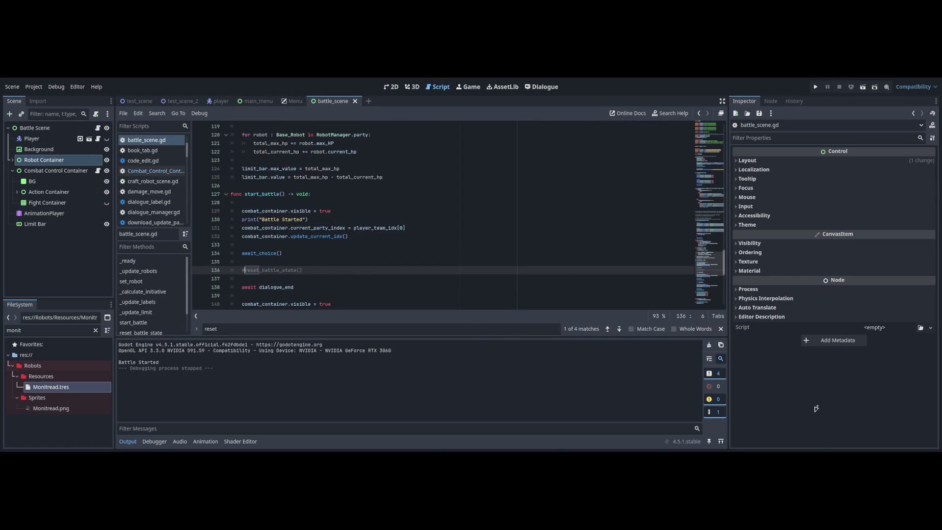
{"action": "key", "text": "F6"}
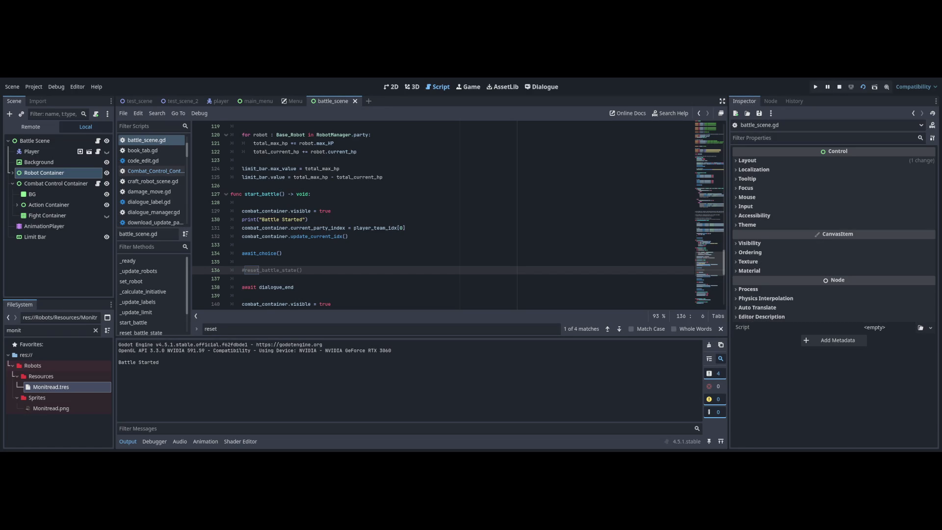
{"action": "key", "text": "Up"}
{"action": "key", "text": "Up"}
{"action": "key", "text": "Up"}
{"action": "scroll", "coordinate": [712, 260], "scroll_direction": "up", "scroll_amount": 20}
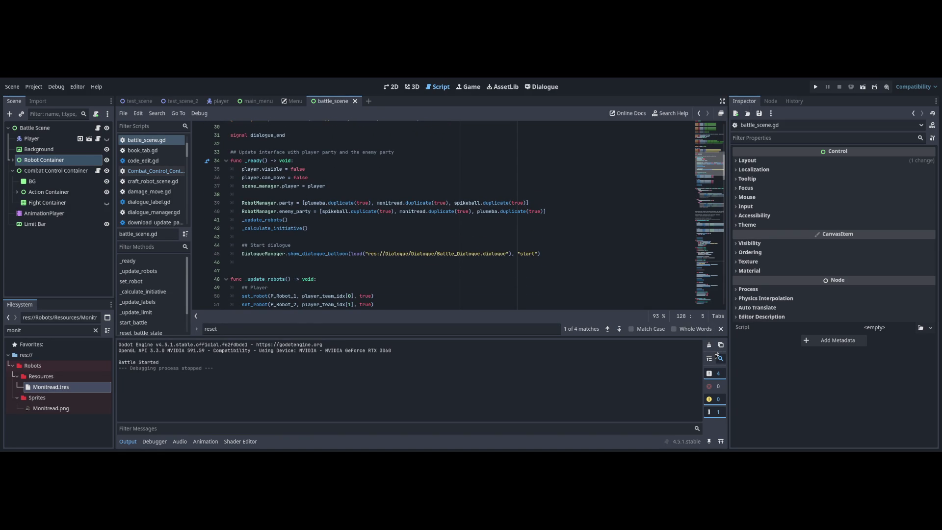
{"action": "scroll", "coordinate": [581, 269], "scroll_direction": "down", "scroll_amount": 20}
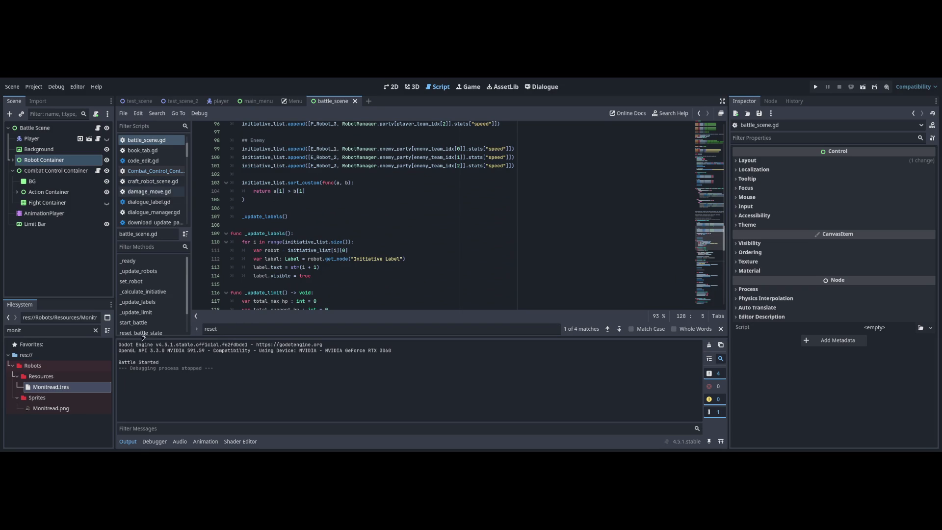
{"action": "left_click", "coordinate": [97, 170]}
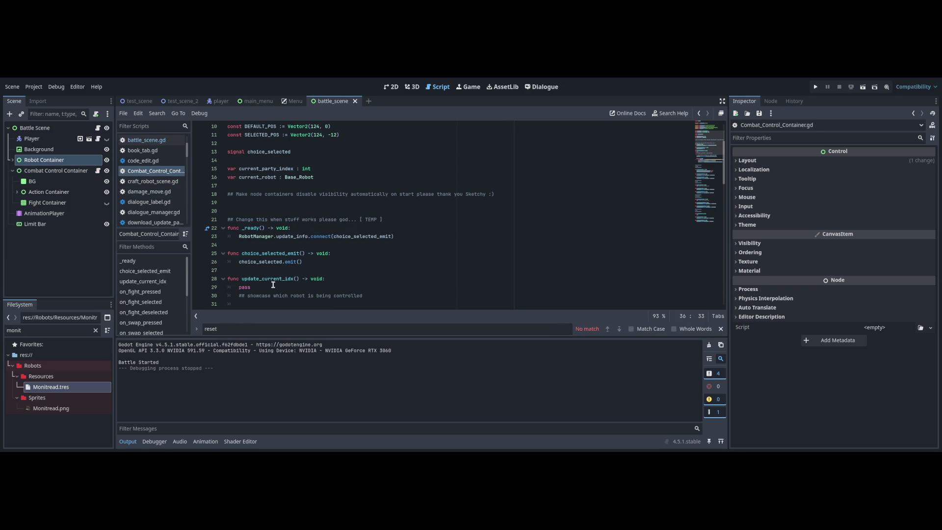
{"action": "double_click", "coordinate": [363, 236]}
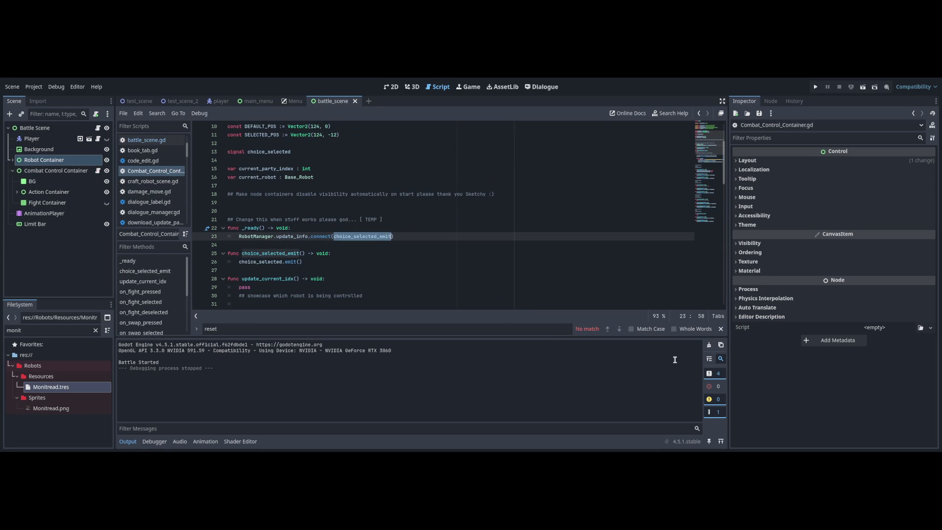
{"action": "double_click", "coordinate": [271, 262]}
{"action": "double_click", "coordinate": [290, 261]}
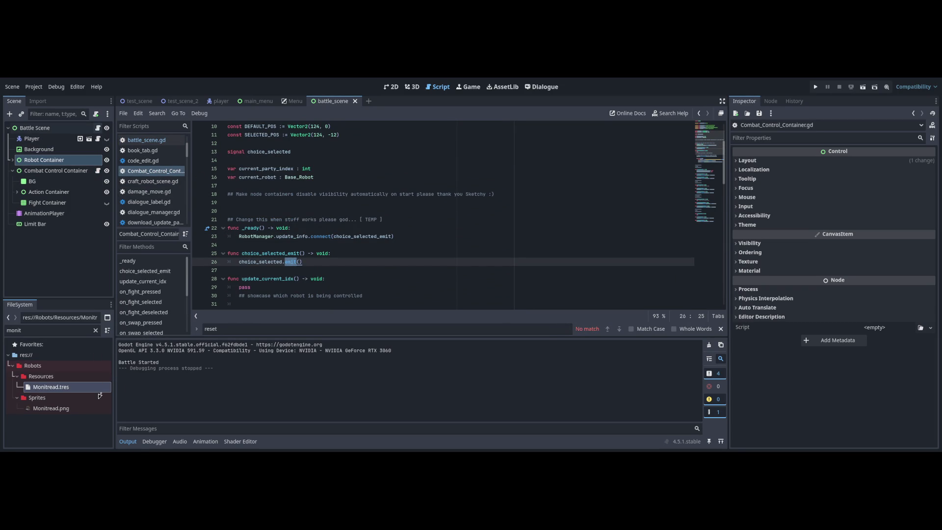
{"action": "left_click", "coordinate": [97, 128]}
{"action": "scroll", "coordinate": [690, 299], "scroll_direction": "down", "scroll_amount": 15}
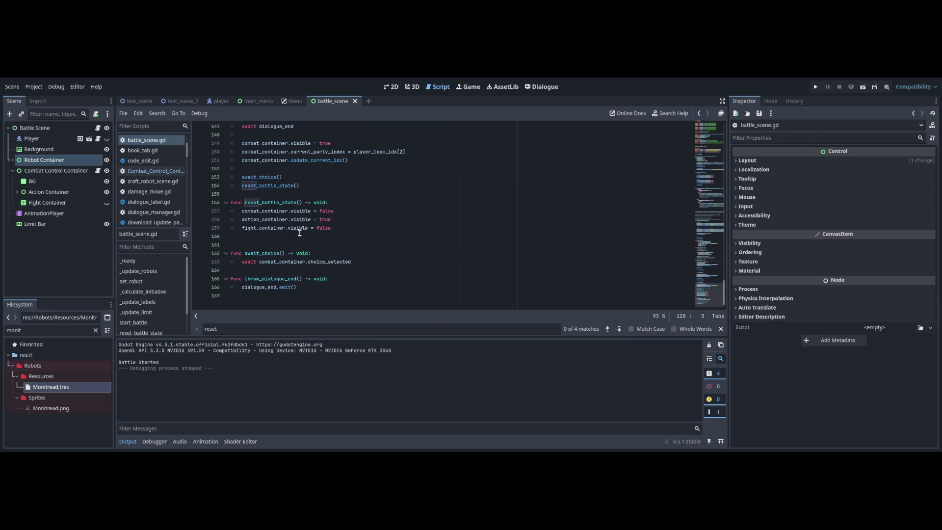
{"action": "double_click", "coordinate": [277, 262]}
{"action": "double_click", "coordinate": [319, 263]}
{"action": "left_click", "coordinate": [285, 269]}
{"action": "left_click", "coordinate": [353, 265]}
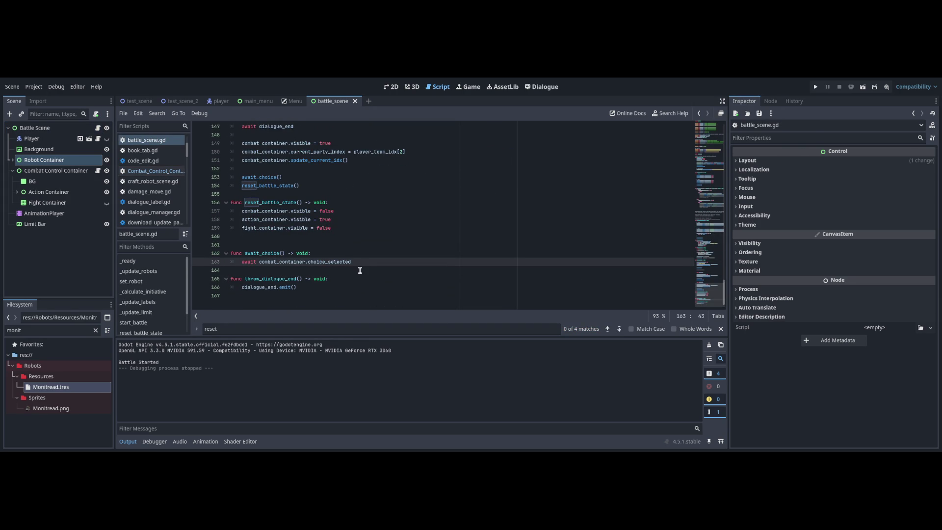
- Add print("emitted") below the await in await_choice
{"action": "key", "text": "Return"}
{"action": "type", "text": "print"}
{"action": "key", "text": "Return"}
{"action": "type", "text": "print(\"emitted"}
- Run the project, pick an action in the battle, stop, and undo the print line
{"action": "key", "text": "F5"}
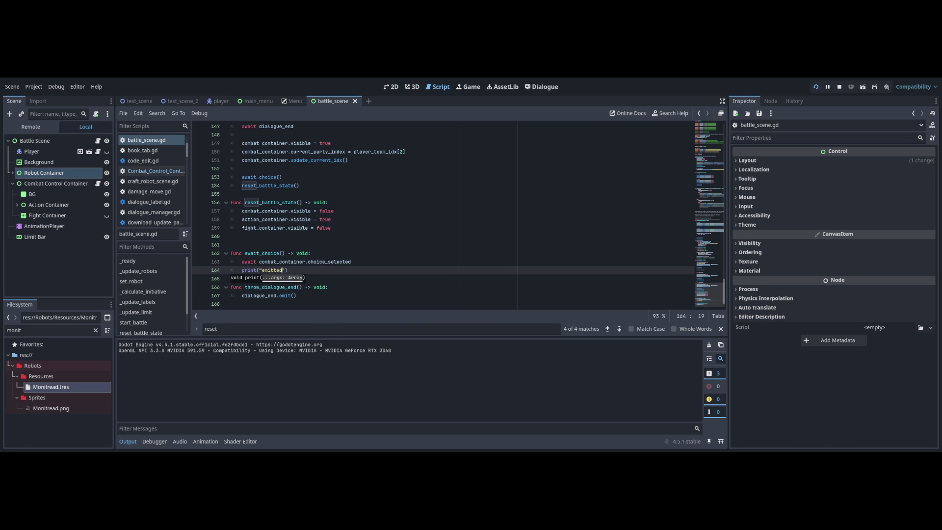
{"action": "left_click", "coordinate": [840, 87]}
{"action": "left_click", "coordinate": [766, 188]}
{"action": "left_click", "coordinate": [766, 188]}
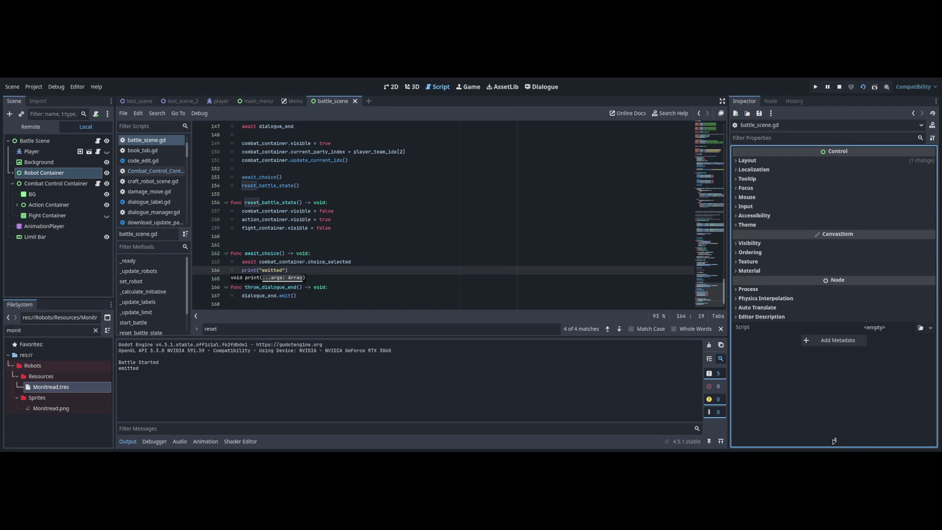
{"action": "key", "text": "ctrl+z"}
{"action": "key", "text": "ctrl+z"}
{"action": "key", "text": "ctrl+z"}
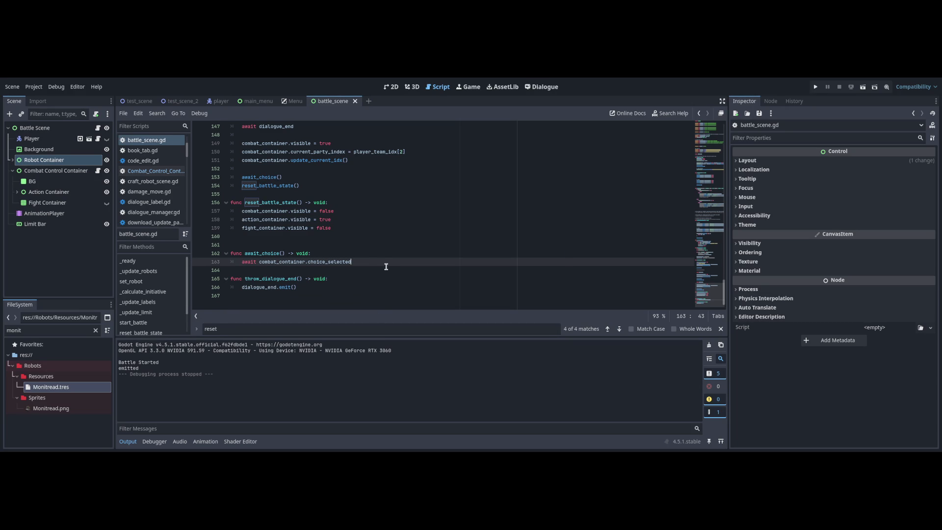
- Copy the await combat_container.choice_selected code from line 164 over await_choice() on line 153
{"action": "key", "text": "Up"}
{"action": "key", "text": "Up"}
{"action": "key", "text": "Up"}
{"action": "key", "text": "Return"}
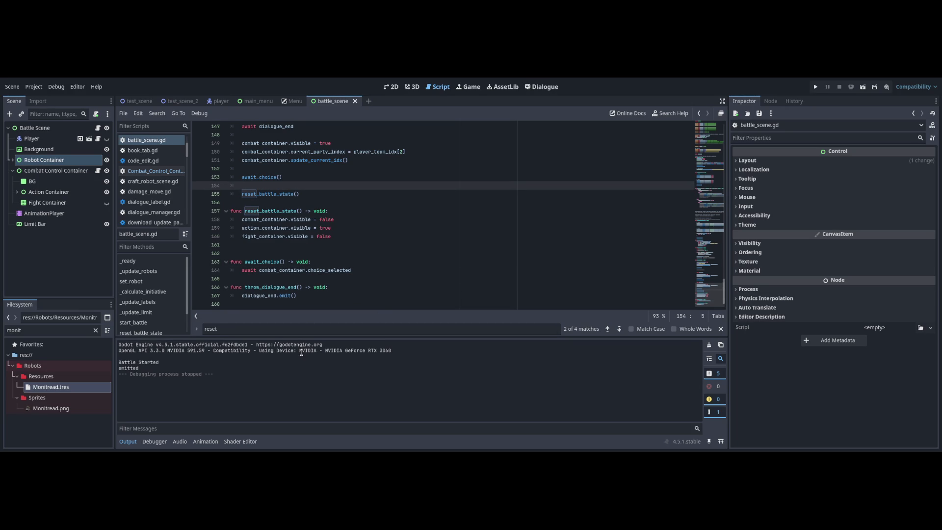
{"action": "key", "text": "ctrl+l"}
{"action": "type", "text": "164"}
{"action": "key", "text": "Return"}
{"action": "key", "text": "End"}
{"action": "key", "text": "shift+Home"}
{"action": "key", "text": "ctrl+c"}
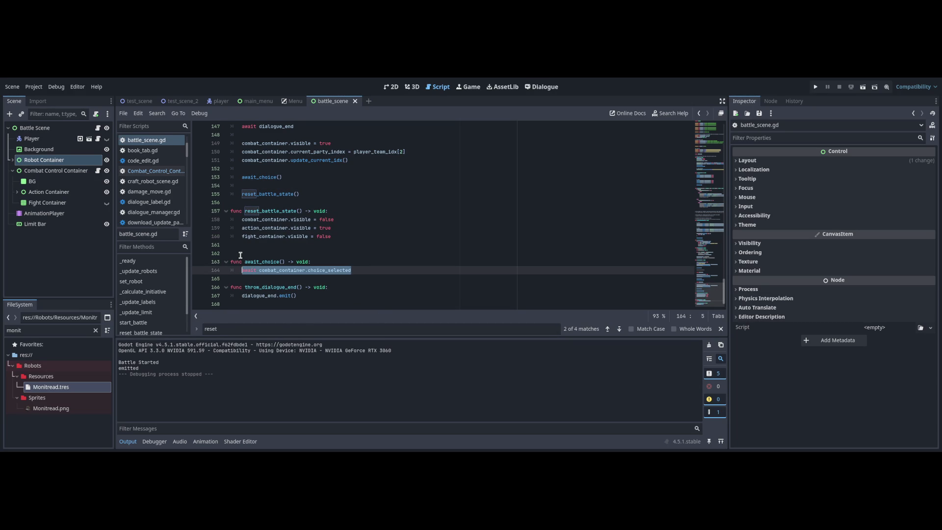
{"action": "key", "text": "ctrl+l"}
{"action": "type", "text": "153"}
{"action": "key", "text": "Return"}
{"action": "key", "text": "End"}
{"action": "key", "text": "shift+Home"}
{"action": "key", "text": "ctrl+v"}
- Replace await_choice() on line 144 with the copied await code
{"action": "scroll", "coordinate": [510, 283], "scroll_direction": "up", "scroll_amount": 3}
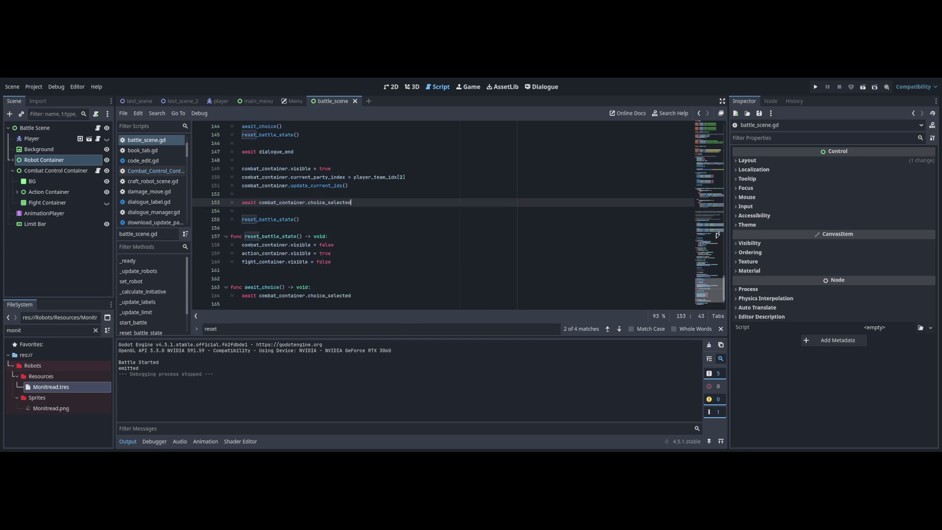
{"action": "key", "text": "ctrl+l"}
{"action": "type", "text": "144"}
{"action": "key", "text": "Return"}
{"action": "key", "text": "End"}
{"action": "key", "text": "shift+Home"}
{"action": "key", "text": "ctrl+v"}
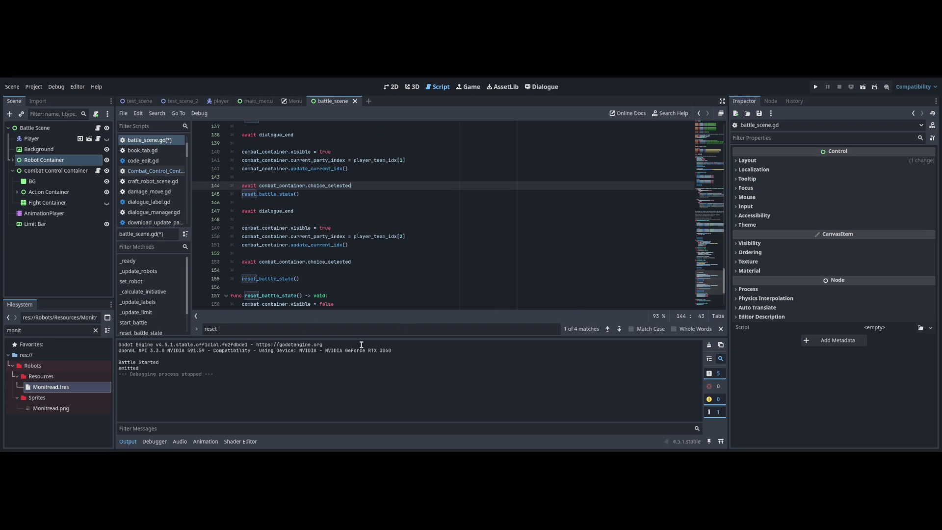
{"action": "key", "text": "Return"}
- Replace await_choice() on line 134 with the await code and save the script
{"action": "scroll", "coordinate": [490, 246], "scroll_direction": "up", "scroll_amount": 4}
{"action": "key", "text": "ctrl+l"}
{"action": "type", "text": "134"}
{"action": "key", "text": "Return"}
{"action": "key", "text": "End"}
{"action": "key", "text": "shift+Home"}
{"action": "key", "text": "ctrl+v"}
{"action": "key", "text": "ctrl+s"}
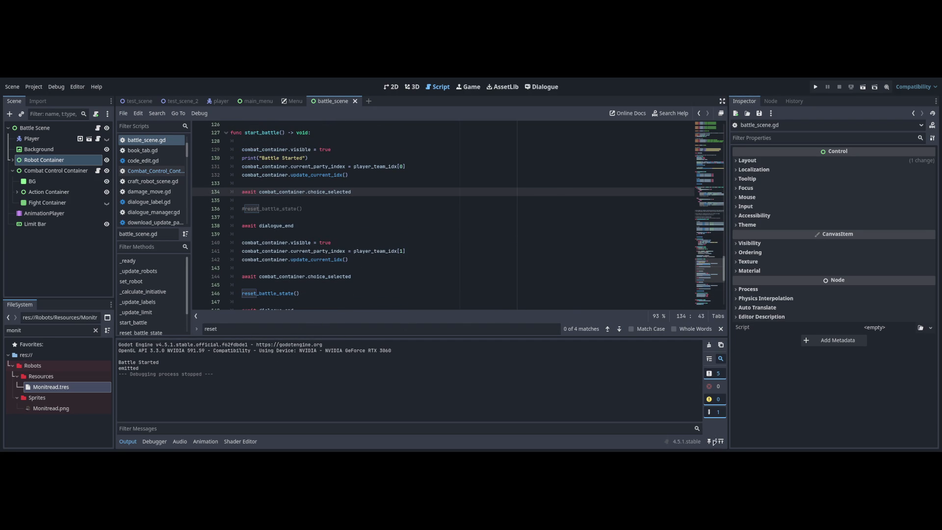
- Uncomment reset_battle_state() on line 136, test-run and stop the game, then open Battle_Dialogue
{"action": "key", "text": "Down"}
{"action": "key", "text": "Down"}
{"action": "key", "text": "Home"}
{"action": "key", "text": "ctrl+k"}
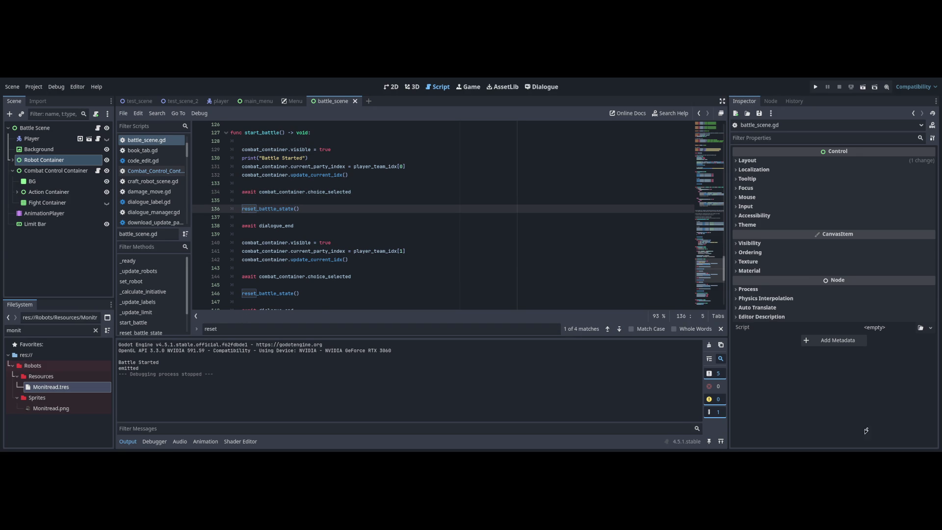
{"action": "key", "text": "F6"}
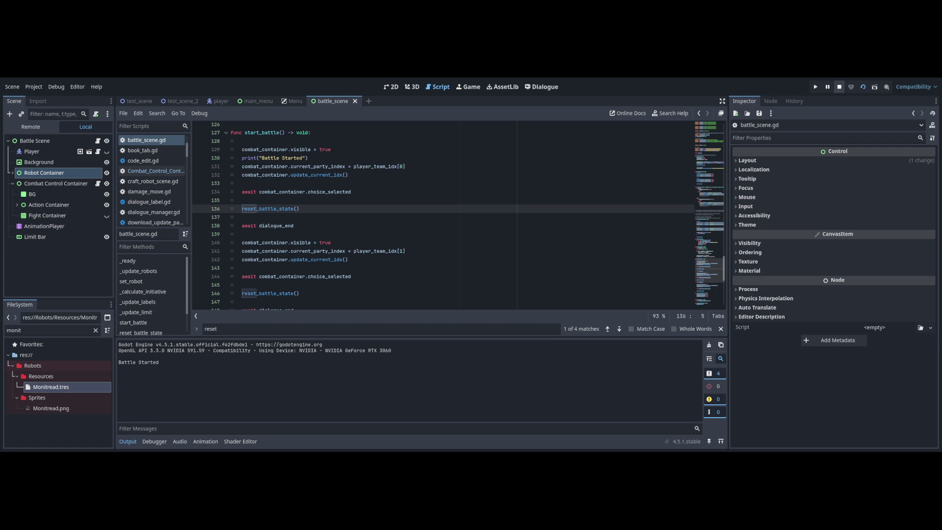
{"action": "left_click", "coordinate": [840, 87]}
{"action": "key", "text": "Down"}
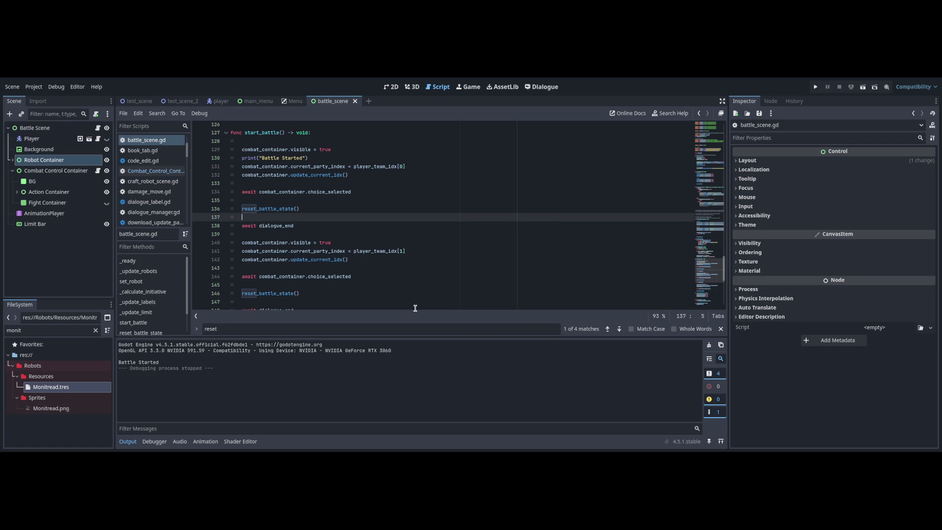
{"action": "left_click", "coordinate": [542, 87]}
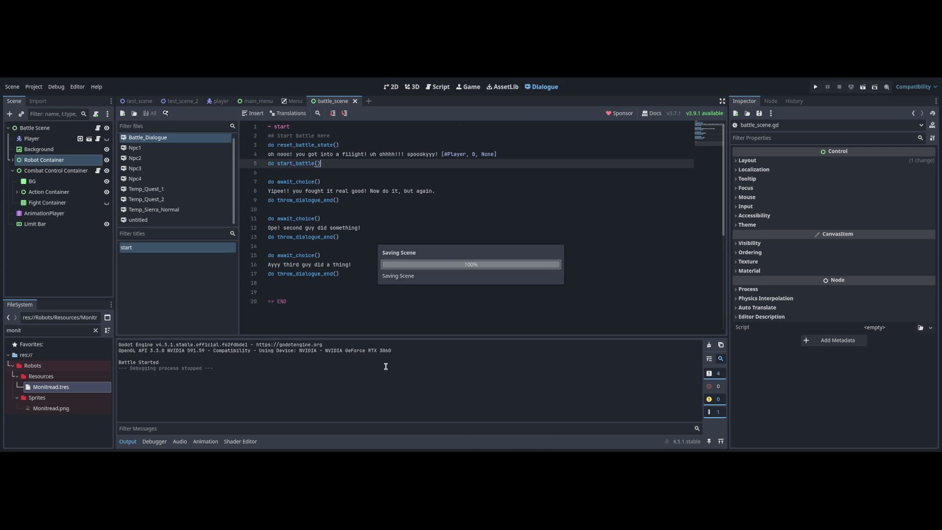
{"action": "key", "text": "Down"}
{"action": "key", "text": "Down"}
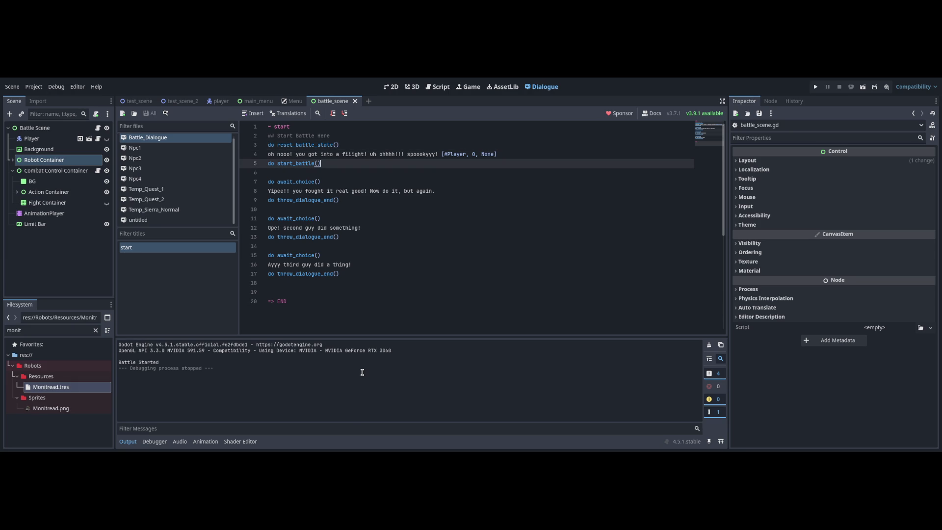
{"action": "key", "text": "Down"}
{"action": "key", "text": "Down"}
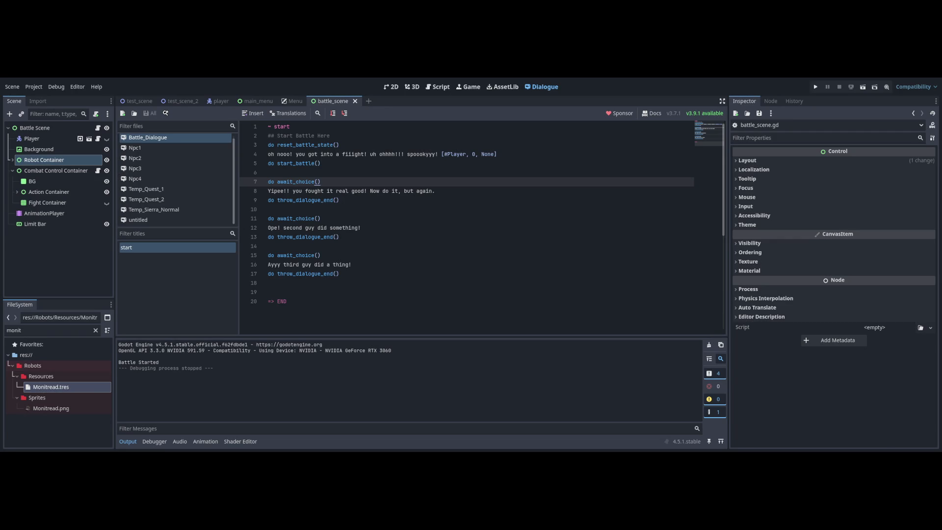
- Run the battle project, confirm the OBS Display Capture settings, and bring the battle_scene Godot window forward
{"action": "key", "text": "F6"}
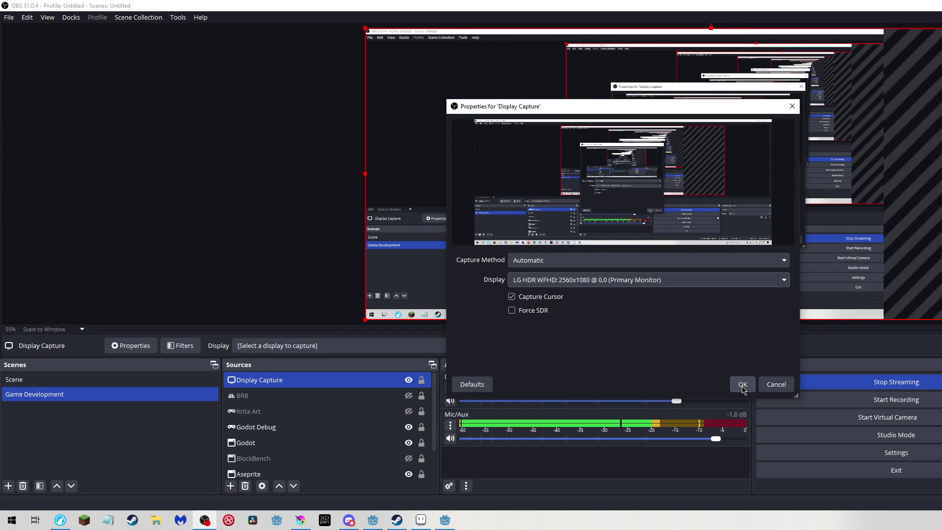
{"action": "left_click", "coordinate": [743, 385]}
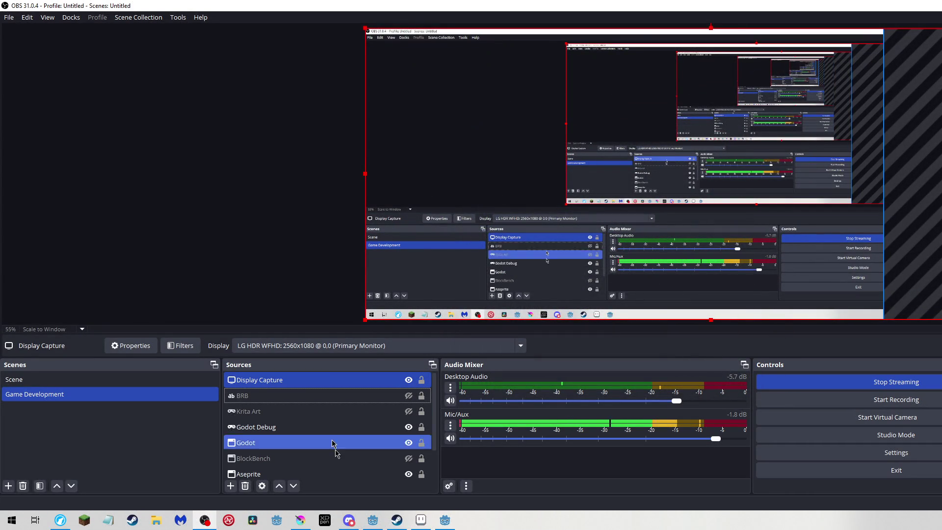
{"action": "mouse_move", "coordinate": [445, 519]}
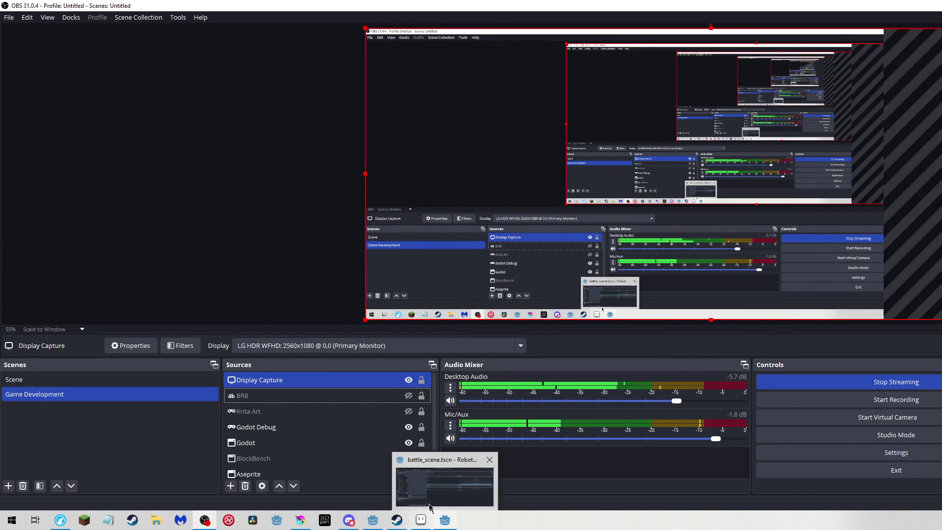
{"action": "left_click", "coordinate": [430, 506]}
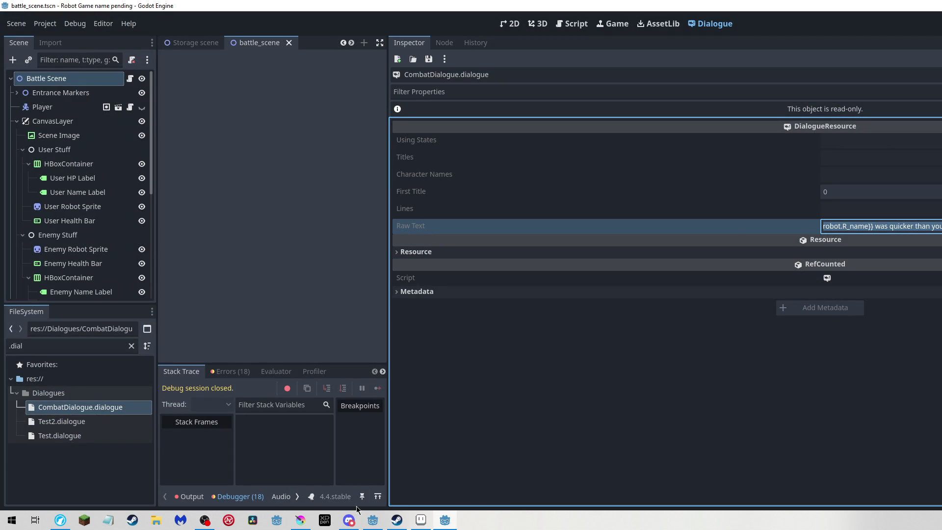
- Read through the dialogue's Raw Text in the Inspector, including the enemy_turn jump
{"action": "left_click", "coordinate": [205, 521]}
{"action": "left_click", "coordinate": [204, 520]}
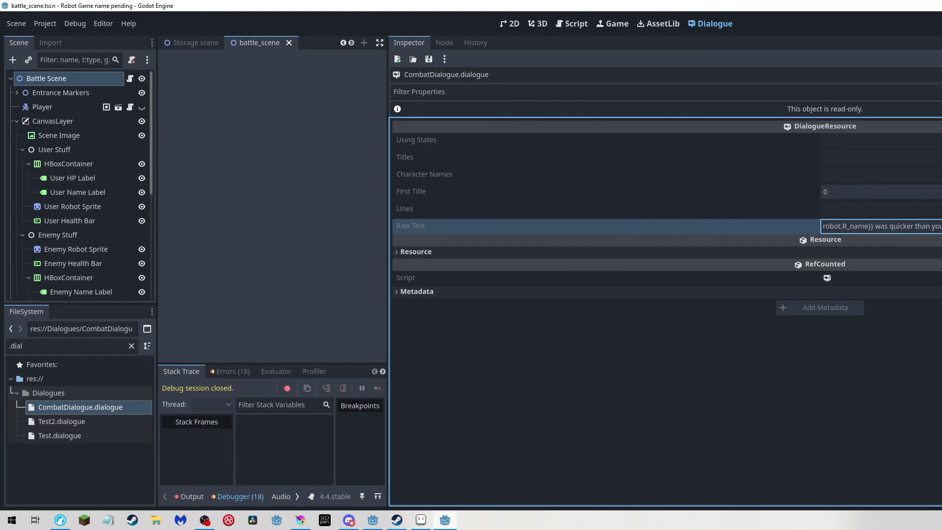
{"action": "key", "text": "Right"}
{"action": "key", "text": "Right"}
{"action": "key", "text": "Right"}
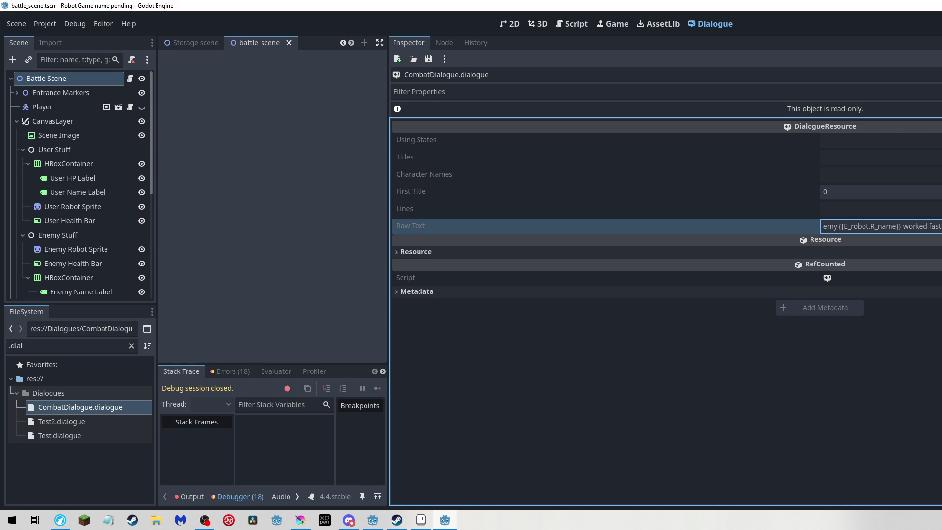
{"action": "key", "text": "Right"}
{"action": "key", "text": "Right"}
{"action": "key", "text": "Right"}
{"action": "key", "text": "shift+Right"}
{"action": "key", "text": "shift+Right"}
{"action": "key", "text": "shift+Right"}
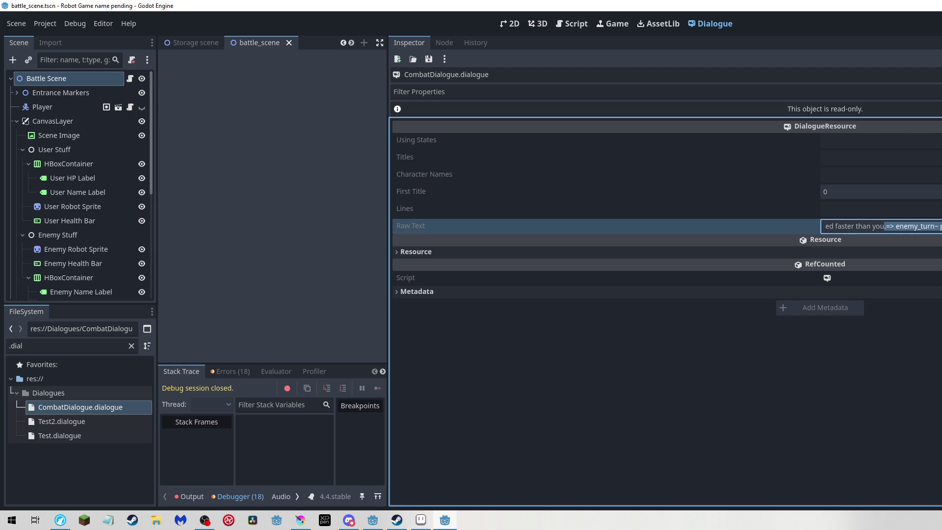
{"action": "key", "text": "shift+Right"}
{"action": "key", "text": "shift+Right"}
{"action": "key", "text": "shift+Right"}
{"action": "key", "text": "Right"}
{"action": "key", "text": "Right"}
{"action": "key", "text": "Right"}
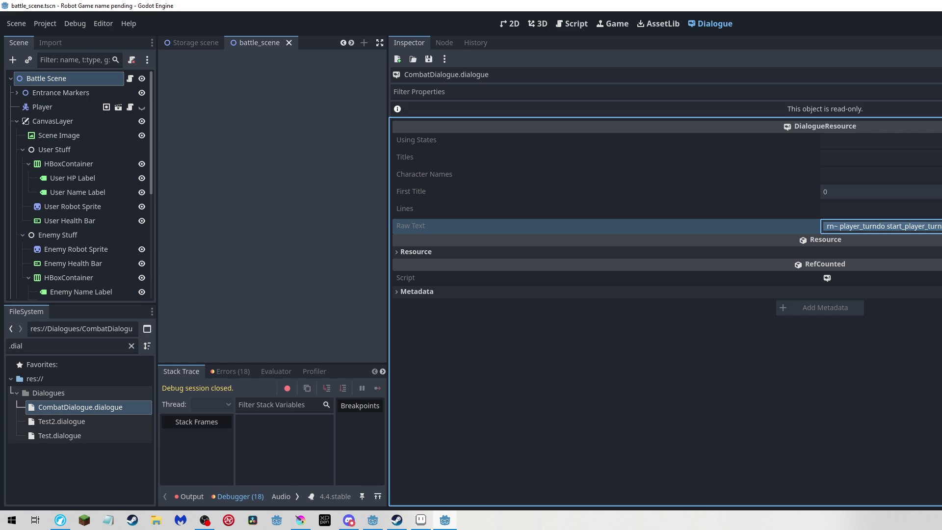
{"action": "key", "text": "Right"}
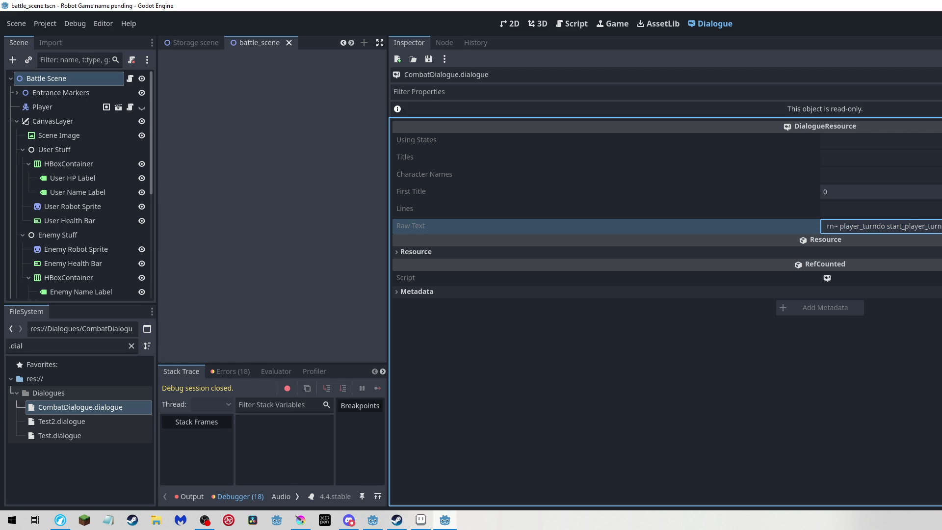
- Narrow the Inspector panel and open battle_scene.gd at update_UI()
{"action": "mouse_move", "coordinate": [388, 76]}
{"action": "left_mouse_down"}
{"action": "mouse_move", "coordinate": [554, 97]}
{"action": "mouse_move", "coordinate": [886, 97]}
{"action": "left_mouse_up"}
{"action": "left_click", "coordinate": [130, 79]}
{"action": "left_click", "coordinate": [454, 178]}
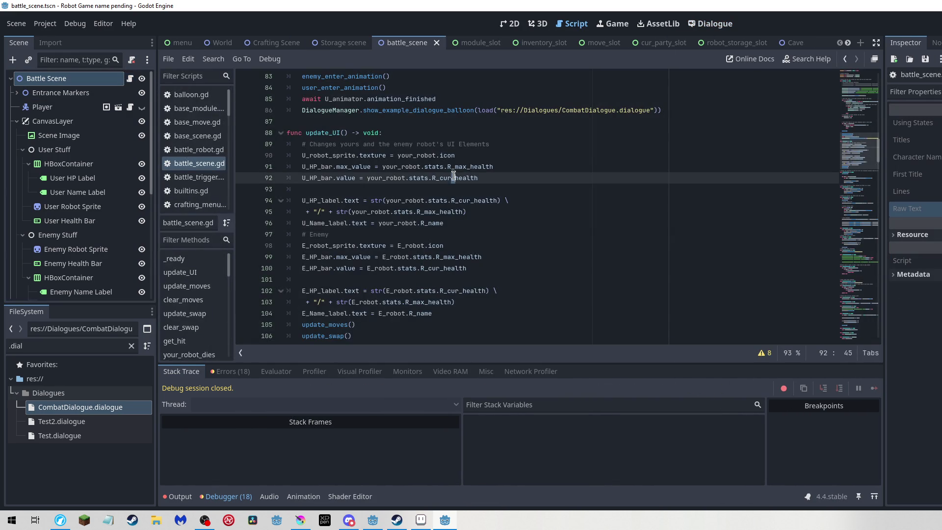
- Search the script for 'wait_' and inspect the wait_for_damage function on line 216
{"action": "key", "text": "ctrl+f"}
{"action": "type", "text": "wait_"}
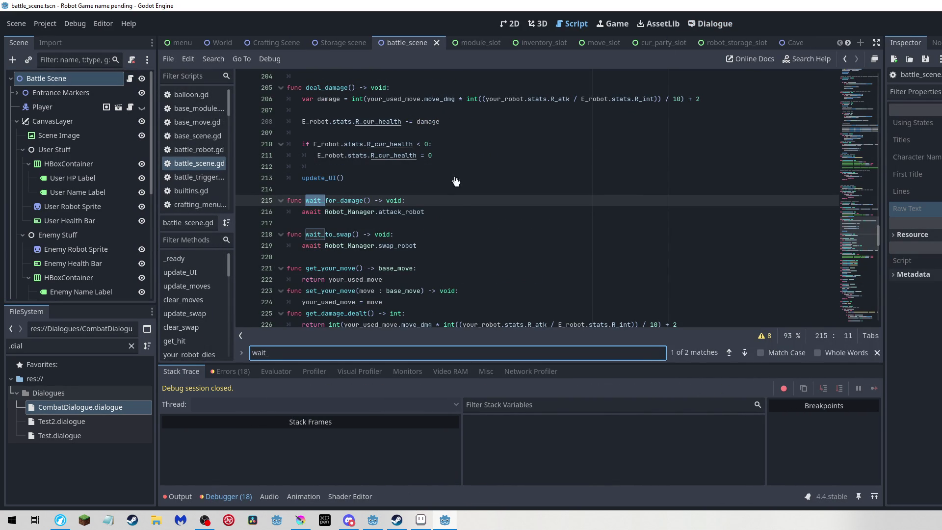
{"action": "left_click", "coordinate": [449, 211]}
{"action": "left_click", "coordinate": [405, 212]}
{"action": "double_click", "coordinate": [404, 212]}
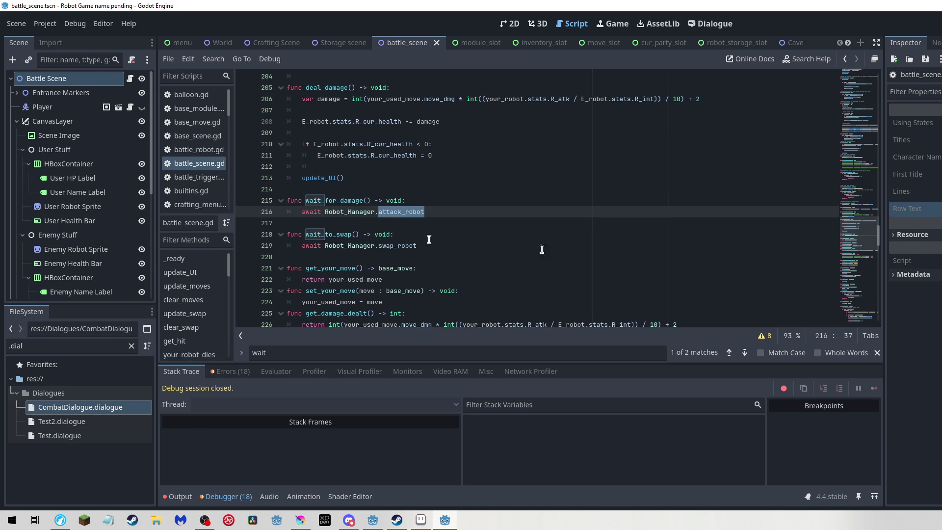
{"action": "left_click", "coordinate": [322, 201]}
{"action": "double_click", "coordinate": [322, 200]}
{"action": "double_click", "coordinate": [312, 212]}
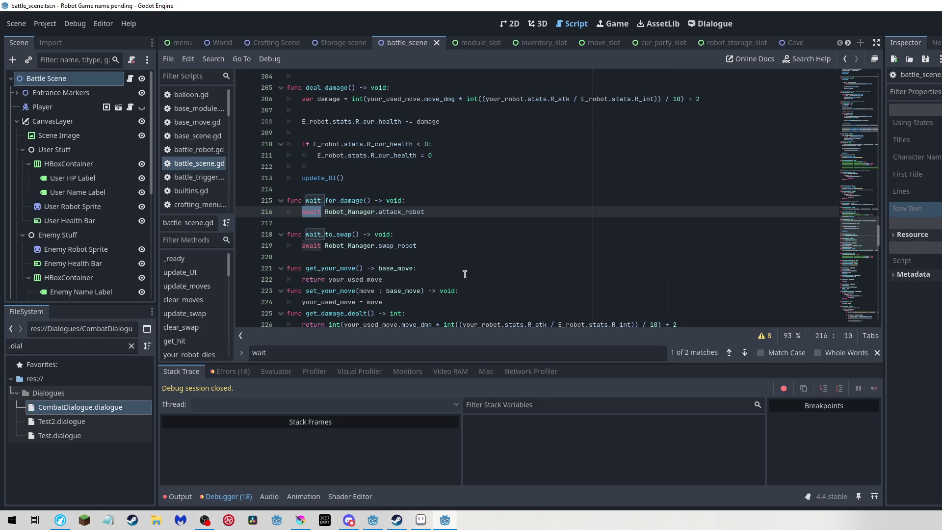
- Adjust the Inspector panel and switch to the Dialogue editor
{"action": "mouse_move", "coordinate": [866, 221]}
{"action": "left_mouse_down"}
{"action": "mouse_move", "coordinate": [868, 154]}
{"action": "mouse_move", "coordinate": [867, 279]}
{"action": "left_mouse_up"}
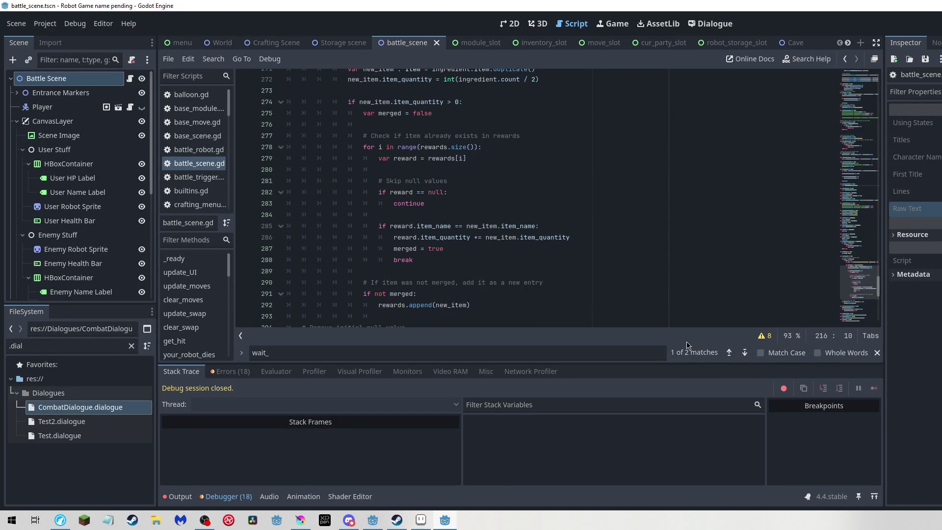
{"action": "left_click", "coordinate": [938, 310]}
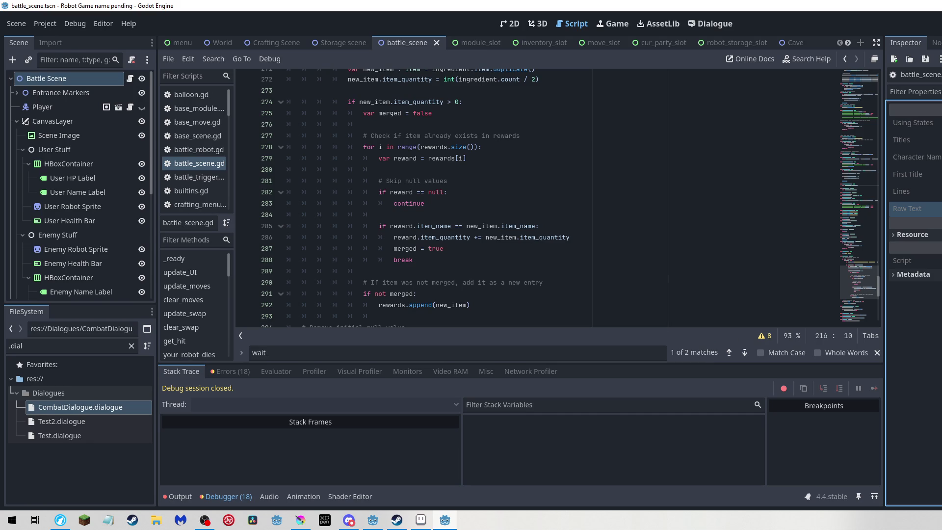
{"action": "left_click", "coordinate": [711, 24]}
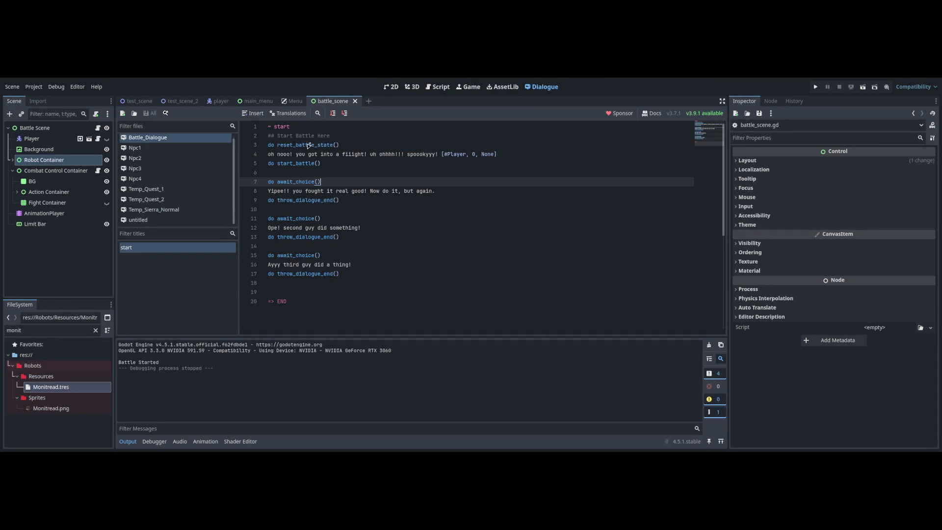
- Jump from the await_choice call in Battle_Dialogue to battle_scene.gd
{"action": "key", "text": "ctrl+d"}
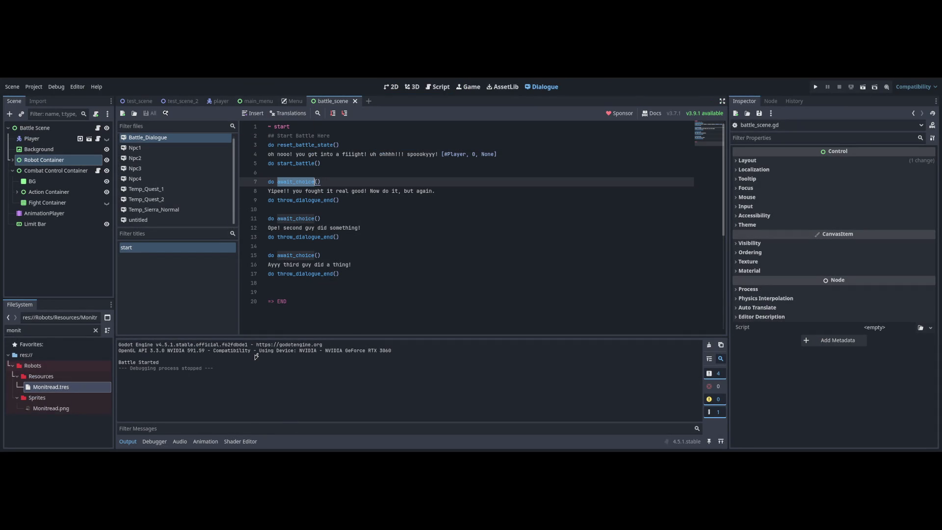
{"action": "left_click", "coordinate": [436, 438]}
{"action": "key", "text": "ctrl+F3"}
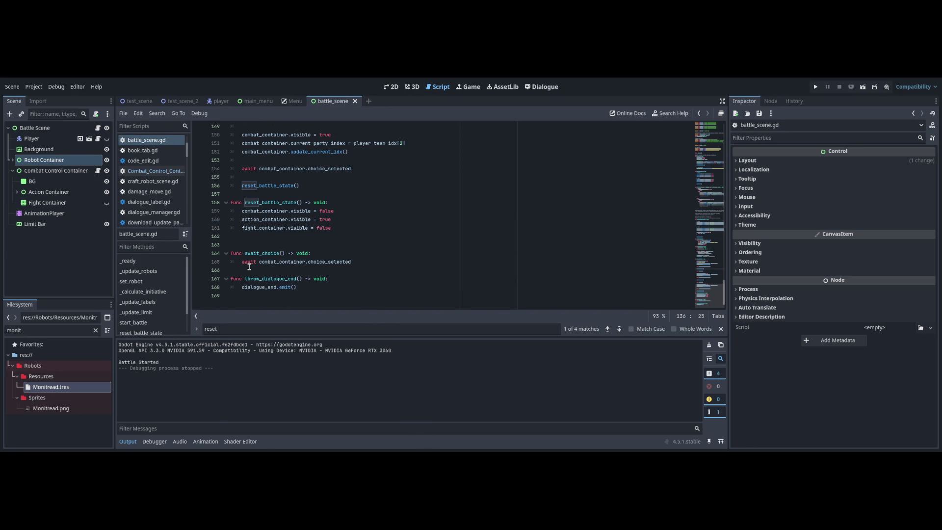
- Delete the extra blank line above func await_choice() and return to Battle_Dialogue
{"action": "left_click", "coordinate": [368, 264]}
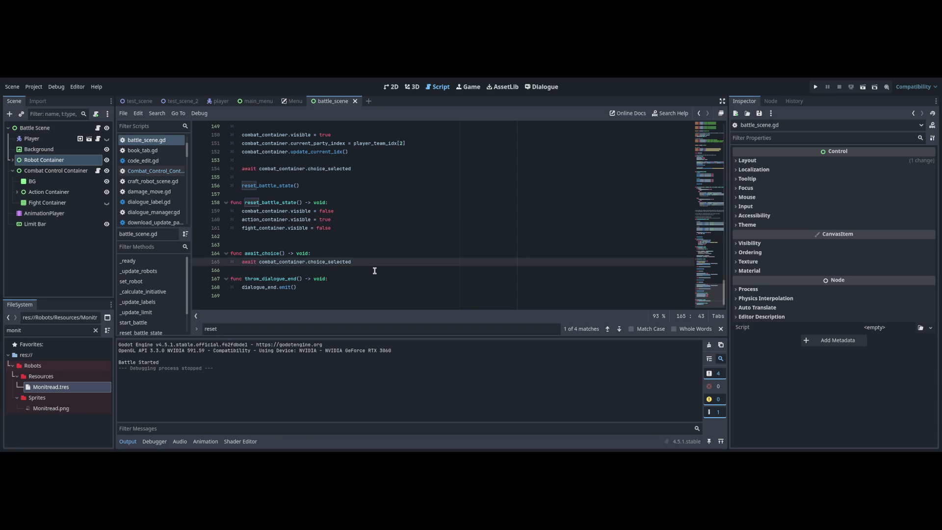
{"action": "key", "text": "Up"}
{"action": "key", "text": "Up"}
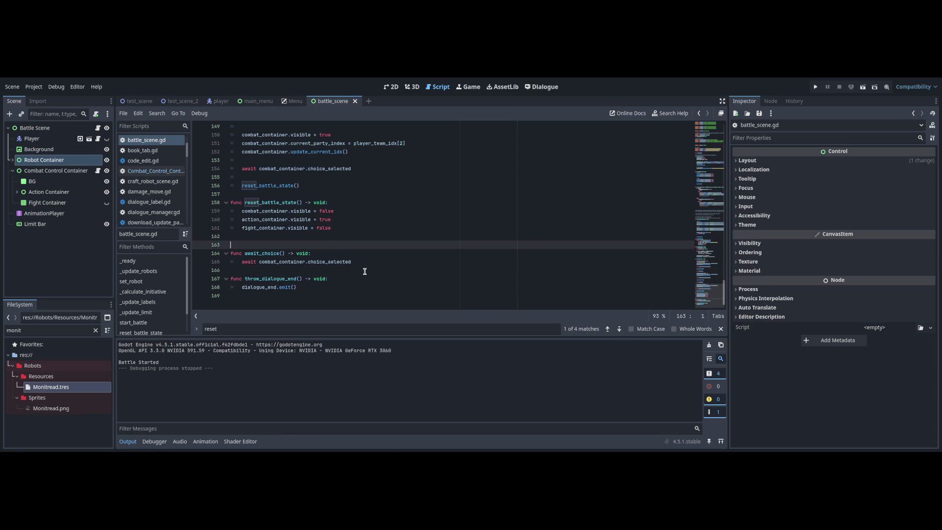
{"action": "key", "text": "BackSpace"}
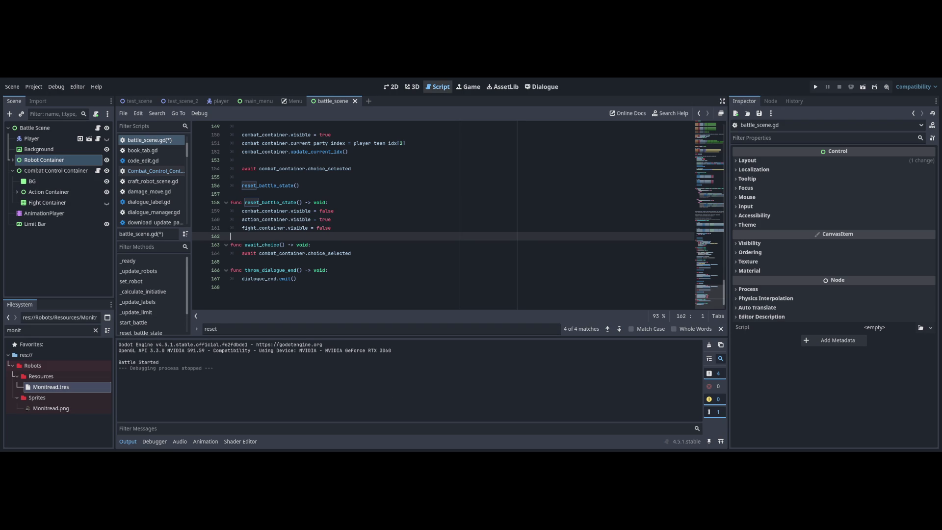
{"action": "left_click", "coordinate": [542, 87]}
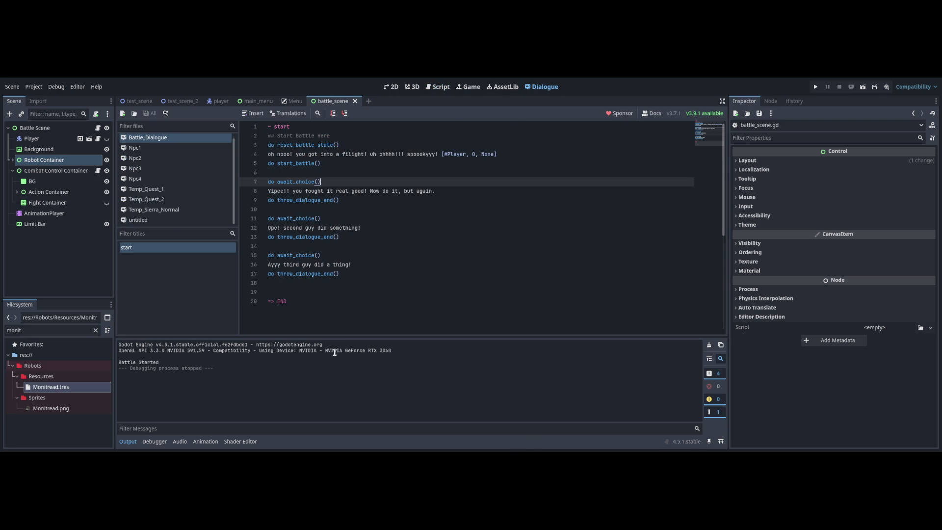
- Insert an empty line after line 7 of Battle_Dialogue, erasing the trial 'await' and 'set' text typed there
{"action": "key", "text": "Return"}
{"action": "key", "text": "Return"}
{"action": "type", "text": "await"}
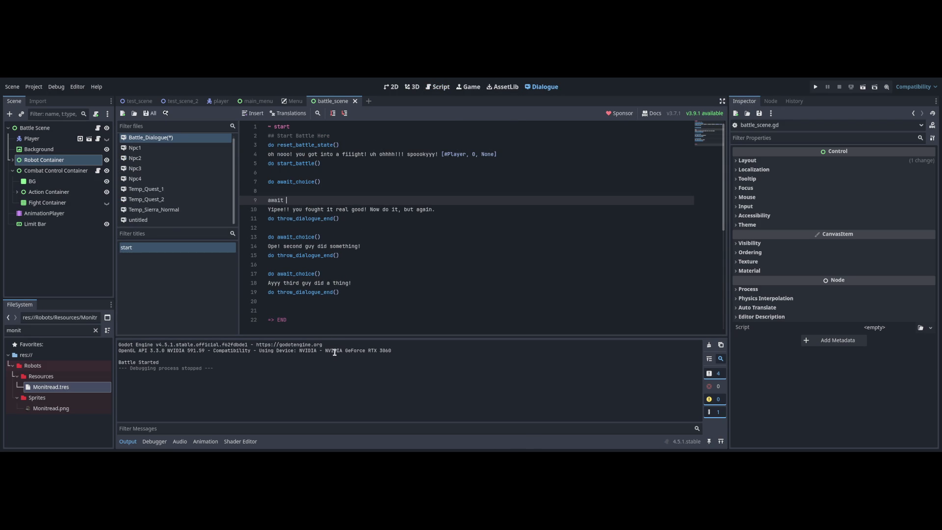
{"action": "key", "text": "BackSpace"}
{"action": "key", "text": "BackSpace"}
{"action": "key", "text": "BackSpace"}
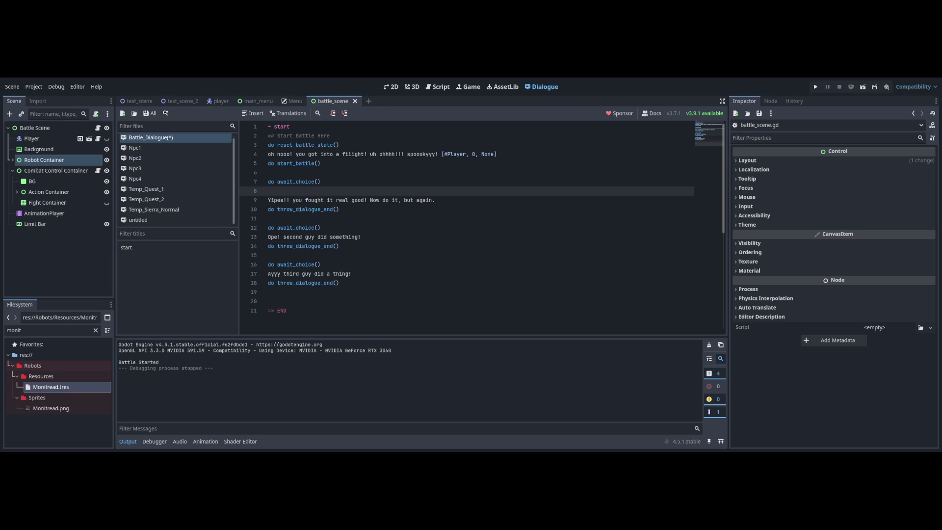
{"action": "type", "text": "set"}
{"action": "key", "text": "BackSpace"}
{"action": "key", "text": "BackSpace"}
{"action": "key", "text": "BackSpace"}
{"action": "type", "text": "await bla"}
{"action": "key", "text": "BackSpace"}
{"action": "key", "text": "BackSpace"}
{"action": "key", "text": "BackSpace"}
{"action": "key", "text": "BackSpace"}
{"action": "key", "text": "BackSpace"}
{"action": "key", "text": "Return"}
{"action": "type", "text": "wait bla"}
{"action": "key", "text": "BackSpace"}
{"action": "key", "text": "BackSpace"}
{"action": "key", "text": "BackSpace"}
- Jump to line 7, check the await_choice definition in battle_scene.gd, and return to Battle_Dialogue
{"action": "left_click", "coordinate": [305, 237]}
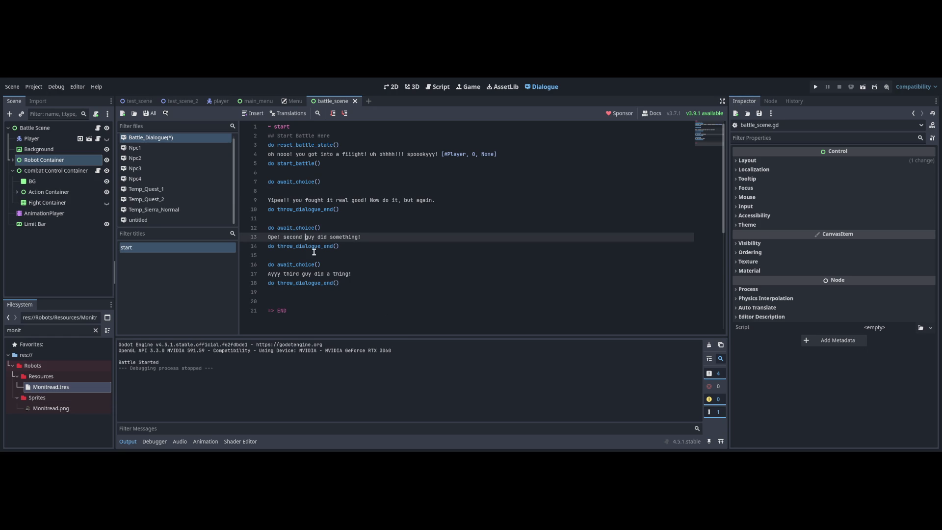
{"action": "key", "text": "ctrl+l"}
{"action": "type", "text": "7"}
{"action": "key", "text": "Return"}
{"action": "key", "text": "F12"}
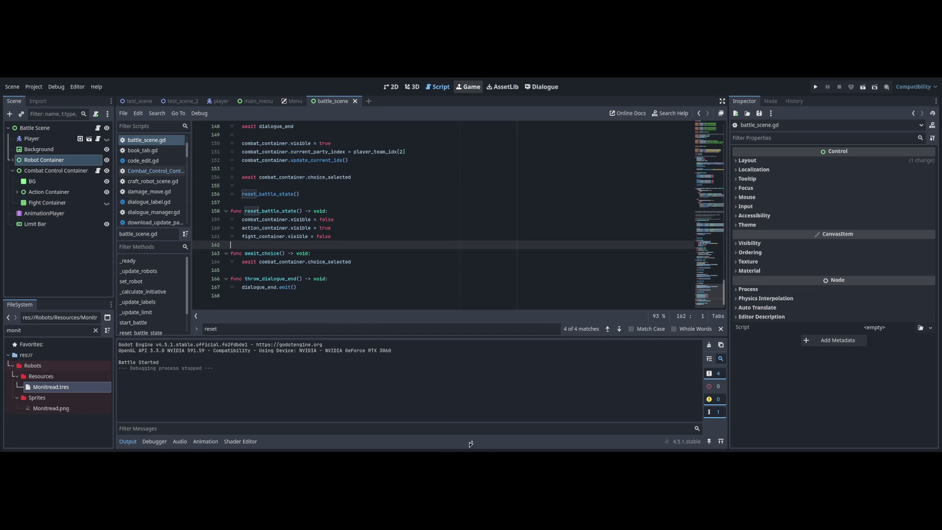
{"action": "key", "text": "ctrl+F6"}
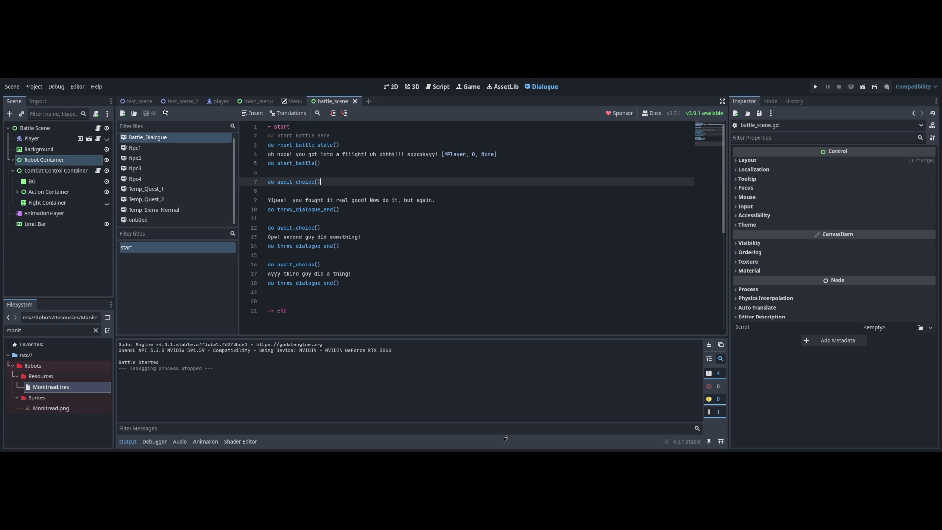
{"action": "key", "text": "ctrl+F3"}
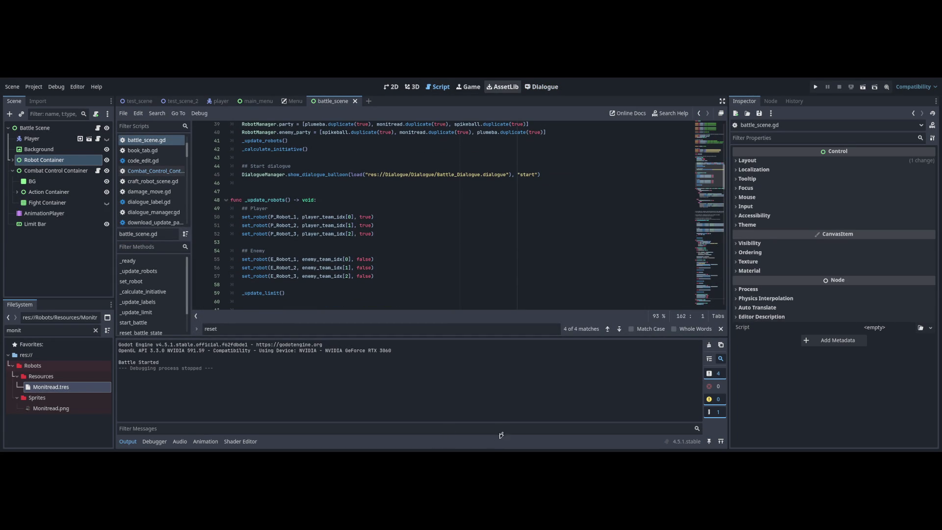
{"action": "left_click", "coordinate": [542, 87]}
- Add blank lines after => END with a new '~ robot_' title, then open battle_scene.gd
{"action": "left_click", "coordinate": [392, 301]}
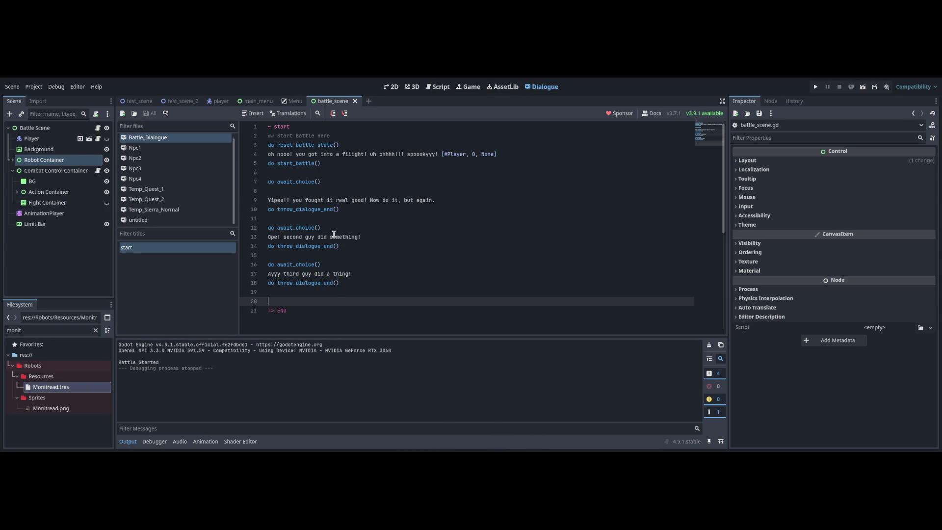
{"action": "key", "text": "Up"}
{"action": "key", "text": "Up"}
{"action": "key", "text": "Down"}
{"action": "key", "text": "Down"}
{"action": "key", "text": "Down"}
{"action": "key", "text": "BackSpace"}
{"action": "key", "text": "BackSpace"}
{"action": "key", "text": "ctrl+z"}
{"action": "key", "text": "Up"}
{"action": "key", "text": "Down"}
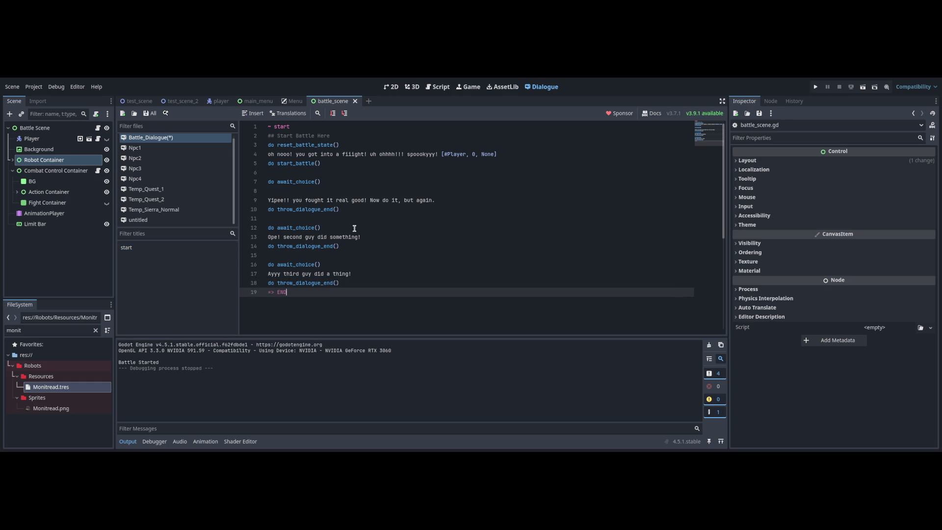
{"action": "key", "text": "ctrl+shift+z"}
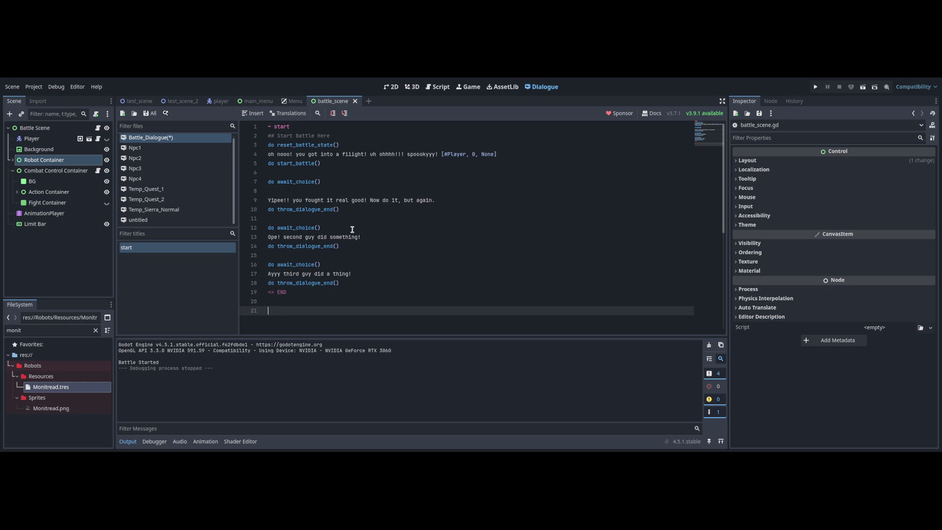
{"action": "type", "text": "~ robot_1_a"}
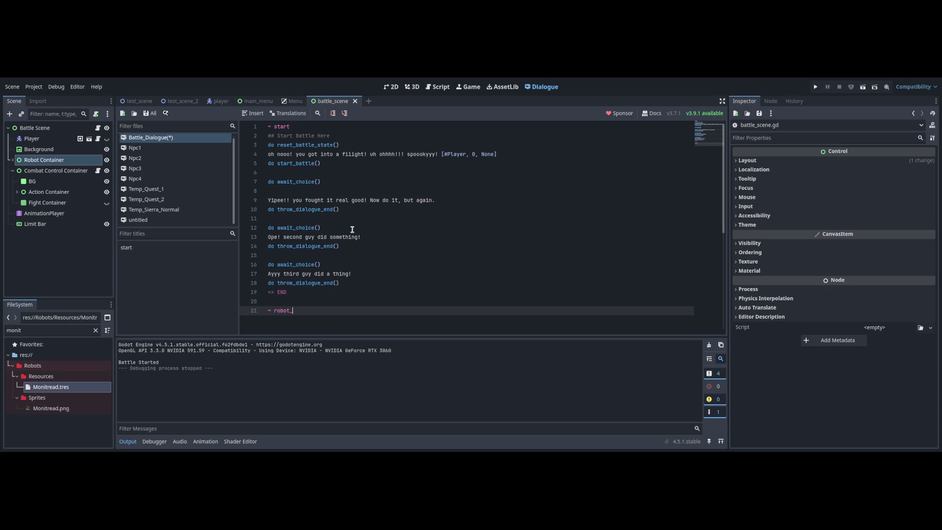
{"action": "type", "text": "ction"}
{"action": "key", "text": "BackSpace"}
{"action": "key", "text": "BackSpace"}
{"action": "key", "text": "BackSpace"}
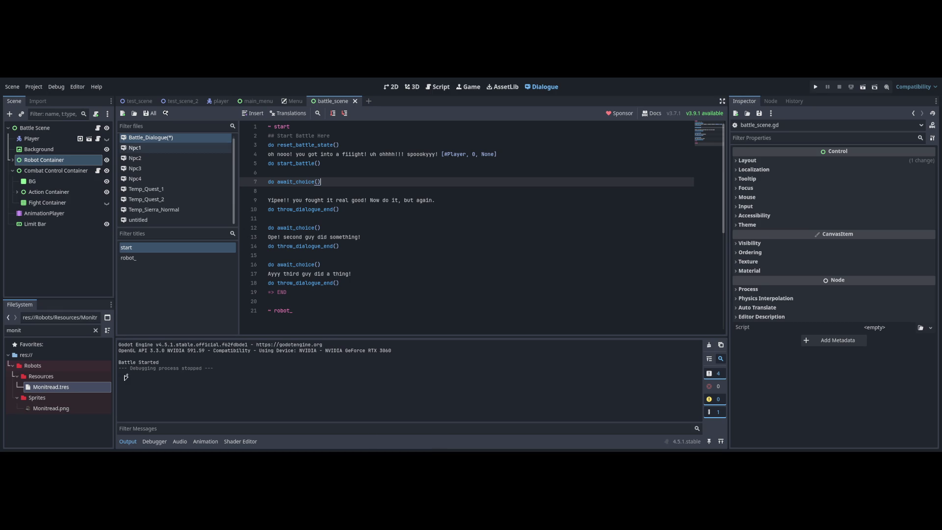
{"action": "left_click", "coordinate": [97, 128]}
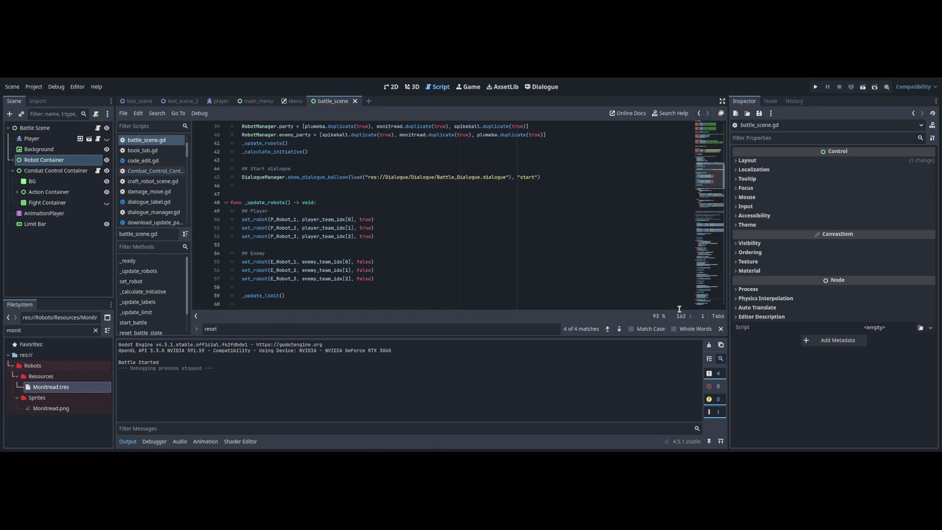
{"action": "scroll", "coordinate": [710, 285], "scroll_direction": "down", "scroll_amount": 20}
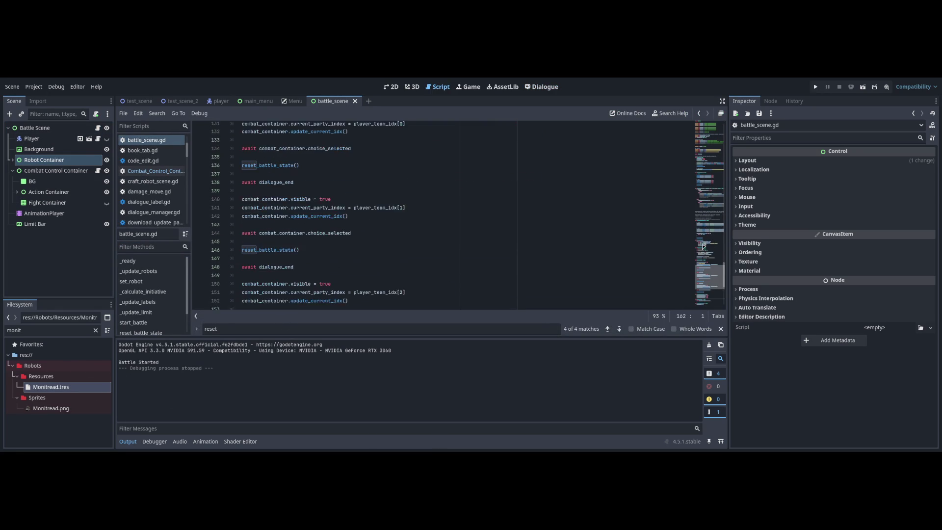
- Inspect the await dialogue_end lines in start_battle of battle_scene.gd, then go back to Battle_Dialogue
{"action": "scroll", "coordinate": [703, 246], "scroll_direction": "up", "scroll_amount": 1}
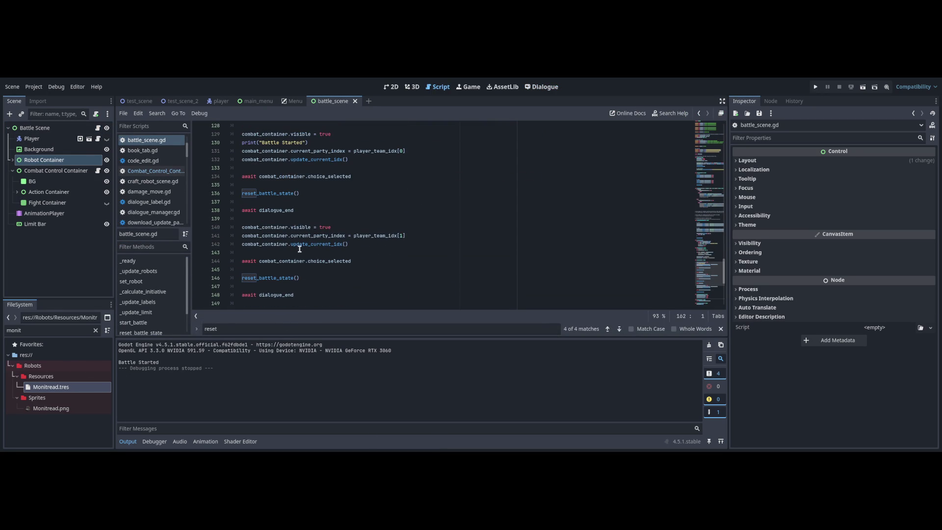
{"action": "left_click", "coordinate": [356, 263]}
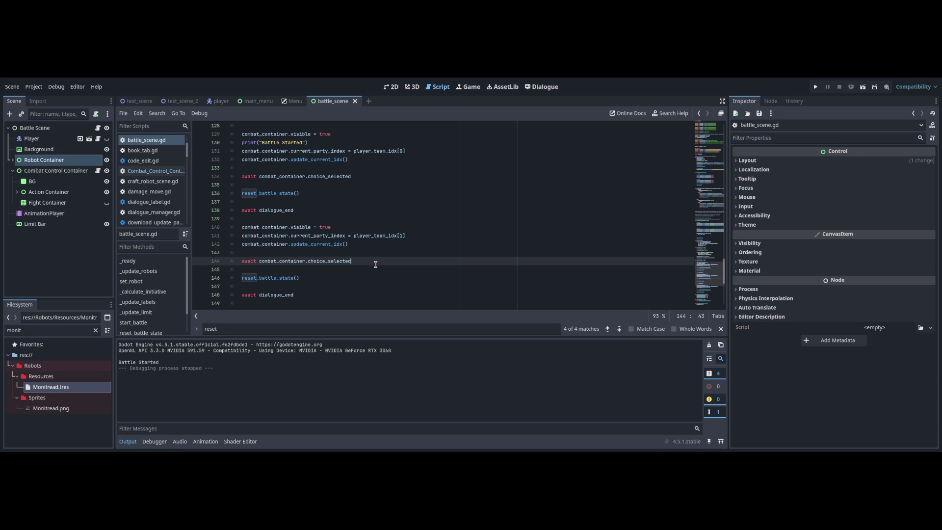
{"action": "key", "text": "Up"}
{"action": "key", "text": "Up"}
{"action": "key", "text": "Up"}
{"action": "key", "text": "shift+Home"}
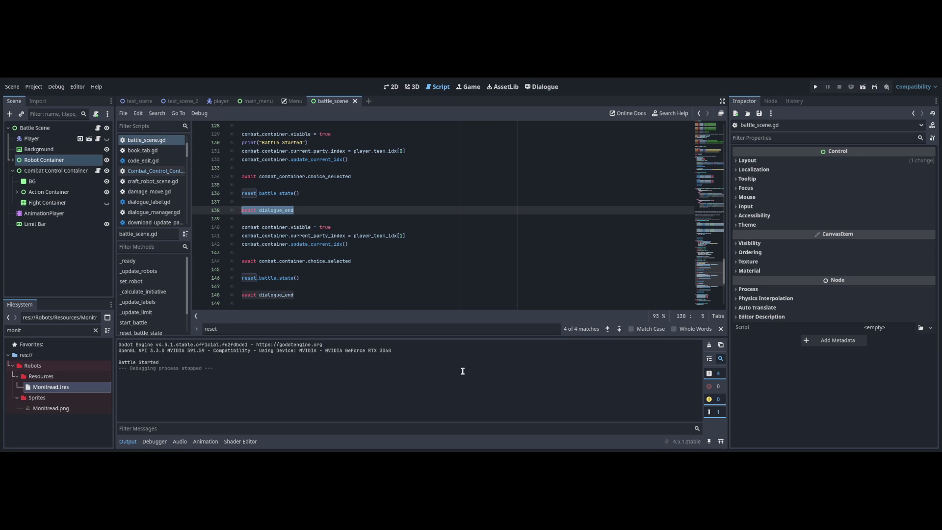
{"action": "key", "text": "Up"}
{"action": "key", "text": "Up"}
{"action": "key", "text": "Down"}
{"action": "key", "text": "Down"}
{"action": "key", "text": "ctrl+alt+Right"}
{"action": "key", "text": "ctrl+alt+Right"}
{"action": "key", "text": "ctrl+alt+Right"}
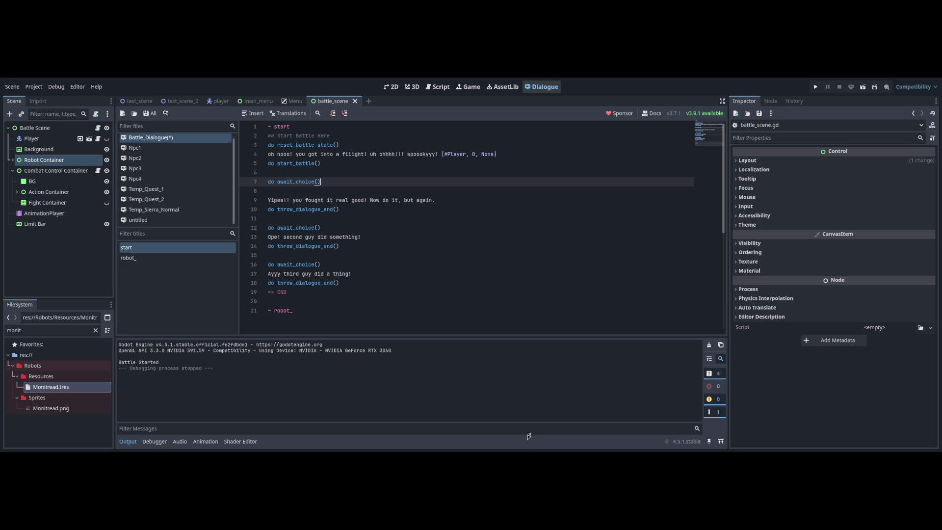
{"action": "left_click", "coordinate": [344, 228]}
- Save Battle_Dialogue, test-run the project, stop it, and return to the dialogue editor
{"action": "key", "text": "ctrl+s"}
{"action": "key", "text": "F5"}
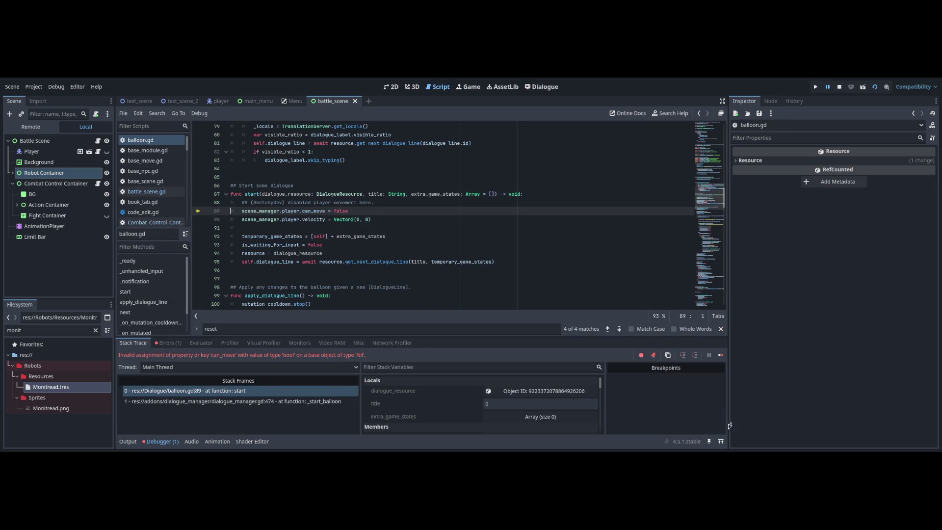
{"action": "key", "text": "F8"}
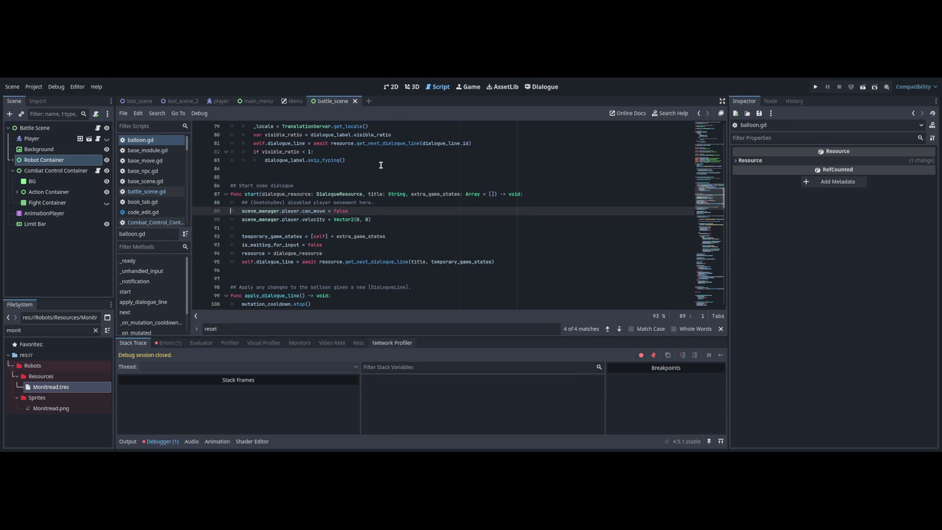
{"action": "left_click", "coordinate": [541, 87]}
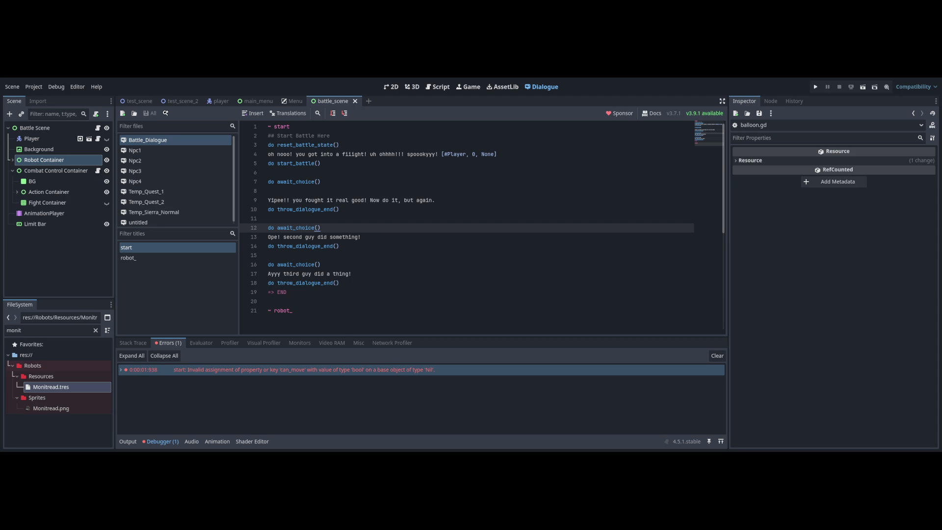
- Save Battle_Dialogue and remove the unfinished '~ robot_' title after => END
{"action": "key", "text": "ctrl+End"}
{"action": "key", "text": "ctrl+s"}
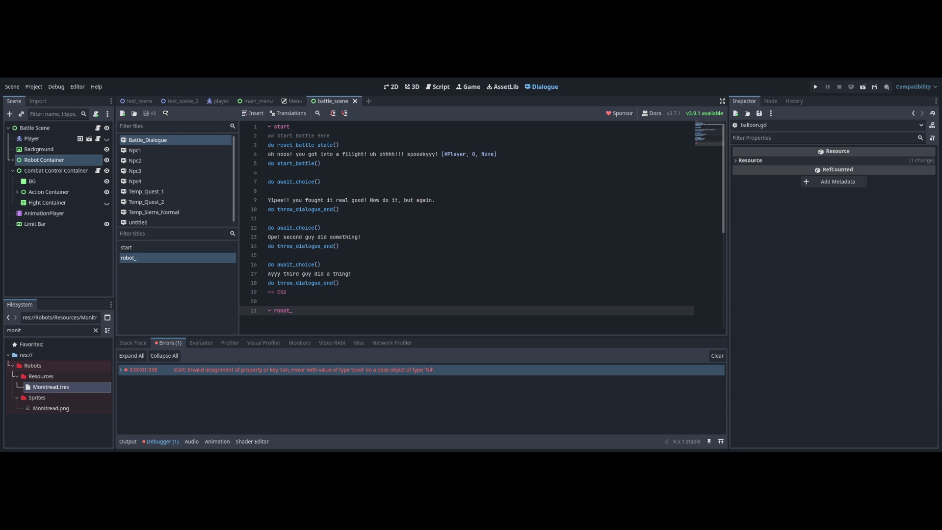
{"action": "key", "text": "ctrl+z"}
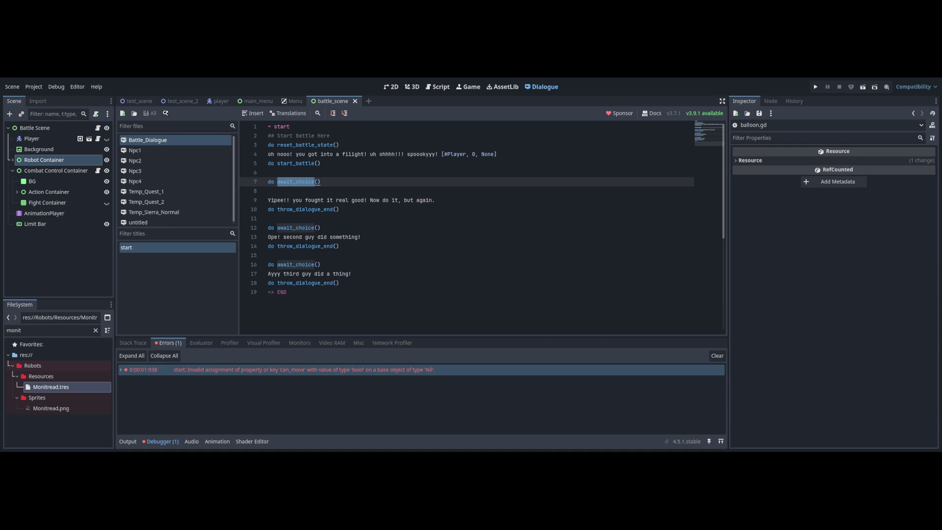
- Inspect the await line inside await_choice at line 164 of battle_scene.gd, then run the scene again
{"action": "left_click", "coordinate": [300, 293]}
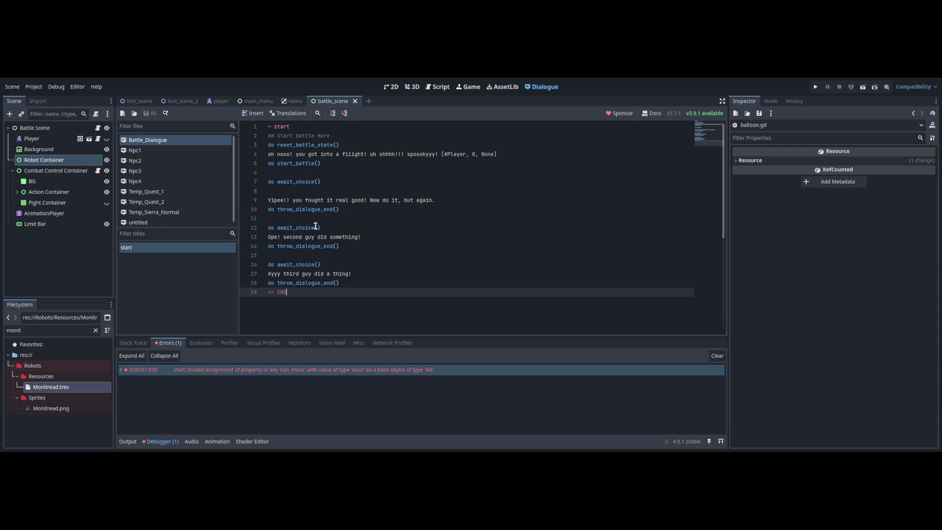
{"action": "key", "text": "ctrl+shift+Tab"}
{"action": "key", "text": "ctrl+shift+Tab"}
{"action": "key", "text": "ctrl+Tab"}
{"action": "key", "text": "ctrl+Tab"}
{"action": "key", "text": "Down"}
{"action": "key", "text": "Down"}
{"action": "key", "text": "Down"}
{"action": "scroll", "coordinate": [332, 240], "scroll_direction": "down", "scroll_amount": 7}
{"action": "mouse_move", "coordinate": [232, 262]}
{"action": "left_mouse_down"}
{"action": "mouse_move", "coordinate": [358, 265]}
{"action": "mouse_move", "coordinate": [252, 270]}
{"action": "left_mouse_up"}
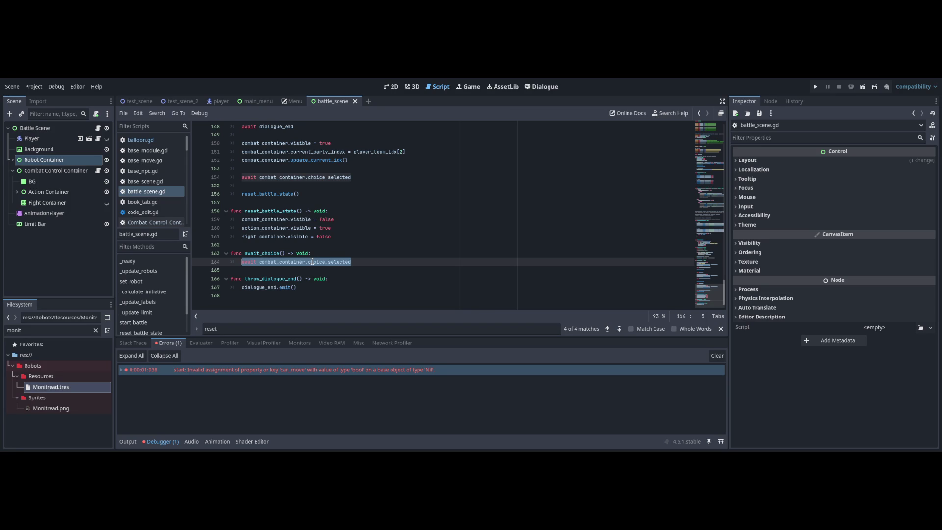
{"action": "left_click", "coordinate": [384, 262]}
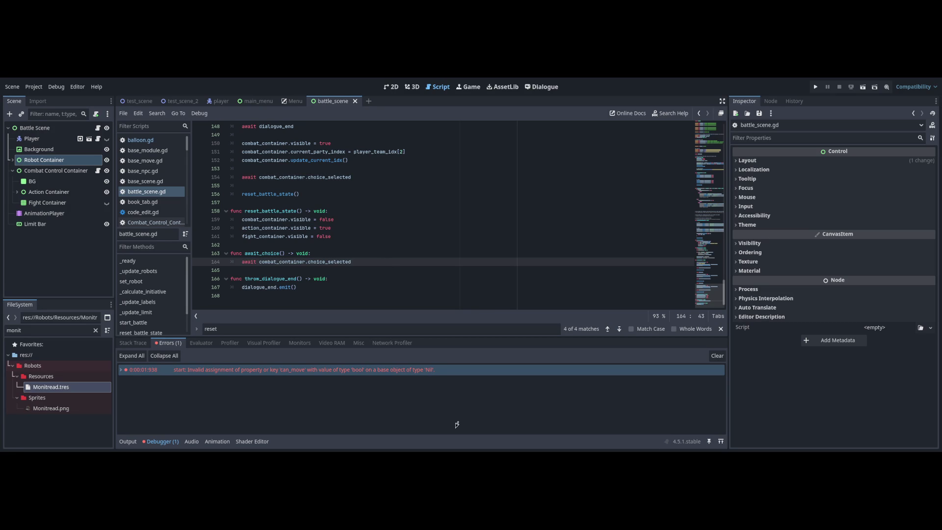
{"action": "key", "text": "F6"}
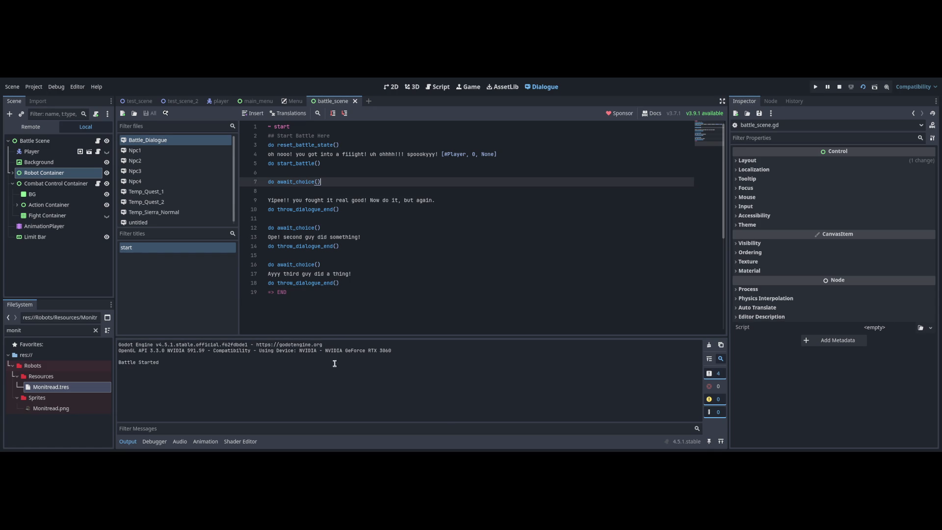
- Temporarily add print("chosed") in await_choice, clear Output, test-run, then delete the print line
{"action": "left_click", "coordinate": [438, 87]}
{"action": "key", "text": "Return"}
{"action": "type", "text": "rin"}
{"action": "key", "text": "Return"}
{"action": "type", "text": "\"chosed"}
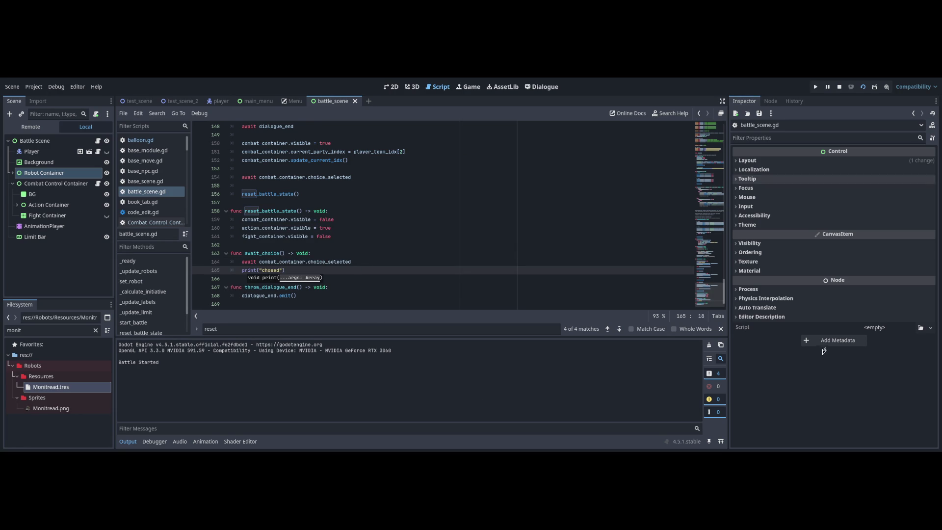
{"action": "left_click", "coordinate": [709, 345]}
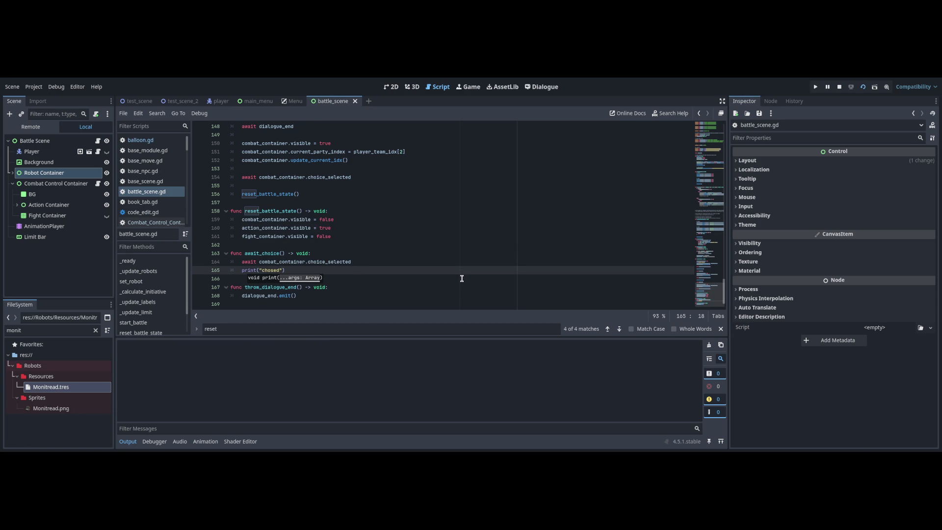
{"action": "key", "text": "F6"}
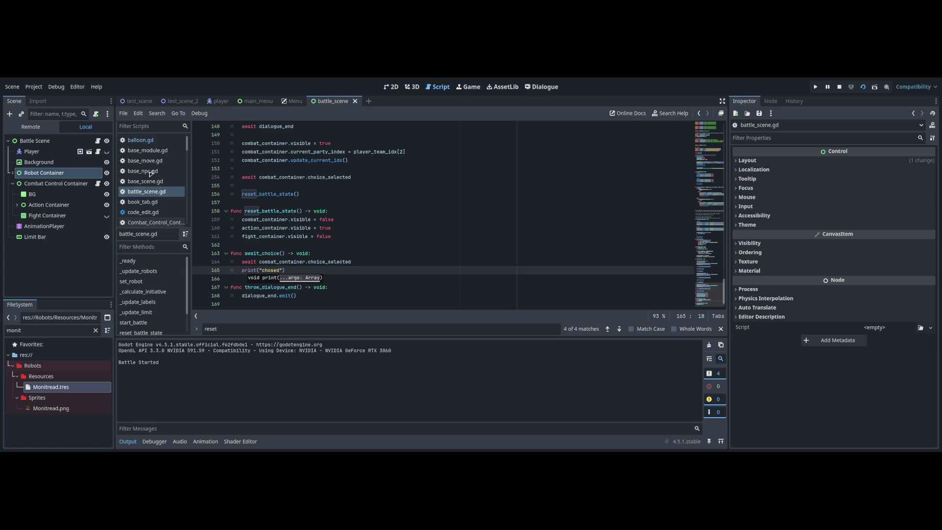
{"action": "key", "text": "End"}
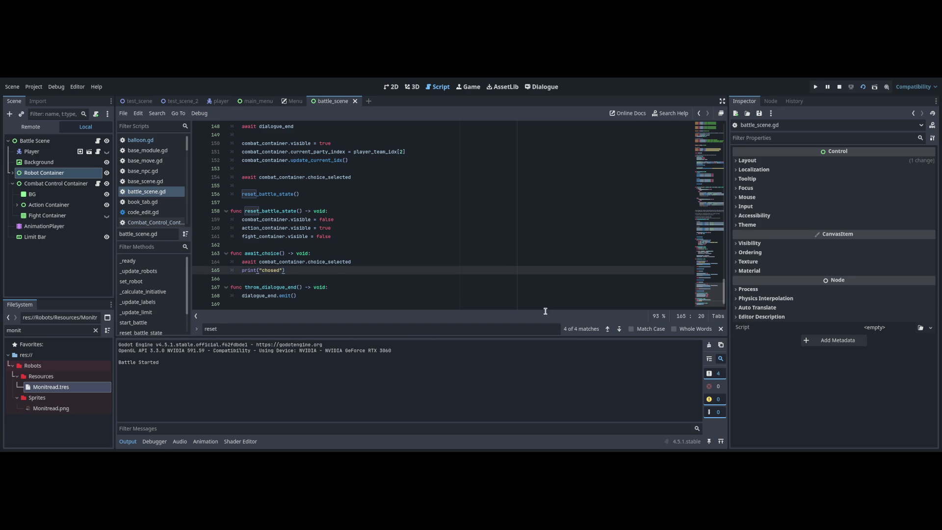
{"action": "key", "text": "shift+Home"}
{"action": "key", "text": "BackSpace"}
{"action": "key", "text": "BackSpace"}
{"action": "key", "text": "BackSpace"}
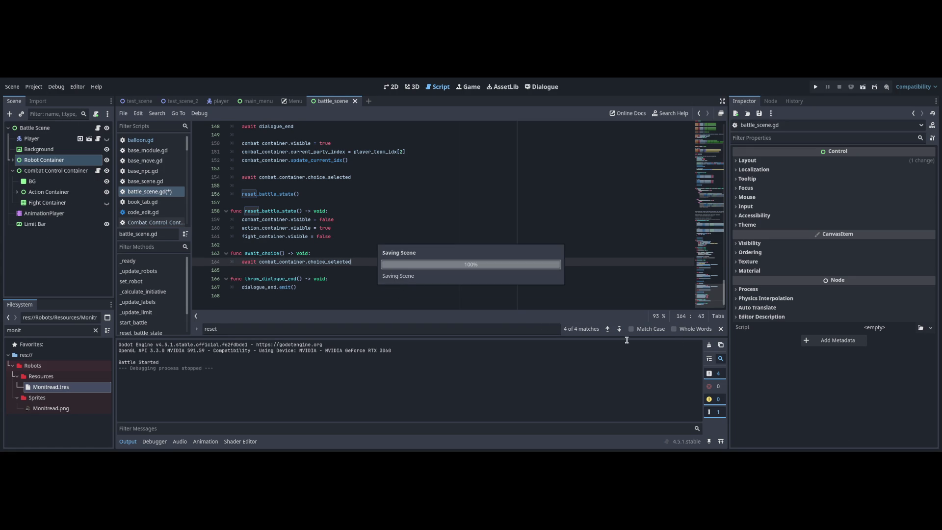
{"action": "scroll", "coordinate": [713, 229], "scroll_direction": "up", "scroll_amount": 4}
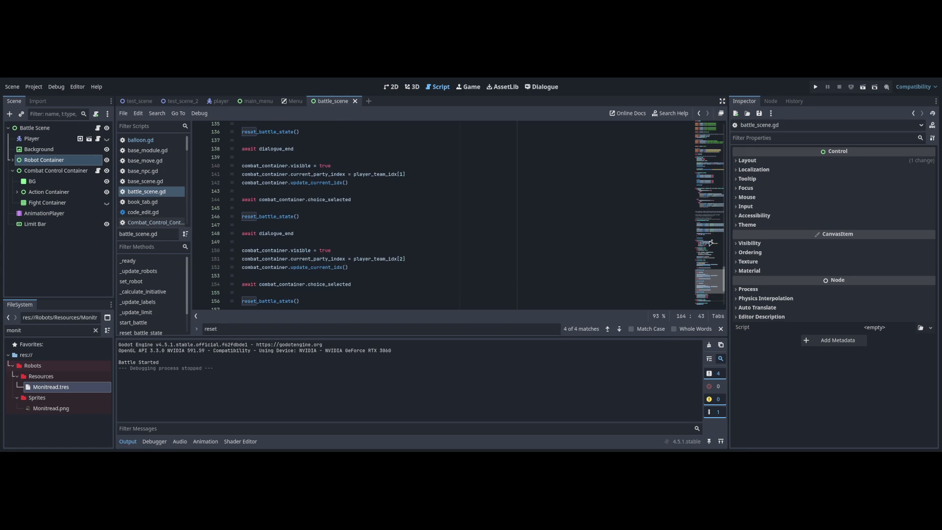
{"action": "scroll", "coordinate": [711, 243], "scroll_direction": "up", "scroll_amount": 3}
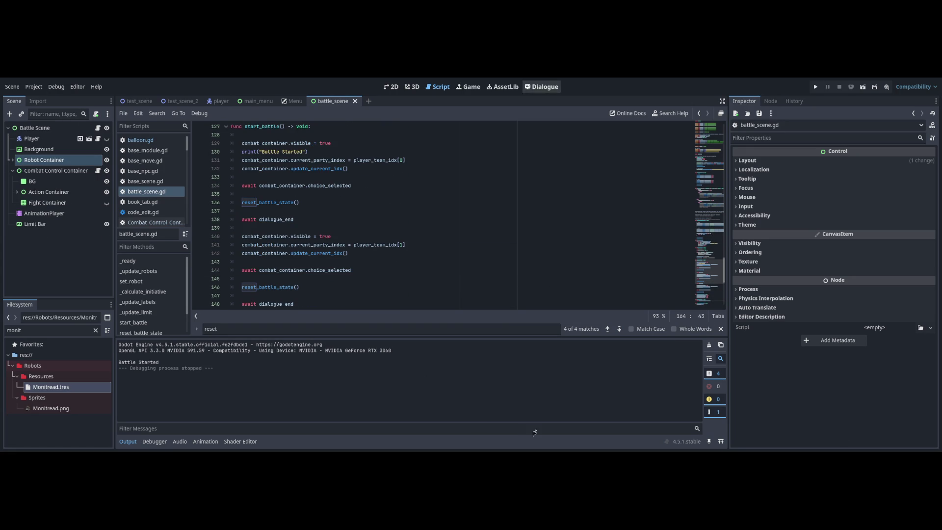
{"action": "key", "text": "Up"}
{"action": "key", "text": "Up"}
{"action": "key", "text": "ctrl+F3"}
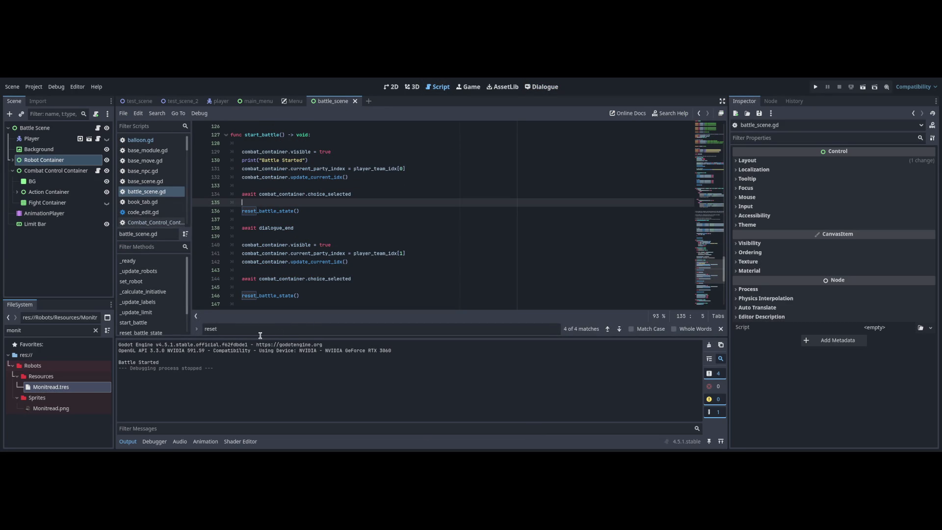
{"action": "key", "text": "Up"}
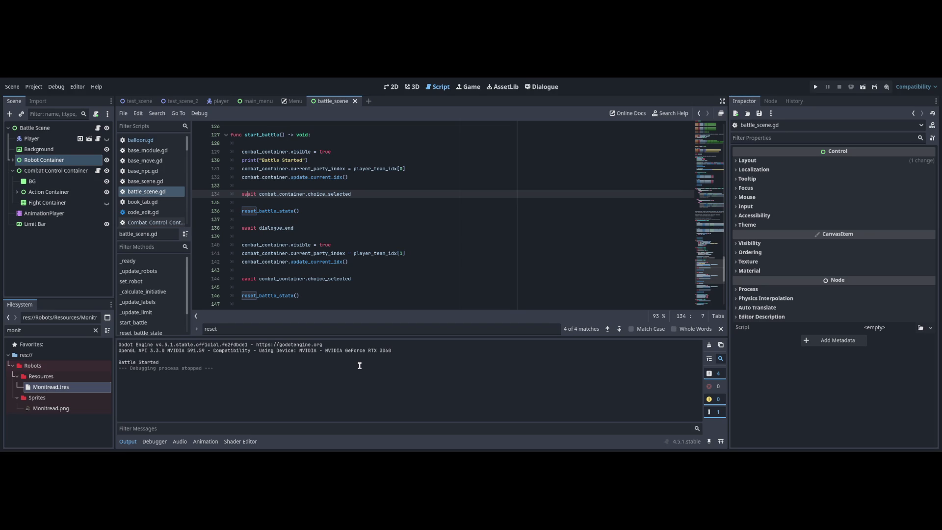
{"action": "key", "text": "End"}
{"action": "key", "text": "ctrl+F6"}
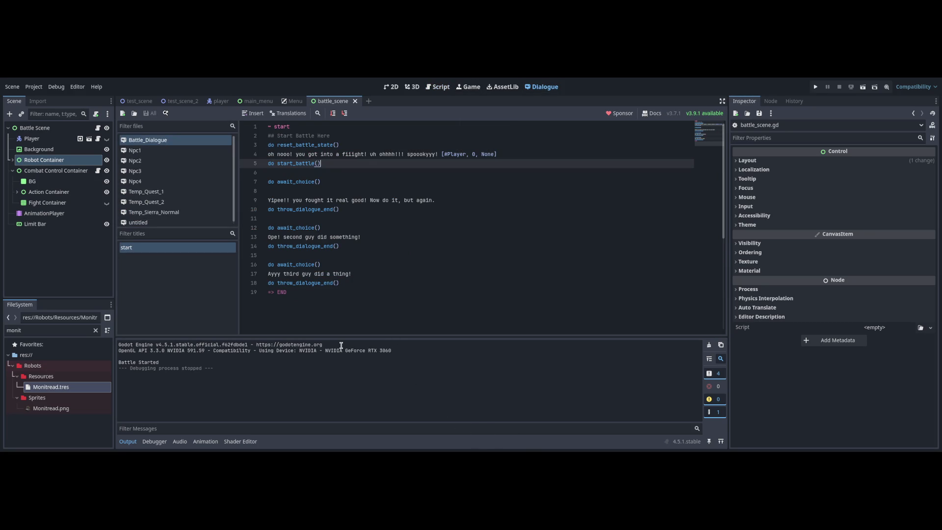
{"action": "key", "text": "shift+Home"}
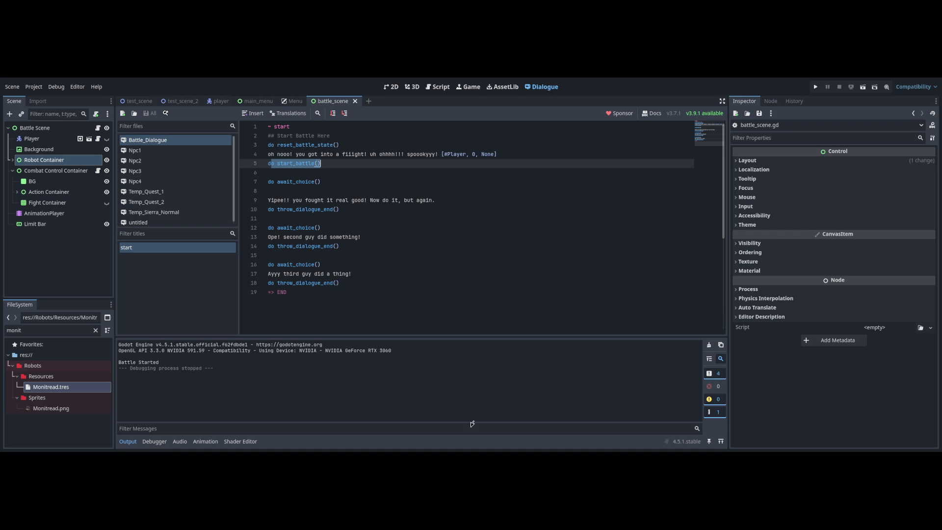
{"action": "key", "text": "shift+Left"}
{"action": "key", "text": "shift+Down"}
{"action": "key", "text": "shift+Down"}
{"action": "key", "text": "shift+Down"}
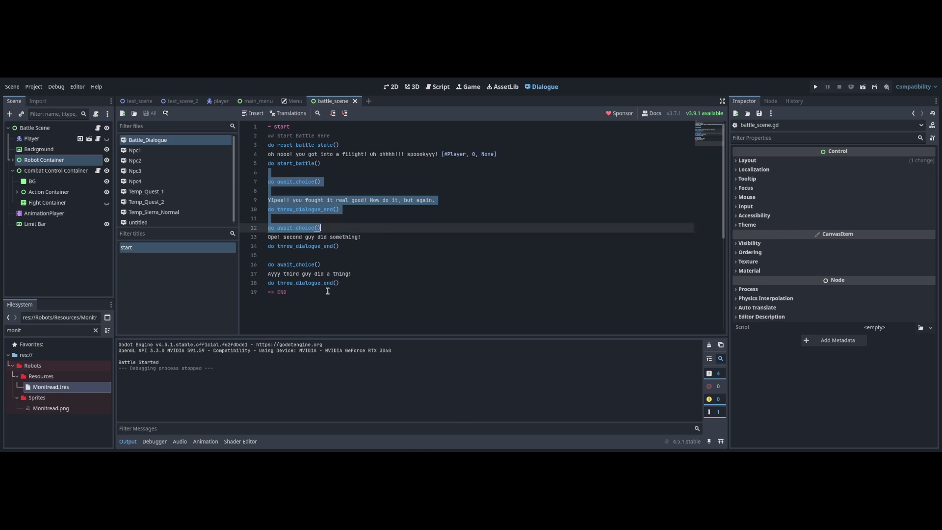
{"action": "key", "text": "Left"}
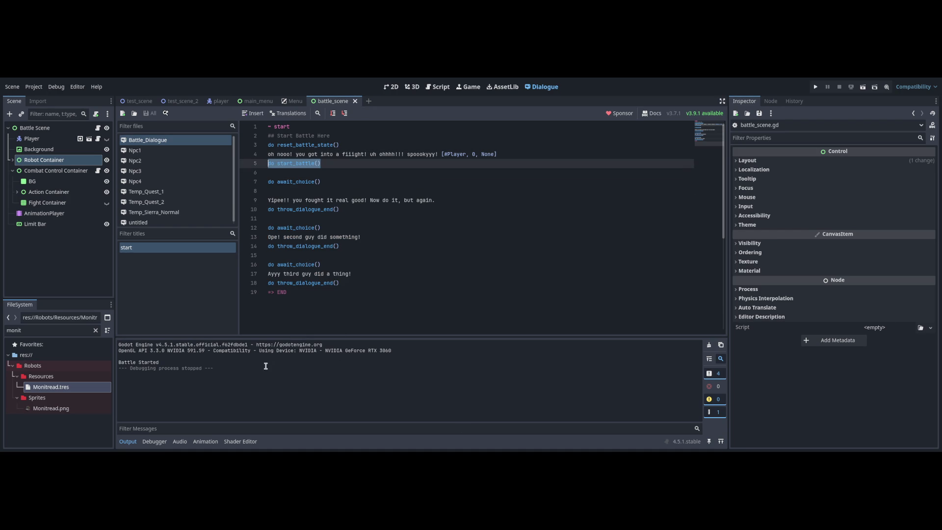
{"action": "key", "text": "ctrl+F3"}
{"action": "mouse_move", "coordinate": [244, 152]}
{"action": "left_mouse_down"}
{"action": "mouse_move", "coordinate": [322, 168]}
{"action": "mouse_move", "coordinate": [351, 194]}
{"action": "left_mouse_up"}
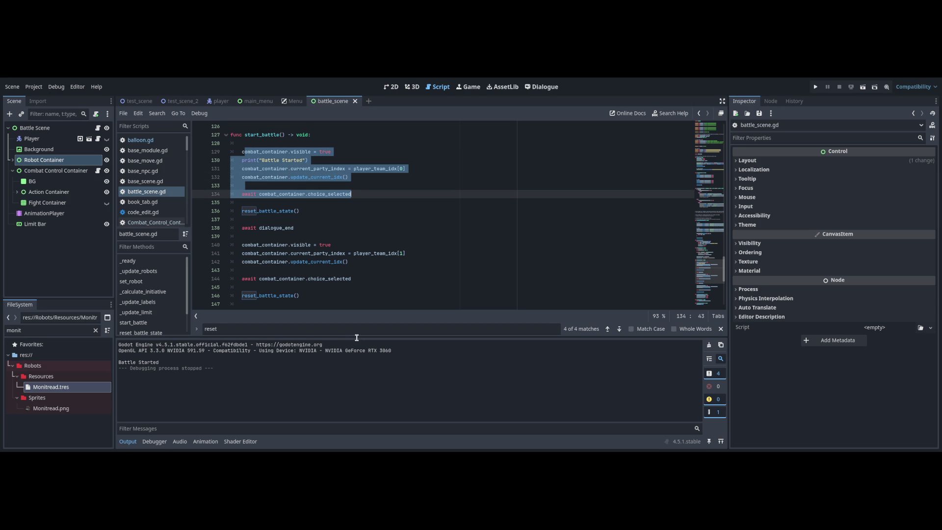
{"action": "key", "text": "shift+Down"}
{"action": "key", "text": "shift+Down"}
{"action": "key", "text": "Escape"}
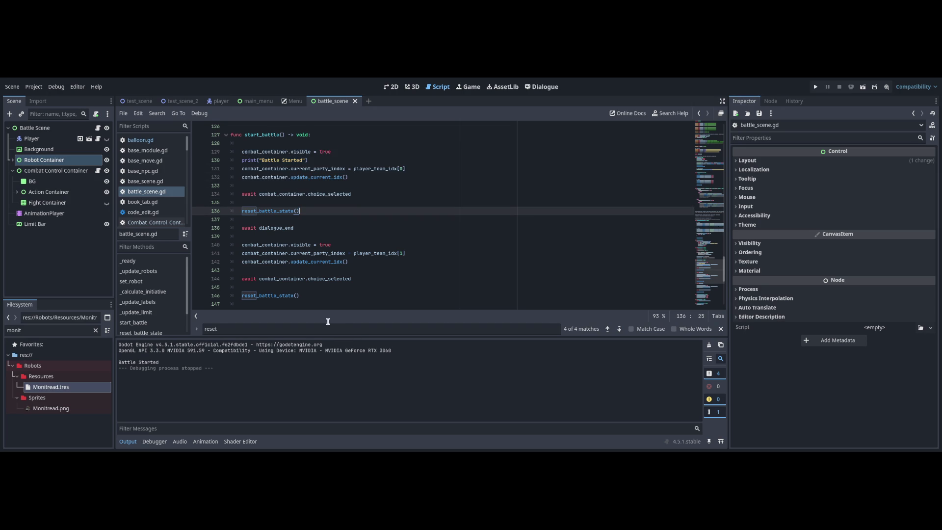
{"action": "key", "text": "Down"}
{"action": "key", "text": "Down"}
{"action": "key", "text": "shift+Home"}
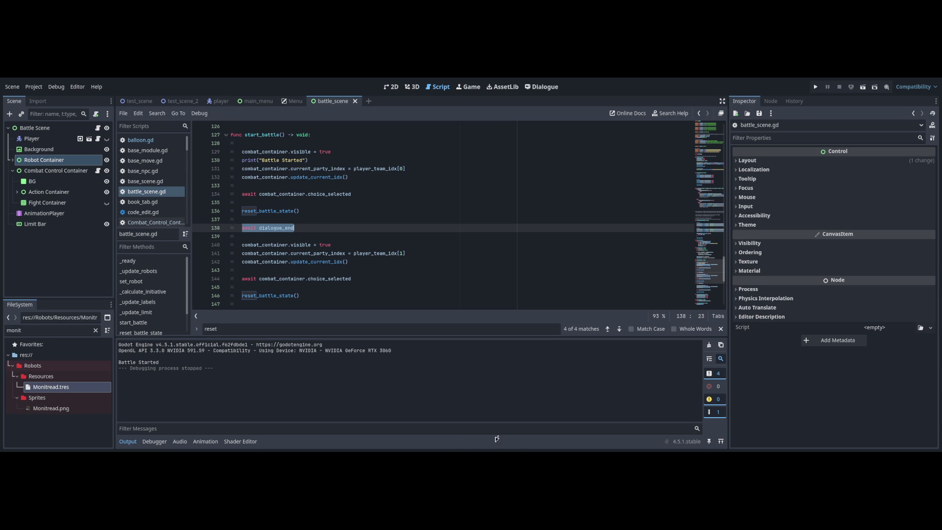
{"action": "left_click", "coordinate": [542, 86]}
{"action": "key", "text": "Down"}
{"action": "key", "text": "Down"}
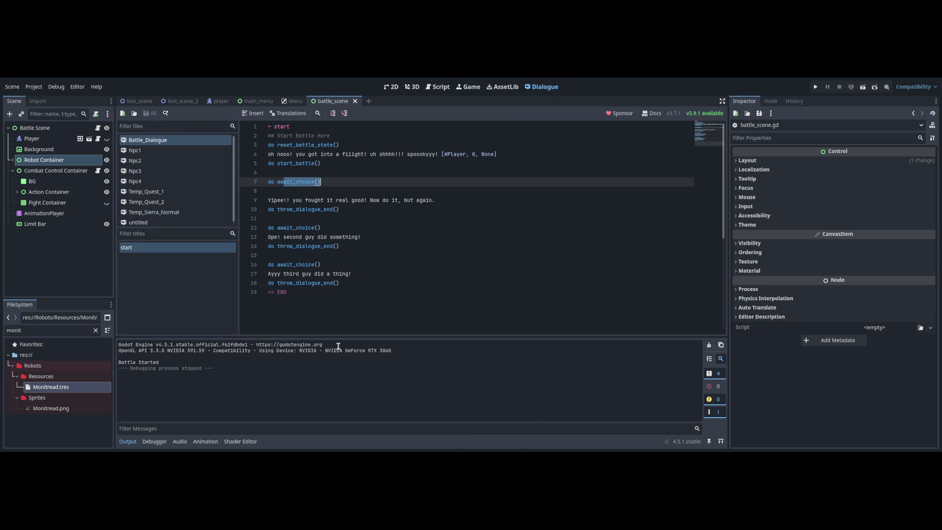
{"action": "left_click", "coordinate": [438, 86]}
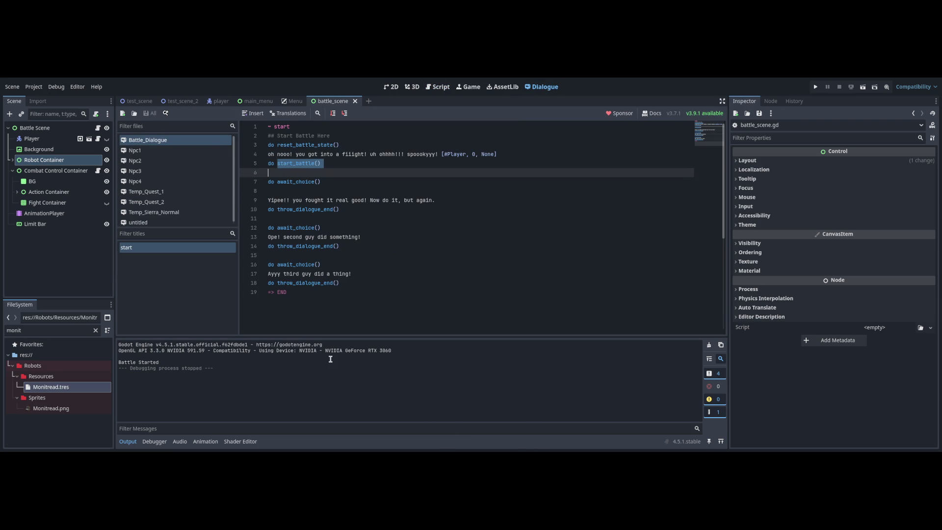
- Delete the second and third turn blocks from start_battle in battle_scene.gd and save
{"action": "mouse_move", "coordinate": [231, 227]}
{"action": "left_mouse_down"}
{"action": "mouse_move", "coordinate": [287, 278]}
{"action": "mouse_move", "coordinate": [307, 220]}
{"action": "mouse_move", "coordinate": [346, 294]}
{"action": "mouse_move", "coordinate": [354, 124]}
{"action": "left_mouse_up"}
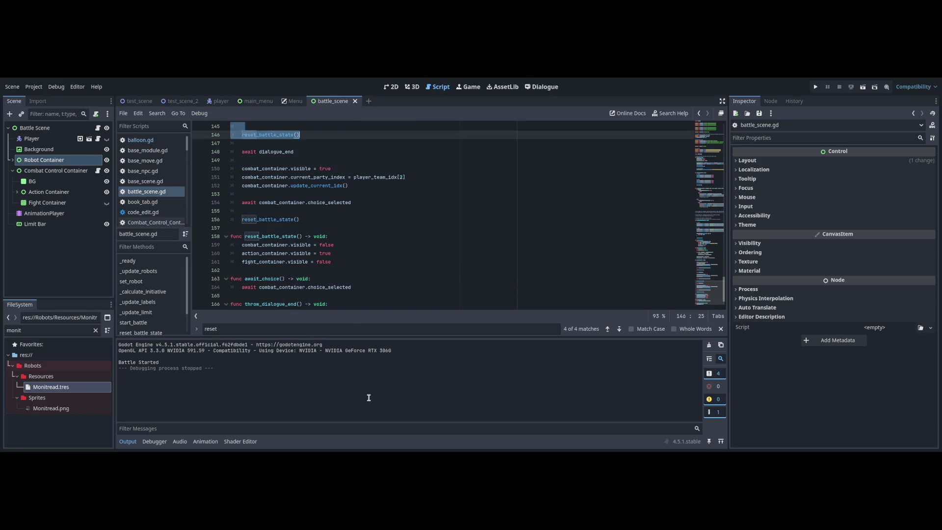
{"action": "scroll", "coordinate": [707, 242], "scroll_direction": "up", "scroll_amount": 3}
{"action": "scroll", "coordinate": [707, 242], "scroll_direction": "up", "scroll_amount": 3}
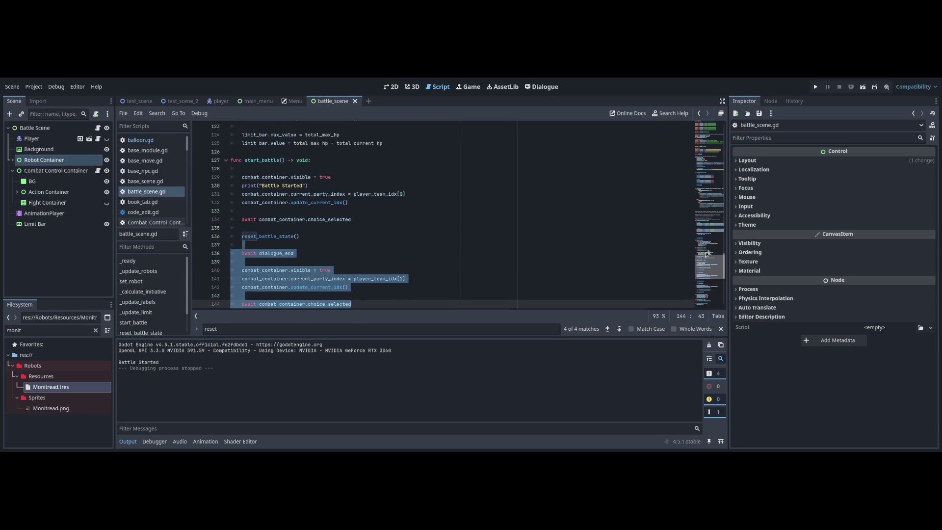
{"action": "key", "text": "Up"}
{"action": "key", "text": "Up"}
{"action": "key", "text": "Up"}
{"action": "scroll", "coordinate": [708, 253], "scroll_direction": "down", "scroll_amount": 1}
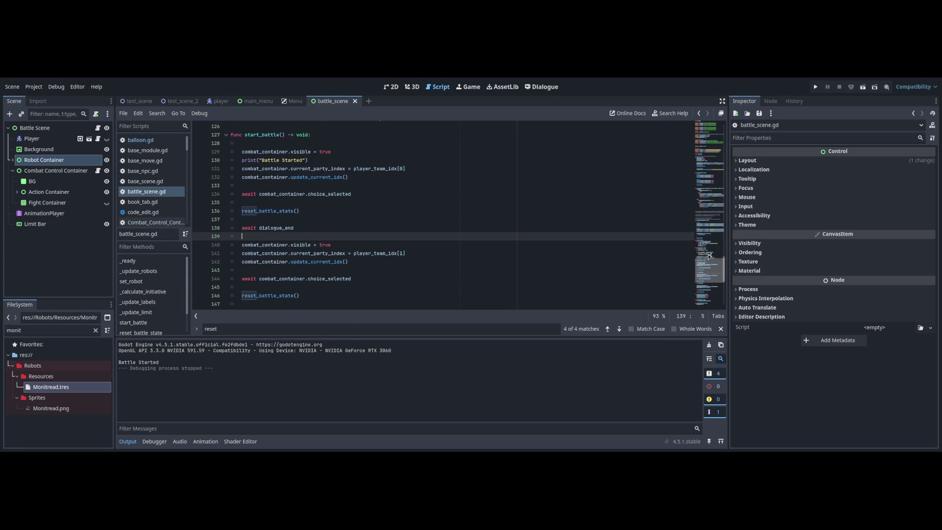
{"action": "scroll", "coordinate": [708, 254], "scroll_direction": "up", "scroll_amount": 1}
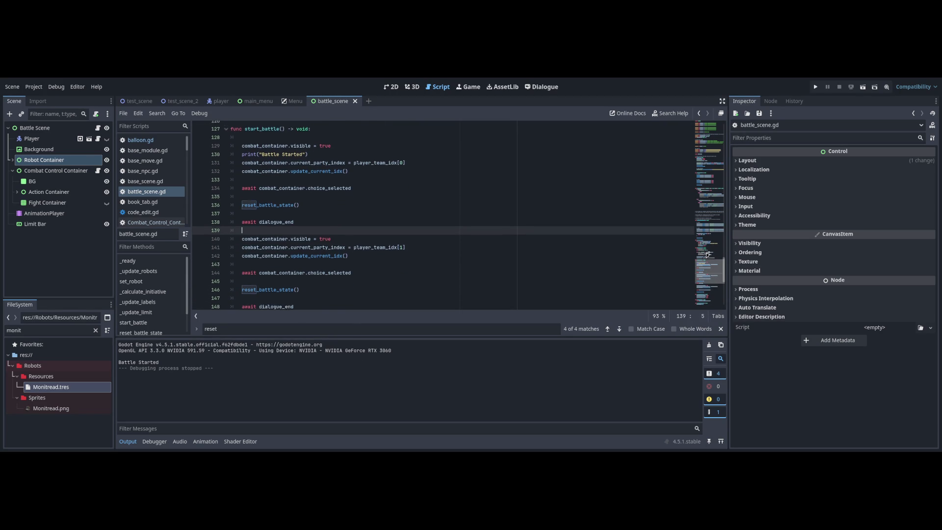
{"action": "scroll", "coordinate": [707, 255], "scroll_direction": "up", "scroll_amount": 1}
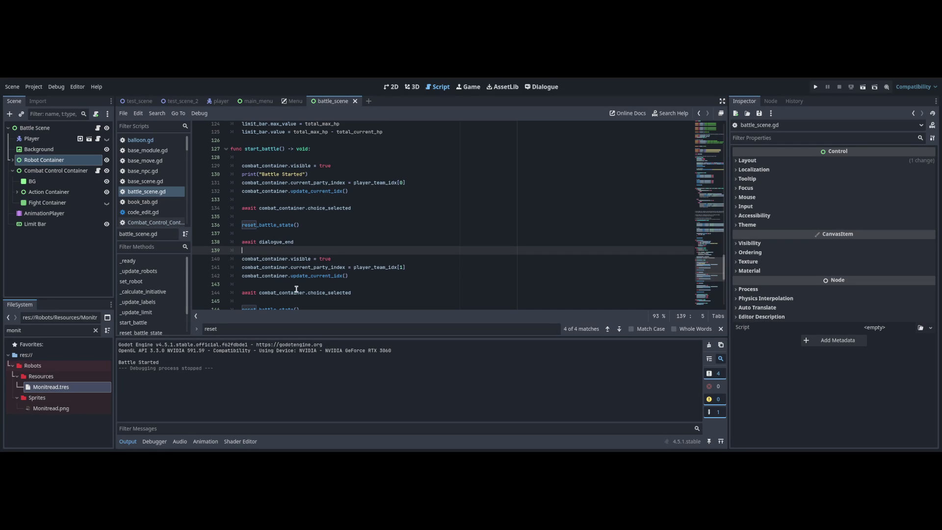
{"action": "left_click_drag", "start_coordinate": [297, 290], "coordinate": [340, 231]}
{"action": "scroll", "coordinate": [340, 230], "scroll_direction": "down", "scroll_amount": 5}
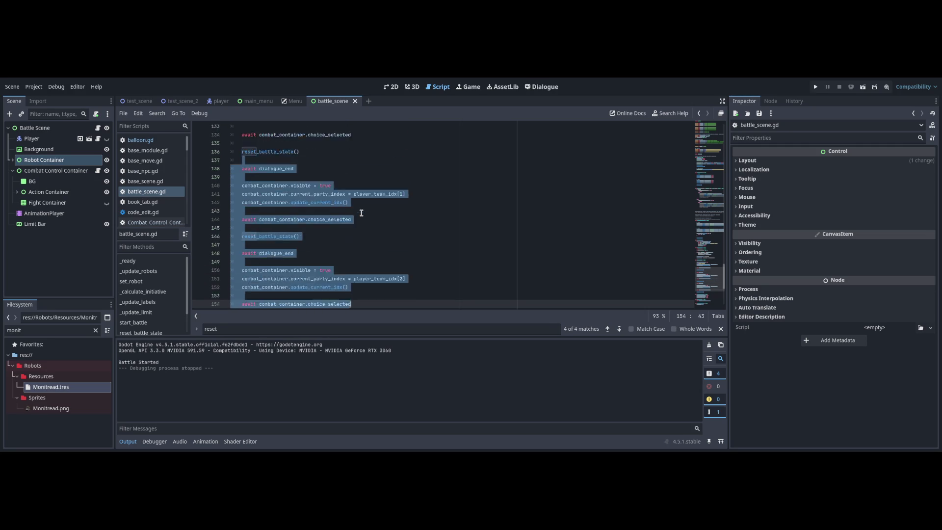
{"action": "key", "text": "BackSpace"}
{"action": "key", "text": "BackSpace"}
{"action": "key", "text": "BackSpace"}
{"action": "scroll", "coordinate": [710, 261], "scroll_direction": "up", "scroll_amount": 6}
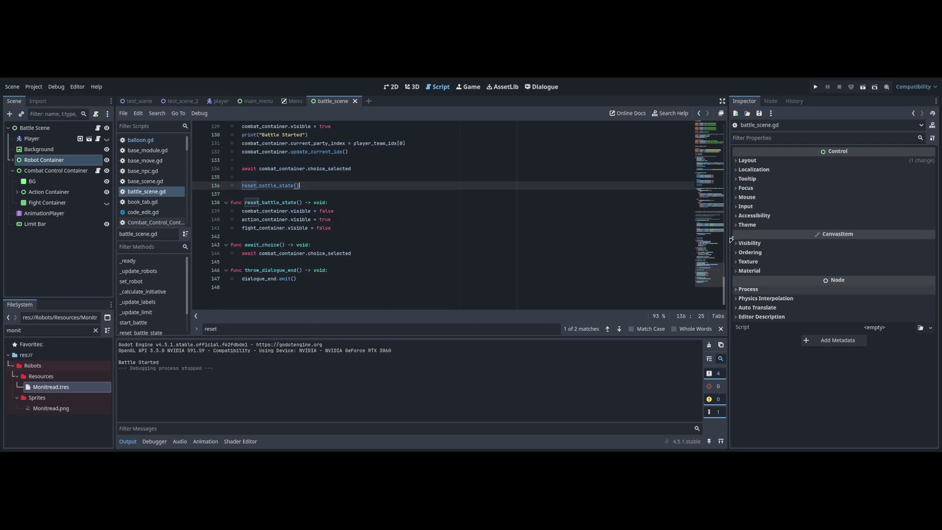
{"action": "key", "text": "ctrl+s"}
- In Battle_Dialogue, start selecting the later turns' dialogue from line 9 to 18
{"action": "key", "text": "ctrl+F6"}
{"action": "key", "text": "Down"}
{"action": "key", "text": "Down"}
{"action": "key", "text": "Down"}
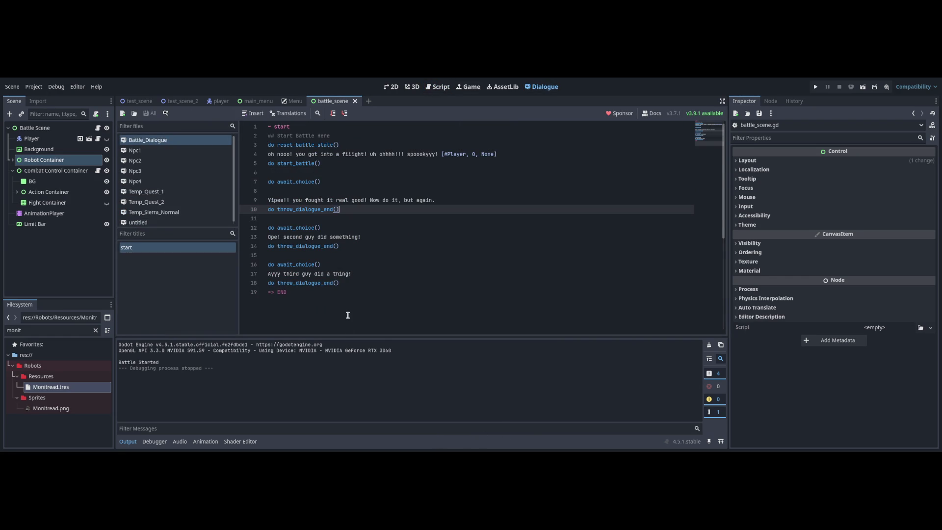
{"action": "key", "text": "Down"}
{"action": "key", "text": "Down"}
{"action": "key", "text": "Down"}
{"action": "key", "text": "End"}
{"action": "key", "text": "shift+Up"}
{"action": "key", "text": "shift+Up"}
{"action": "key", "text": "shift+Up"}
{"action": "key", "text": "shift+Up"}
{"action": "key", "text": "shift+Up"}
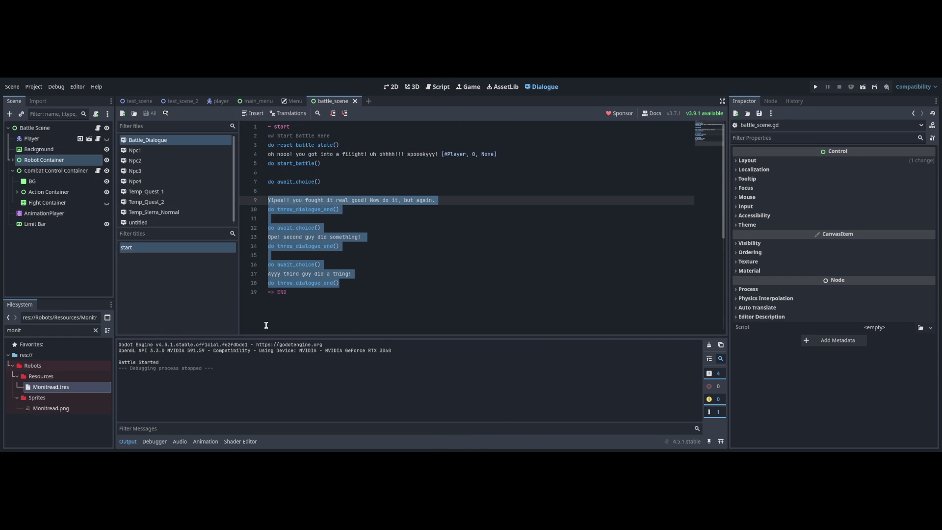
- Delete the second and third turns' dialogue, keeping the Yipee!! line, with an empty line before => END
{"action": "key", "text": "Down"}
{"action": "key", "text": "Down"}
{"action": "key", "text": "Down"}
{"action": "key", "text": "Down"}
{"action": "key", "text": "Down"}
{"action": "key", "text": "End"}
{"action": "key", "text": "shift+Up"}
{"action": "key", "text": "shift+Up"}
{"action": "key", "text": "shift+Up"}
{"action": "key", "text": "shift+Down"}
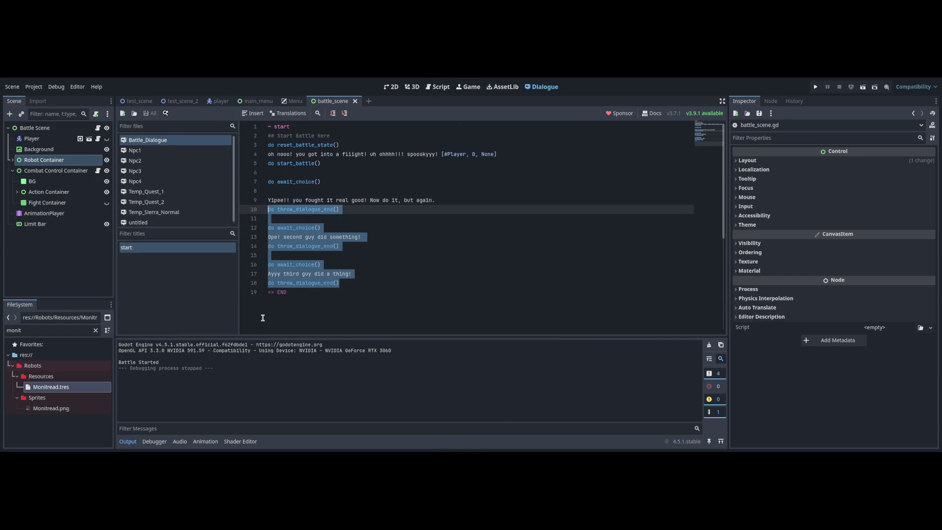
{"action": "key", "text": "BackSpace"}
{"action": "key", "text": "Up"}
{"action": "key", "text": "End"}
{"action": "key", "text": "Down"}
{"action": "key", "text": "Return"}
- Remove the do throw_dialogue_end() line, save, and test-run then stop the game
{"action": "key", "text": "Up"}
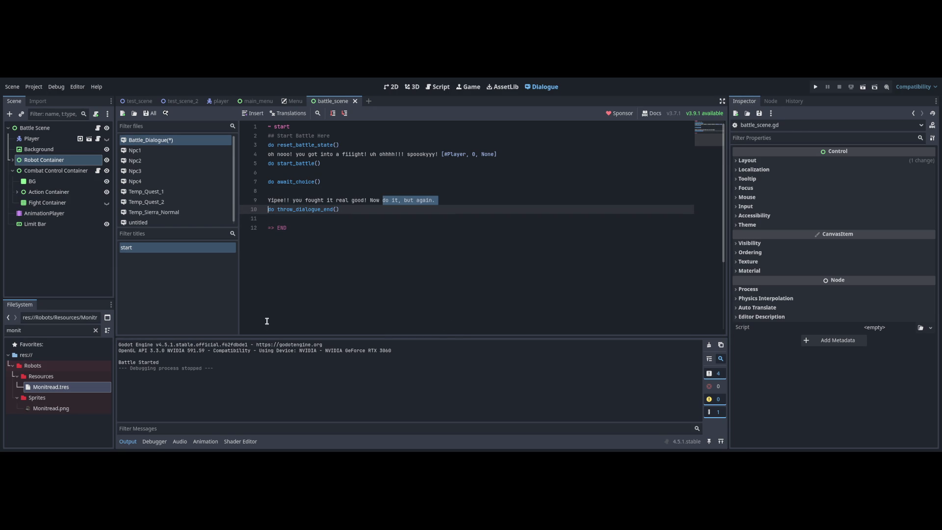
{"action": "key", "text": "shift+End"}
{"action": "key", "text": "BackSpace"}
{"action": "key", "text": "BackSpace"}
{"action": "key", "text": "BackSpace"}
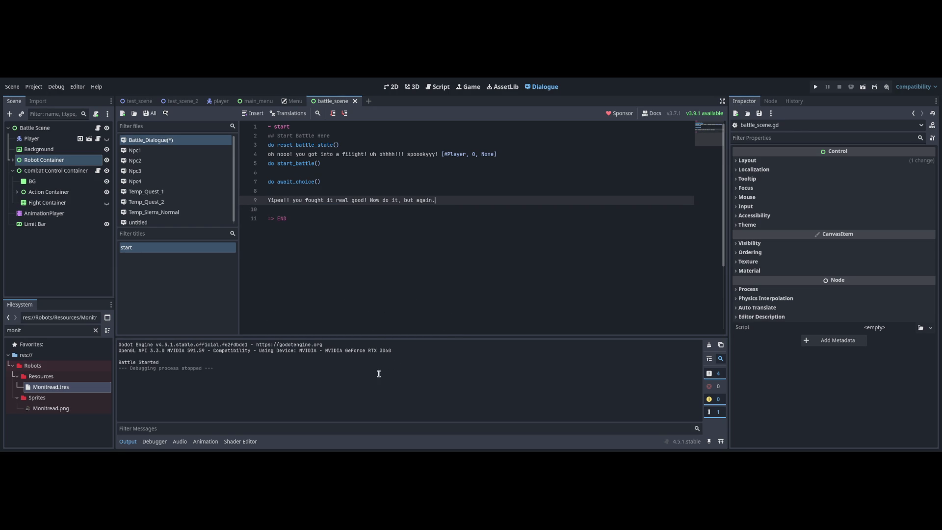
{"action": "key", "text": "ctrl+s"}
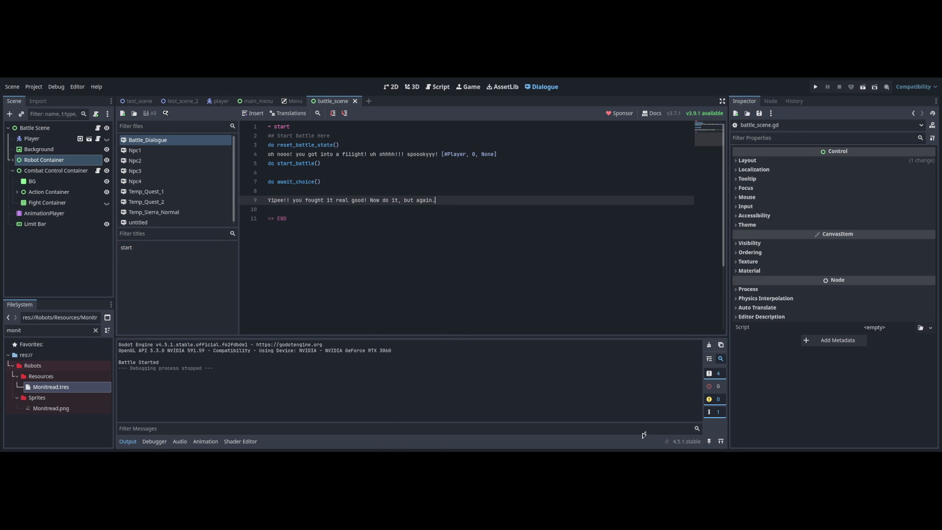
{"action": "key", "text": "F5"}
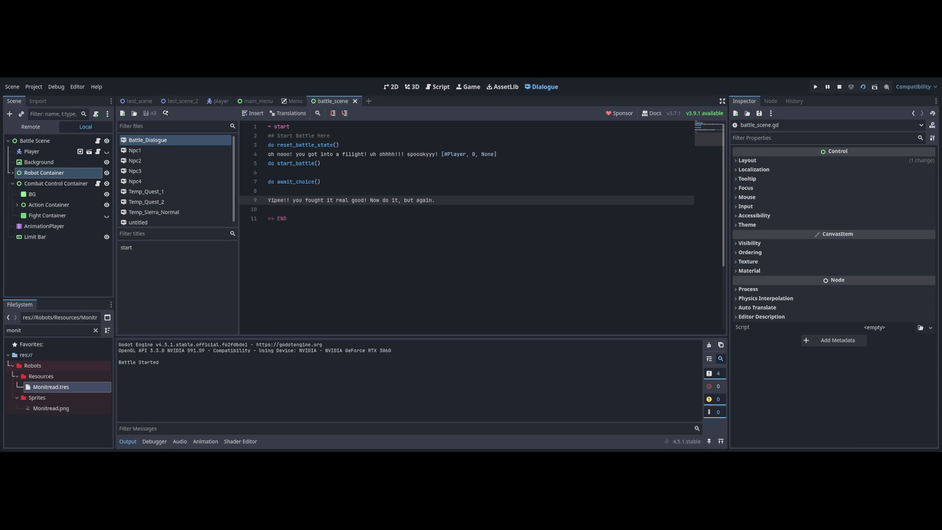
{"action": "key", "text": "F8"}
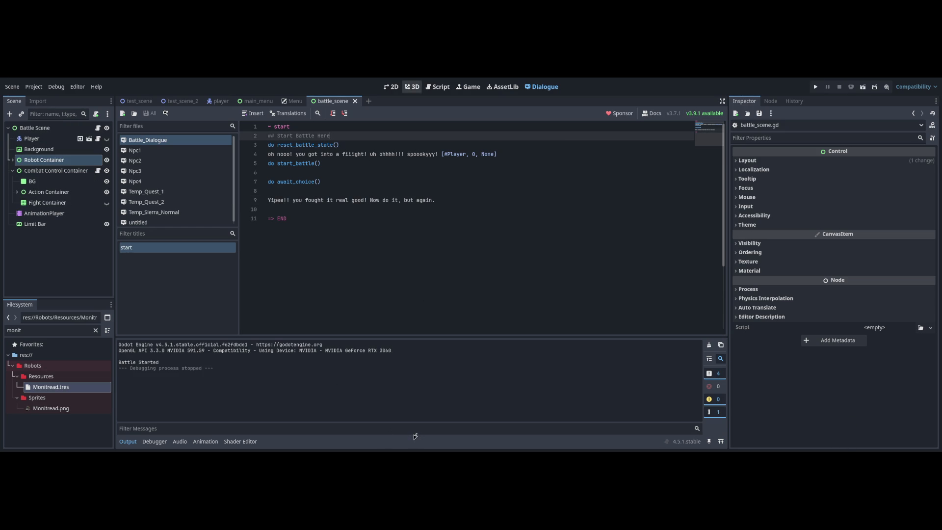
- Remove the await choice_selected line and the reset_battle_state() call from start_battle in battle_scene.gd
{"action": "key", "text": "ctrl+F3"}
{"action": "left_click", "coordinate": [340, 262]}
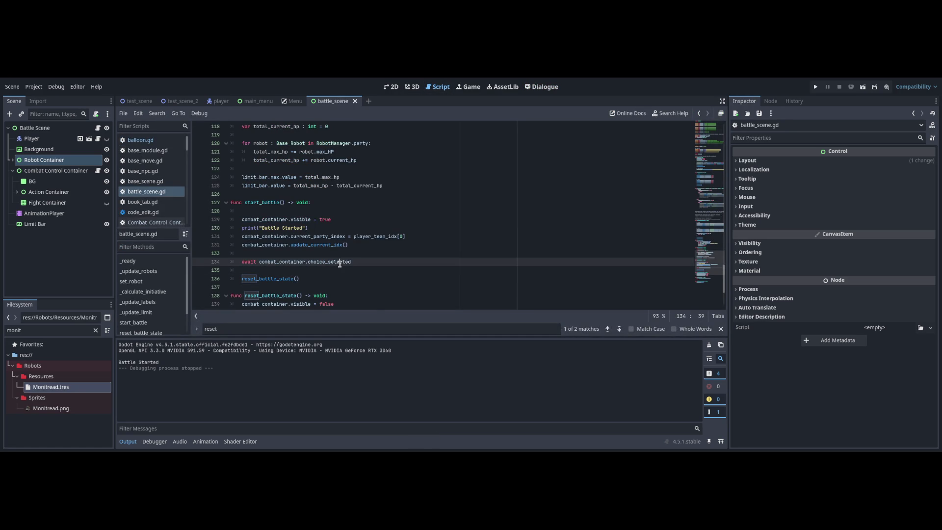
{"action": "scroll", "coordinate": [306, 286], "scroll_direction": "down", "scroll_amount": 2}
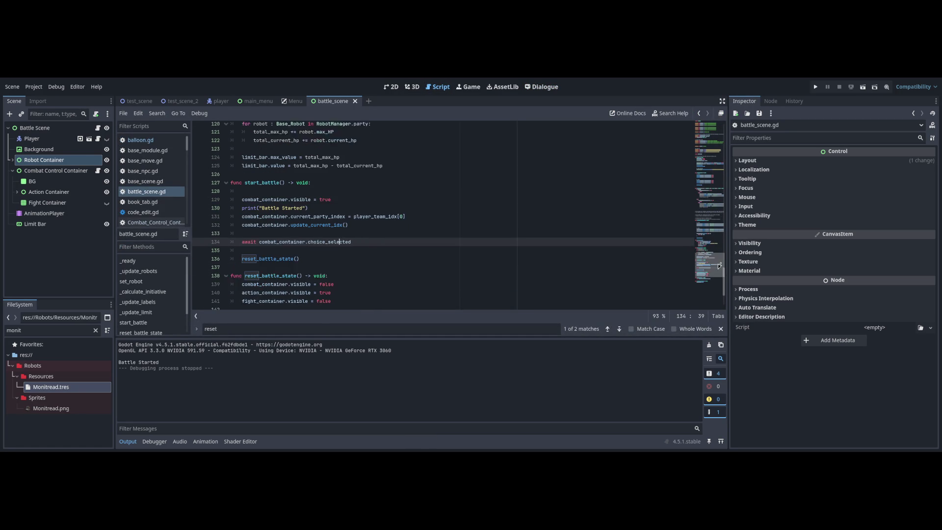
{"action": "key", "text": "Home"}
{"action": "key", "text": "Home"}
{"action": "key", "text": "shift+End"}
{"action": "key", "text": "BackSpace"}
{"action": "key", "text": "ctrl+shift+k"}
{"action": "key", "text": "ctrl+shift+k"}
{"action": "key", "text": "Down"}
{"action": "key", "text": "Down"}
{"action": "key", "text": "shift+End"}
{"action": "key", "text": "BackSpace"}
{"action": "key", "text": "BackSpace"}
{"action": "key", "text": "BackSpace"}
{"action": "key", "text": "BackSpace"}
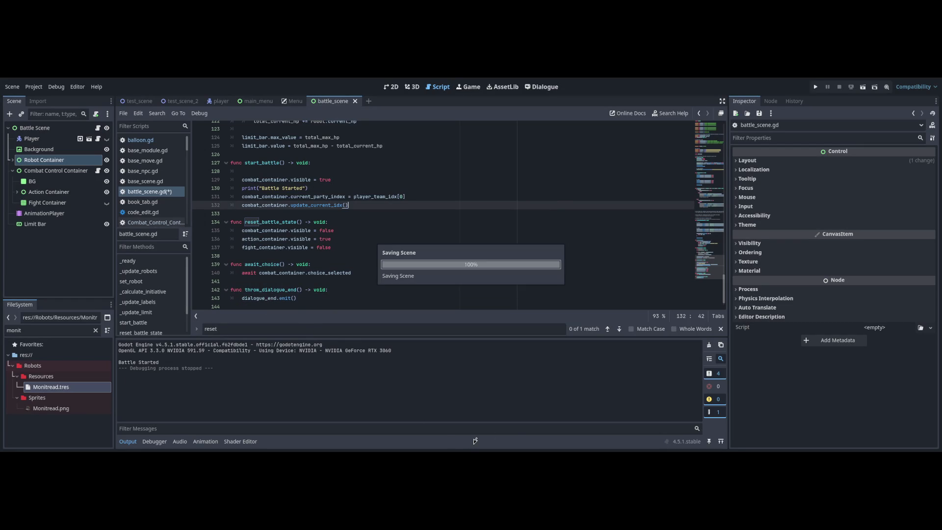
- Add a reset_battle_state() call on line 8 of Battle_Dialogue after await_choice, and save
{"action": "key", "text": "ctrl+alt+Right"}
{"action": "key", "text": "Down"}
{"action": "key", "text": "Down"}
{"action": "key", "text": "Down"}
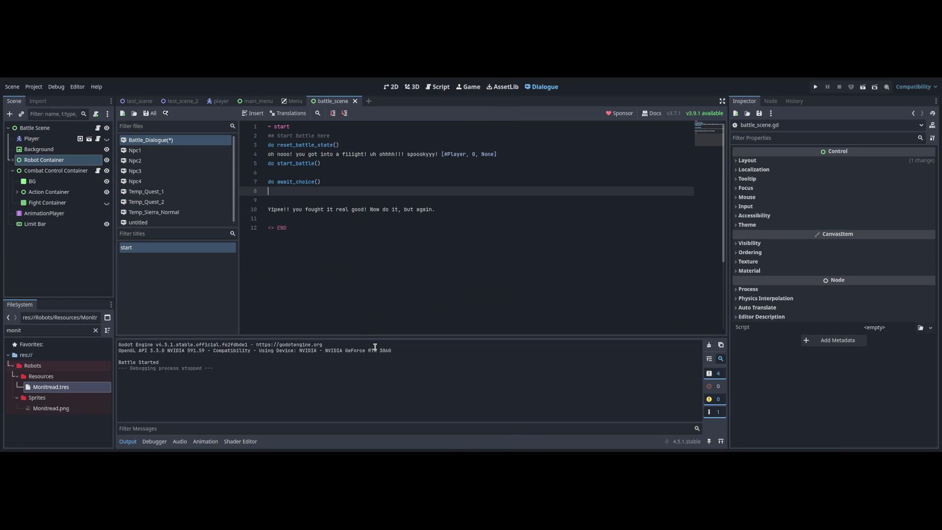
{"action": "type", "text": "reset_"}
{"action": "key", "text": "ctrl+F3"}
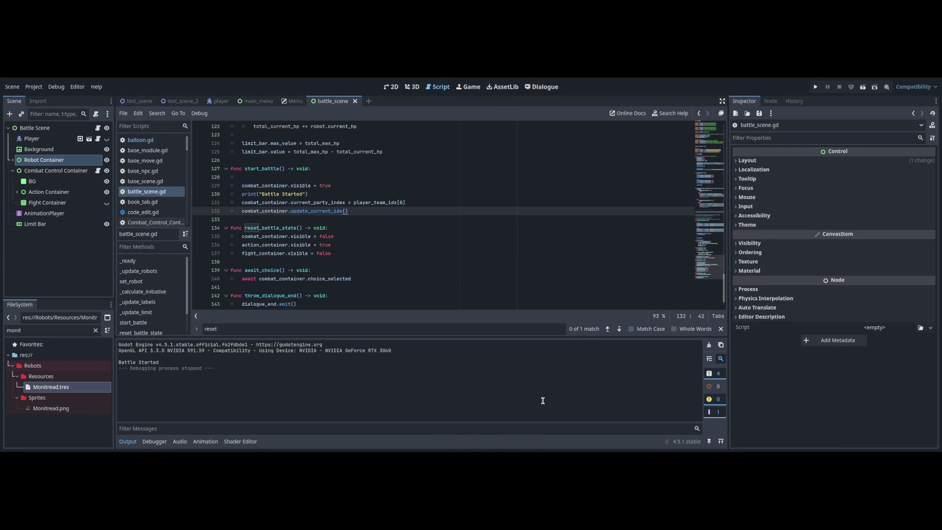
{"action": "double_click", "coordinate": [270, 228]}
{"action": "key", "text": "ctrl+c"}
{"action": "key", "text": "ctrl+F4"}
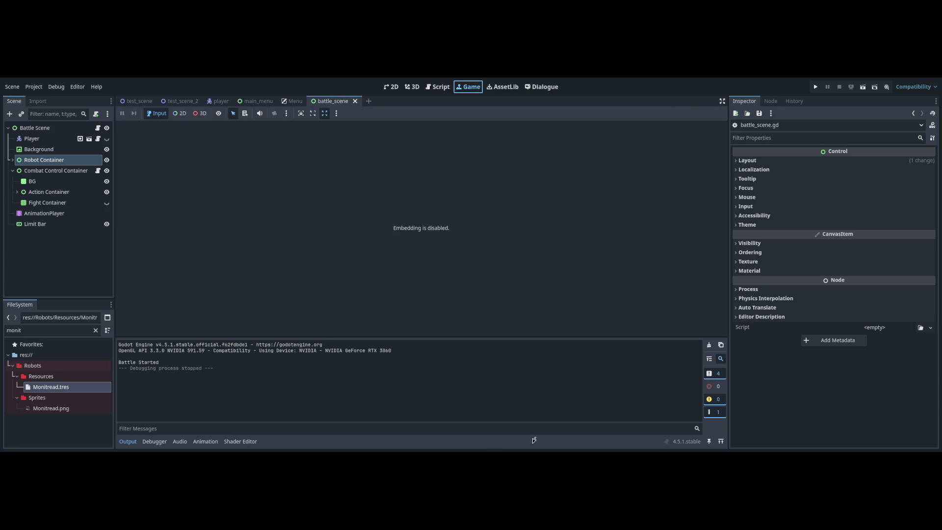
{"action": "key", "text": "ctrl+F6"}
{"action": "type", "text": "t_"}
{"action": "key", "text": "ctrl+shift+Left"}
{"action": "key", "text": "ctrl+v"}
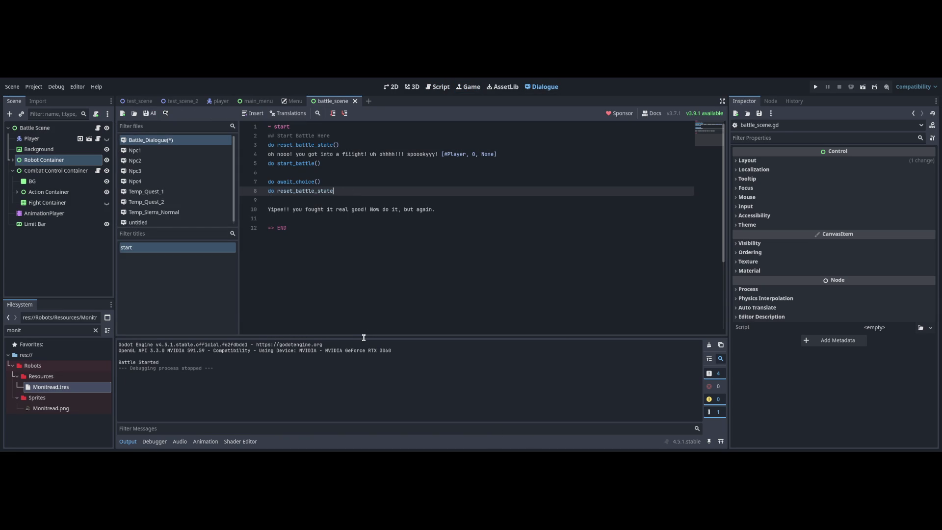
{"action": "type", "text": "()"}
{"action": "key", "text": "ctrl+s"}
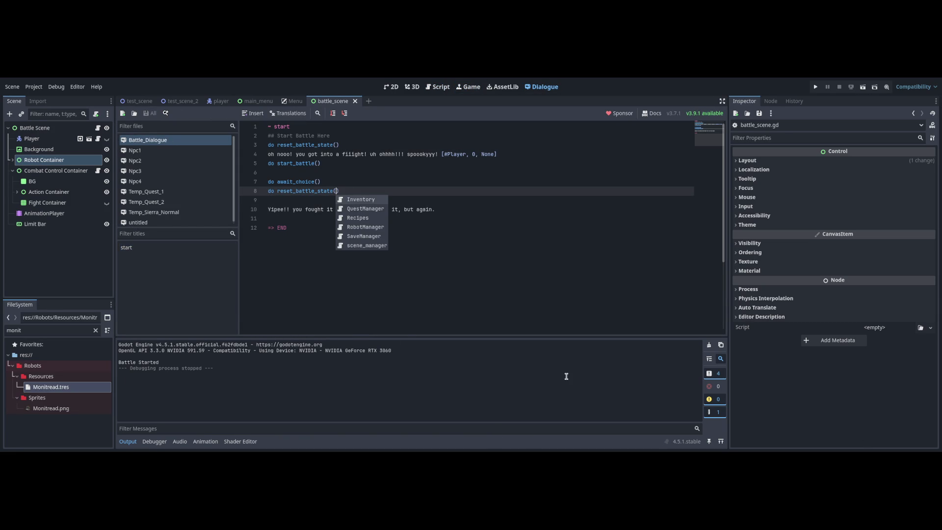
{"action": "key", "text": "Down"}
{"action": "key", "text": "BackSpace"}
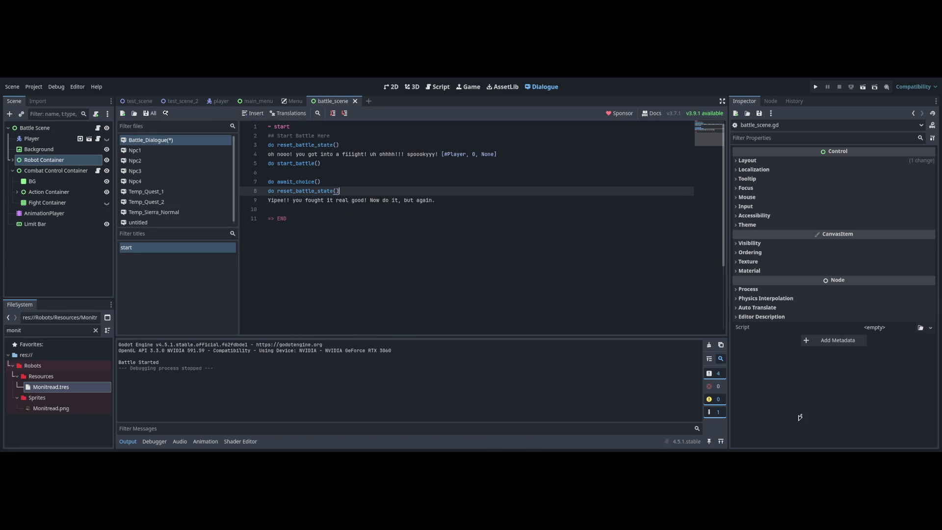
- Test-run and stop the game, add two blank lines above => END, then view reset_battle_state in battle_scene.gd
{"action": "key", "text": "F6"}
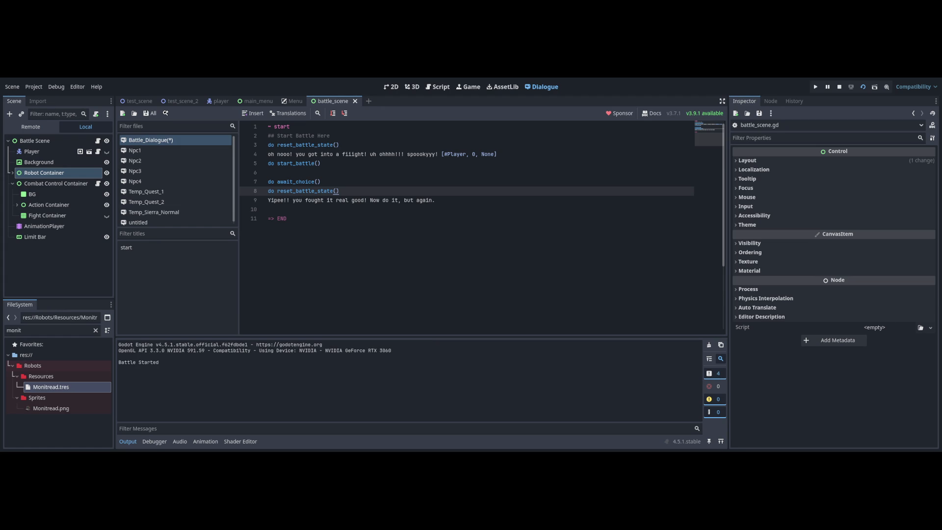
{"action": "key", "text": "F8"}
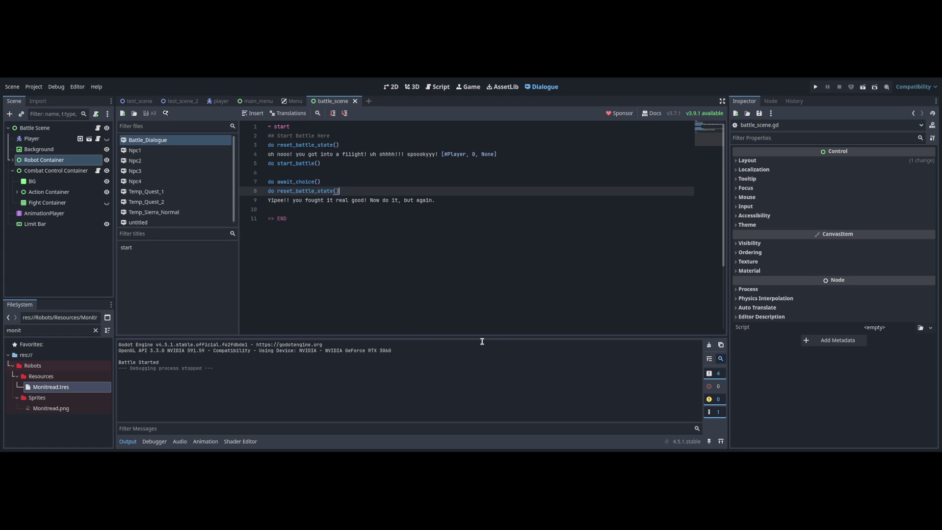
{"action": "key", "text": "ctrl+l"}
{"action": "key", "text": "Return"}
{"action": "key", "text": "Down"}
{"action": "key", "text": "Down"}
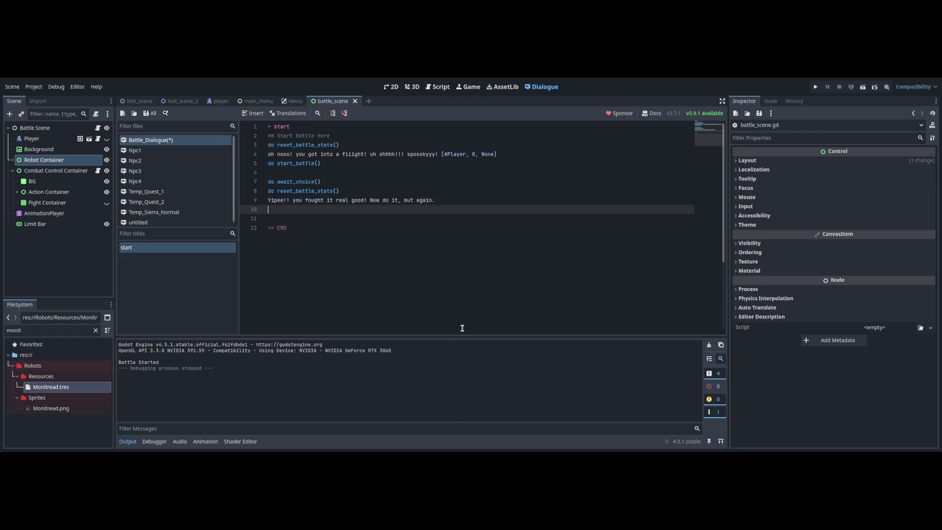
{"action": "key", "text": "Return"}
{"action": "key", "text": "Return"}
{"action": "key", "text": "Up"}
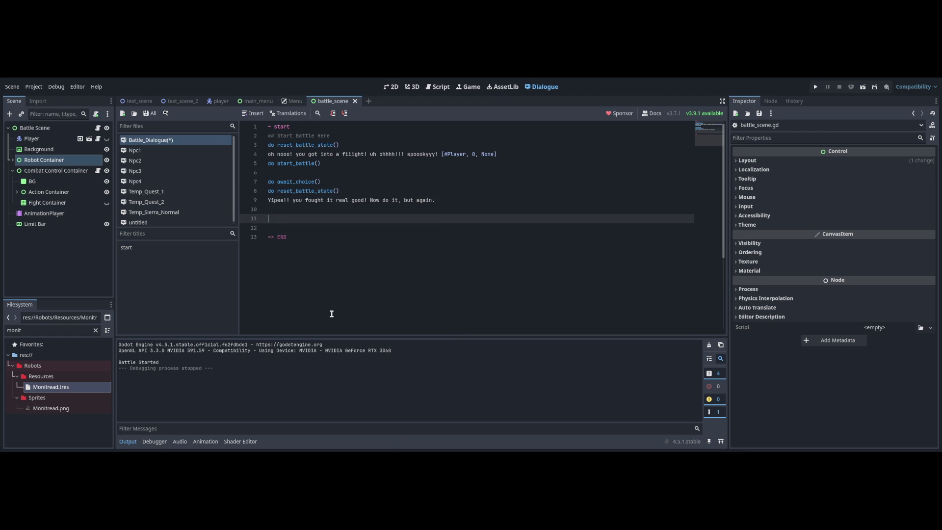
{"action": "key", "text": "ctrl+F3"}
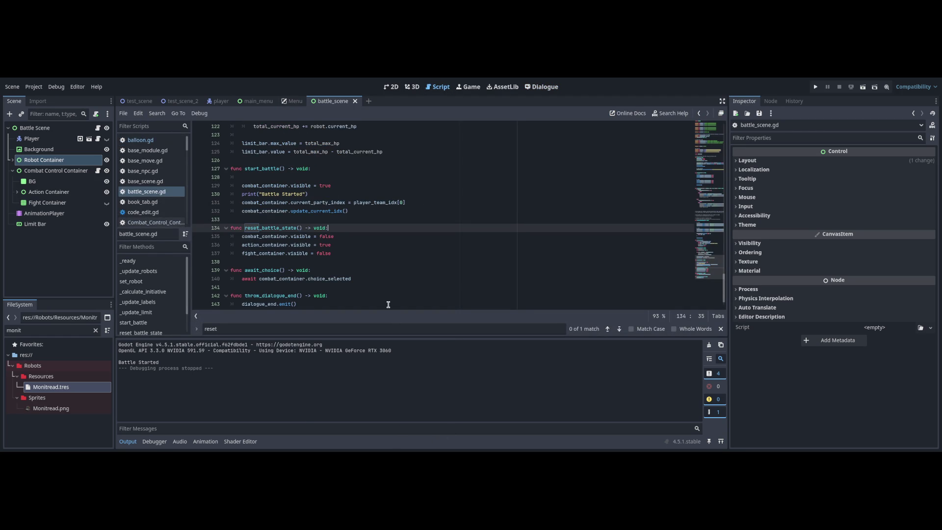
{"action": "scroll", "coordinate": [705, 251], "scroll_direction": "down", "scroll_amount": 1}
- Restore the three-turn code in start_battle and add 'set combat_container.visible = true' to Battle_Dialogue
{"action": "left_click", "coordinate": [411, 295]}
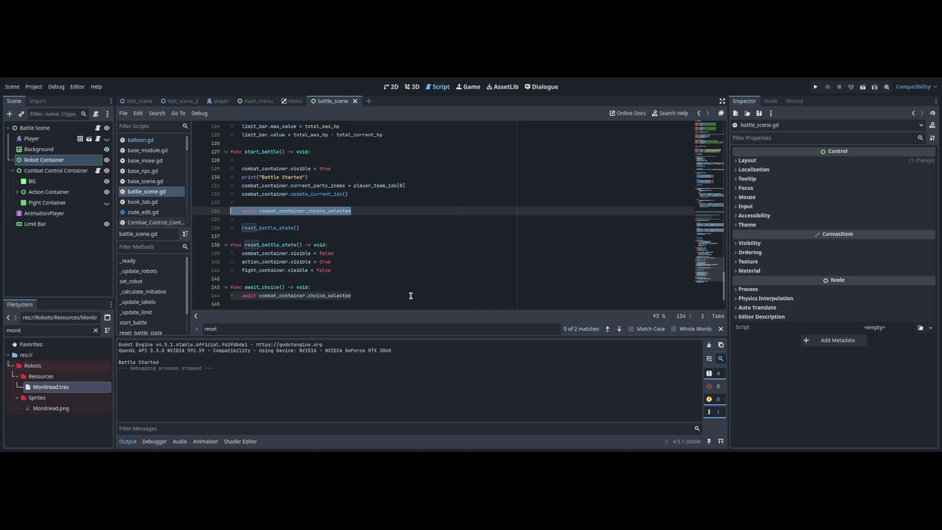
{"action": "key", "text": "ctrl+v"}
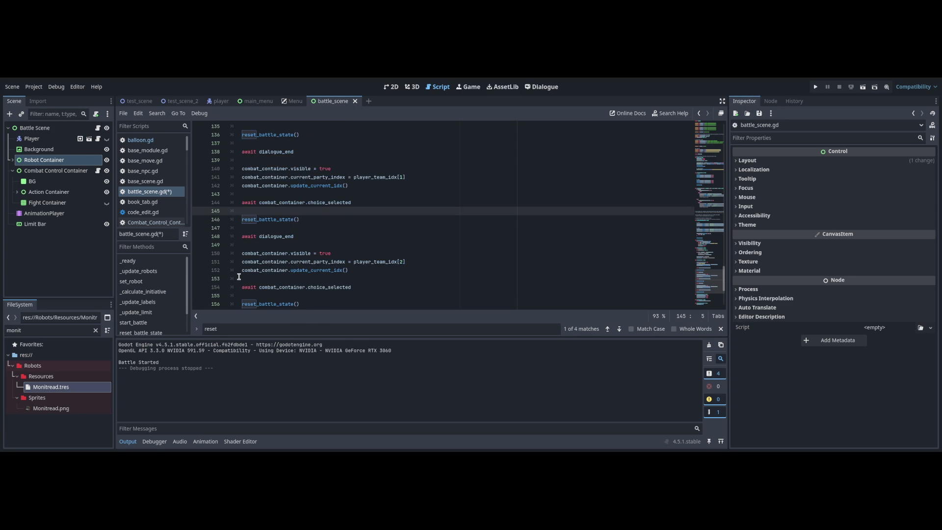
{"action": "left_click_drag", "start_coordinate": [242, 277], "coordinate": [311, 278]}
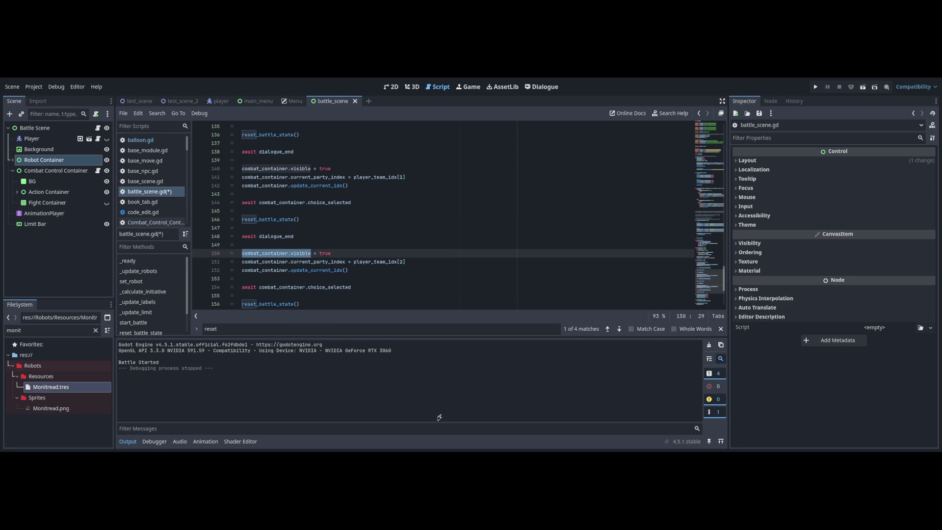
{"action": "left_click", "coordinate": [541, 87]}
{"action": "type", "text": "set combat_container.visible"}
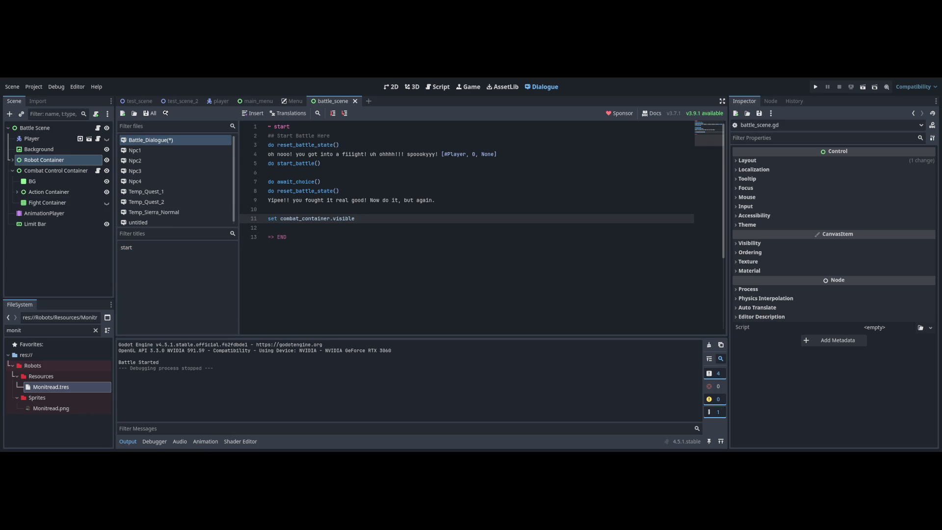
{"action": "type", "text": " = true"}
- Copy the party index assignment from battle_scene.gd into Battle_Dialogue as a set line, and save
{"action": "key", "text": "ctrl+F3"}
{"action": "left_click", "coordinate": [406, 262]}
{"action": "key", "text": "Home"}
{"action": "key", "text": "shift+End"}
{"action": "key", "text": "ctrl+F6"}
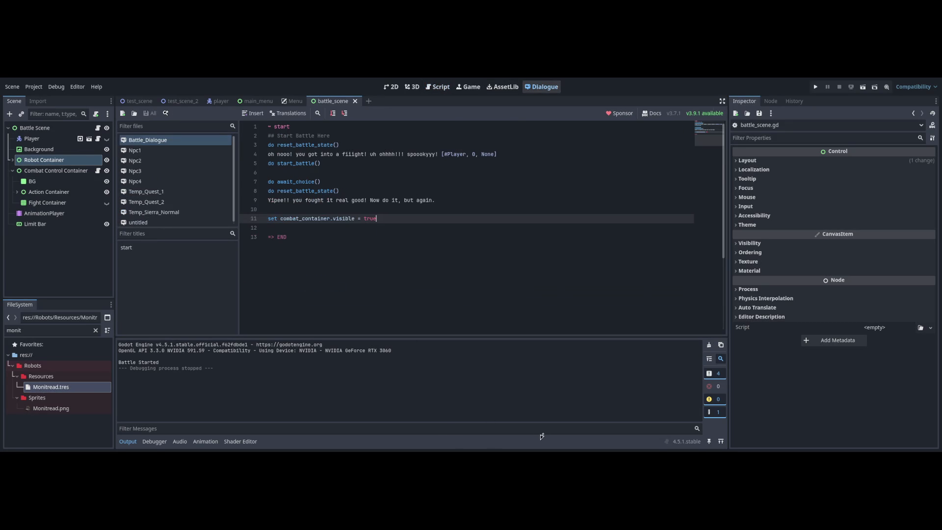
{"action": "key", "text": "Return"}
{"action": "type", "text": "set"}
{"action": "type", "text": "combat_container.current_party_index = player_team_idx[2]"}
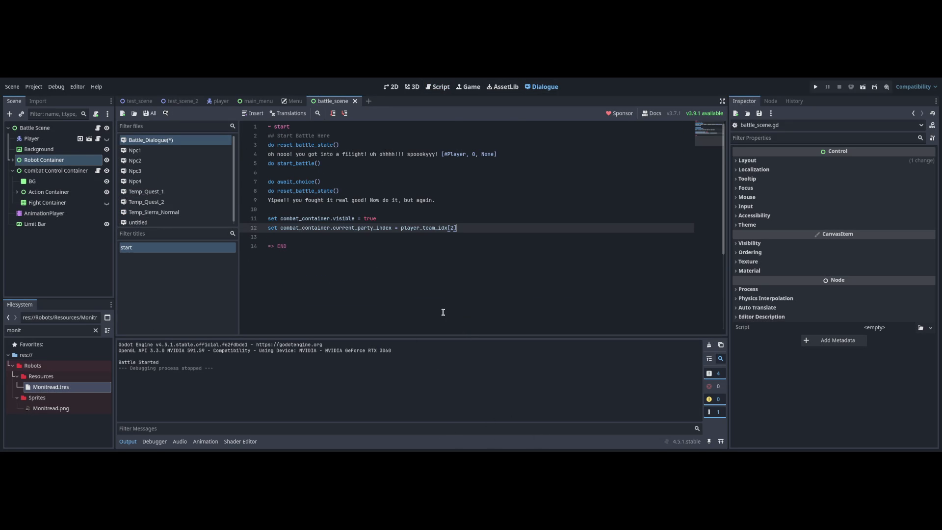
{"action": "key", "text": "ctrl+s"}
- Add the update_current_idx call from battle_scene.gd as a do line in Battle_Dialogue, and save
{"action": "key", "text": "ctrl+F3"}
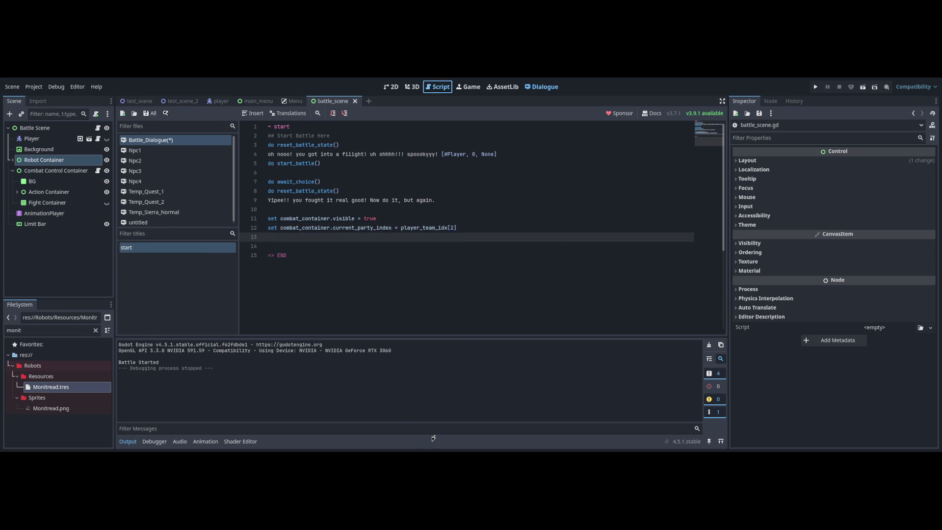
{"action": "left_click_drag", "start_coordinate": [349, 270], "coordinate": [311, 270]}
{"action": "key", "text": "Right"}
{"action": "key", "text": "Right"}
{"action": "key", "text": "Right"}
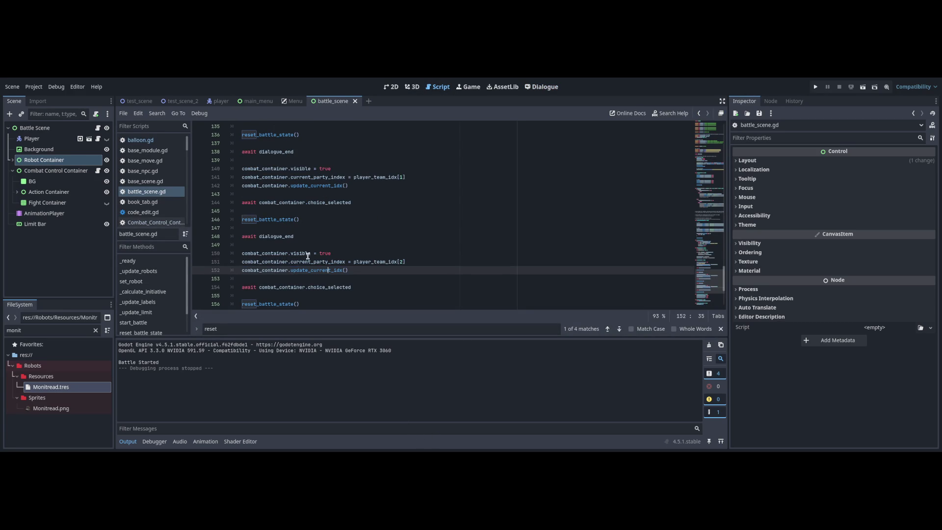
{"action": "key", "text": "shift+Home"}
{"action": "key", "text": "ctrl+c"}
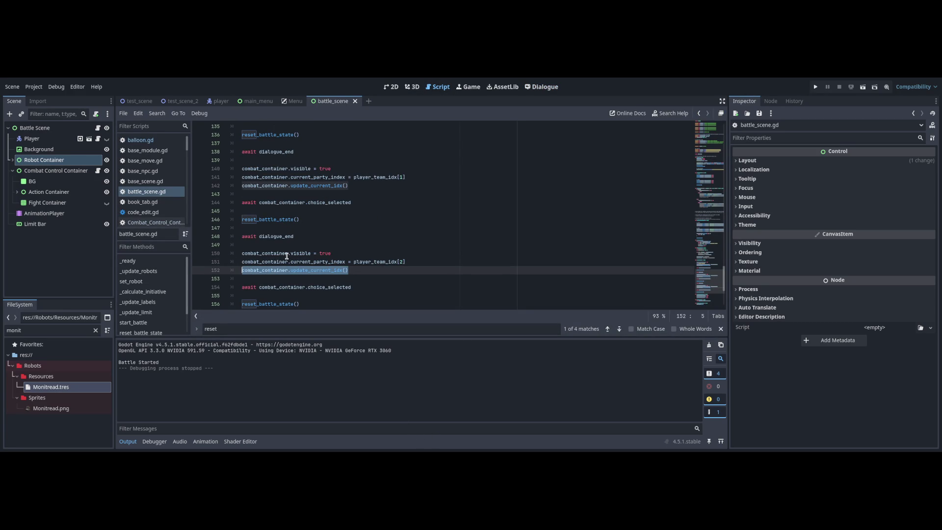
{"action": "key", "text": "Left"}
{"action": "key", "text": "ctrl+F6"}
{"action": "type", "text": "do"}
{"action": "key", "text": "ctrl+v"}
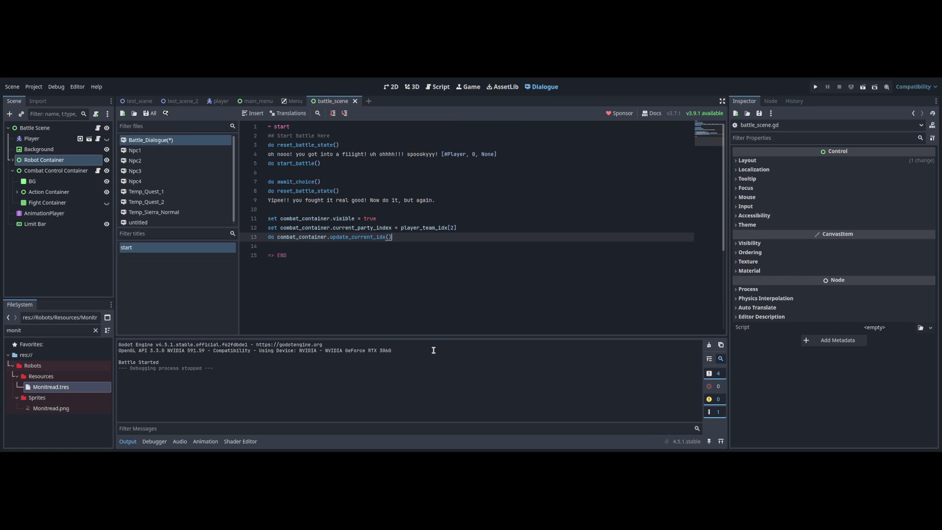
{"action": "key", "text": "ctrl+s"}
- Undo the extra turn code and reset_battle_state call in battle_scene.gd, and save it
{"action": "key", "text": "ctrl+F3"}
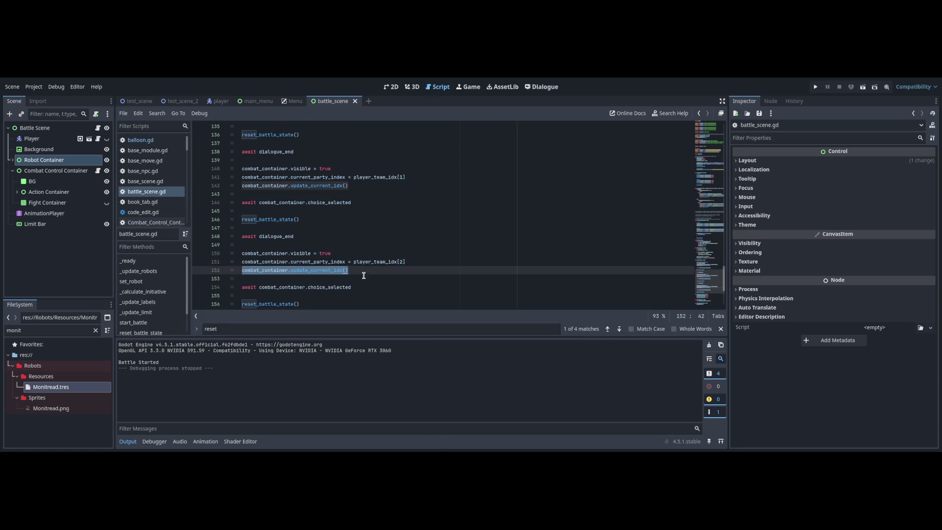
{"action": "key", "text": "ctrl+z"}
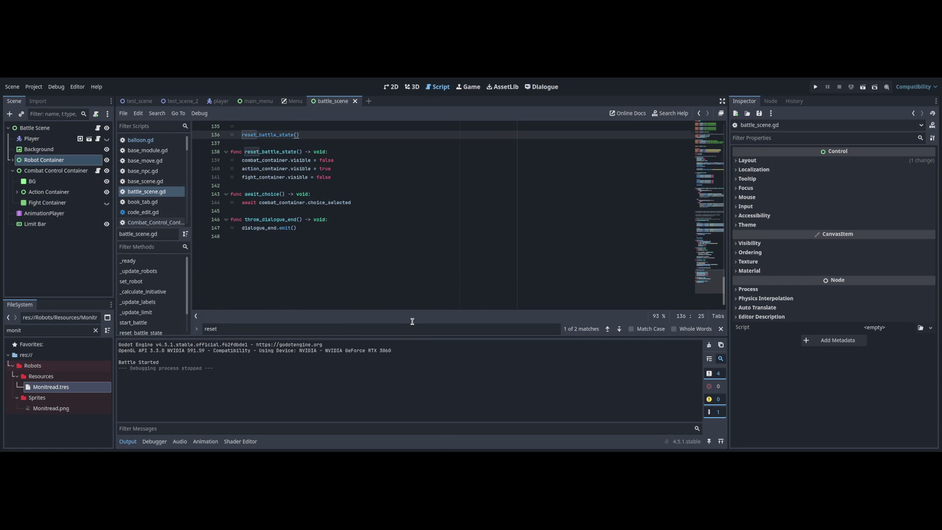
{"action": "key", "text": "ctrl+z"}
{"action": "key", "text": "ctrl+s"}
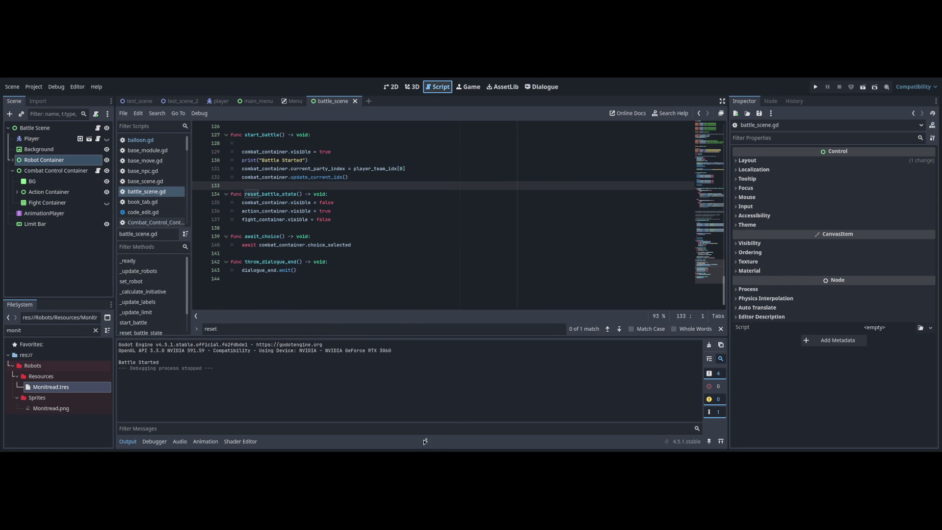
- Add a start_battle line after update_current_idx in Battle_Dialogue and save
{"action": "key", "text": "ctrl+F6"}
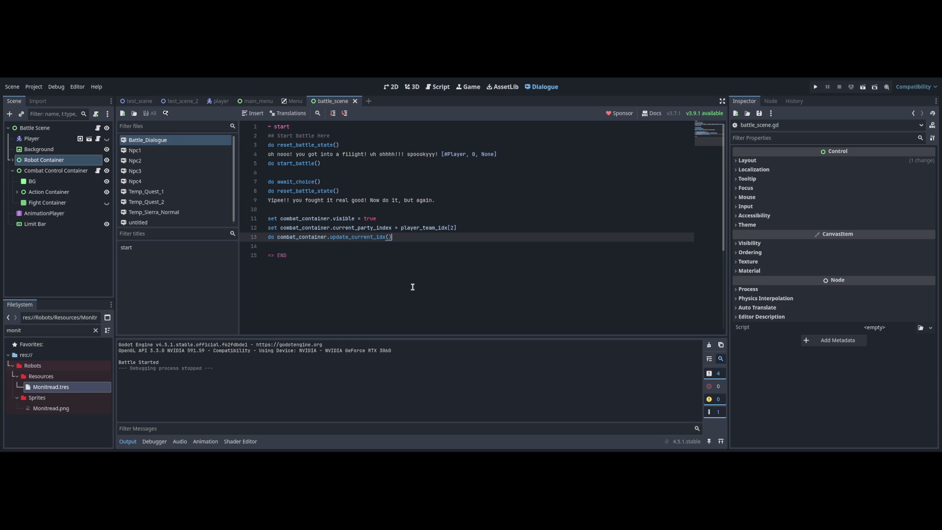
{"action": "key", "text": "Return"}
{"action": "type", "text": "t_bat"}
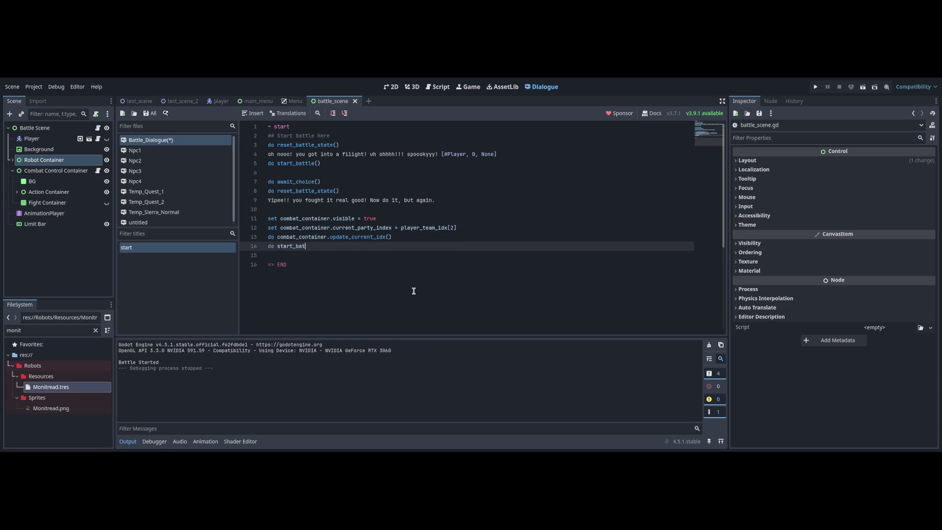
{"action": "key", "text": "Return"}
{"action": "key", "text": "ctrl+s"}
{"action": "key", "text": "Down"}
{"action": "key", "text": "Return"}
- Copy the await, reset and cheer lines below the new start_battle line
{"action": "left_click_drag", "start_coordinate": [434, 201], "coordinate": [268, 182]}
{"action": "key", "text": "ctrl+c"}
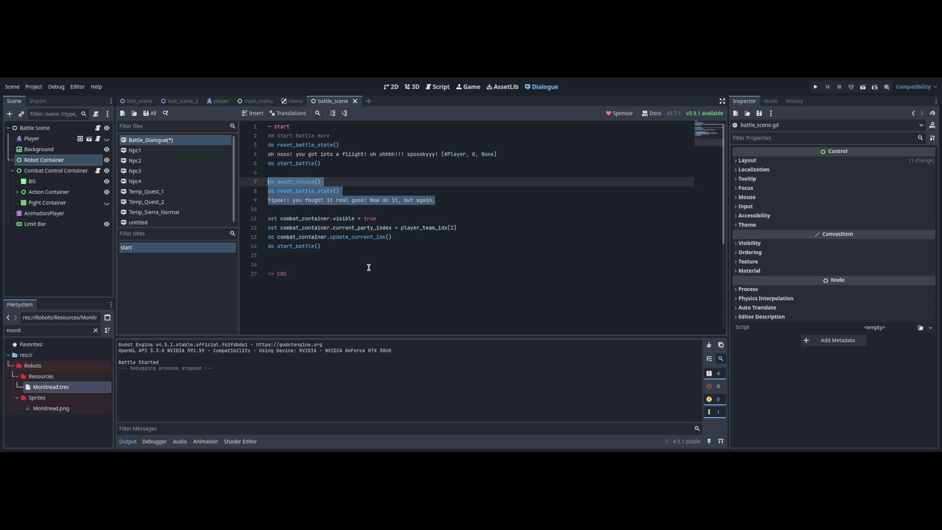
{"action": "left_click", "coordinate": [366, 246]}
{"action": "key", "text": "Return"}
{"action": "key", "text": "Return"}
{"action": "key", "text": "ctrl+v"}
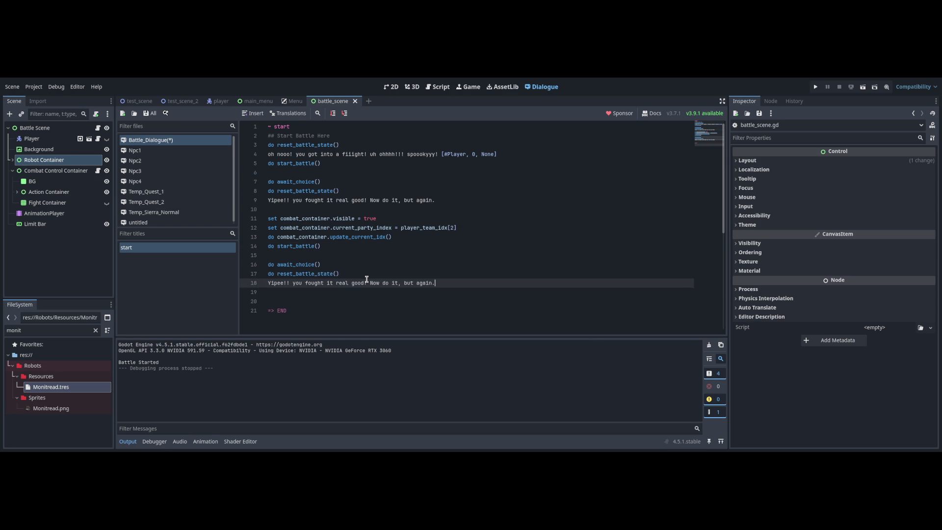
- Duplicate the turn setup block and change the second turn's cheer to 'You gou got gain nice wokiddo'
{"action": "key", "text": "Up"}
{"action": "key", "text": "Up"}
{"action": "key", "text": "Up"}
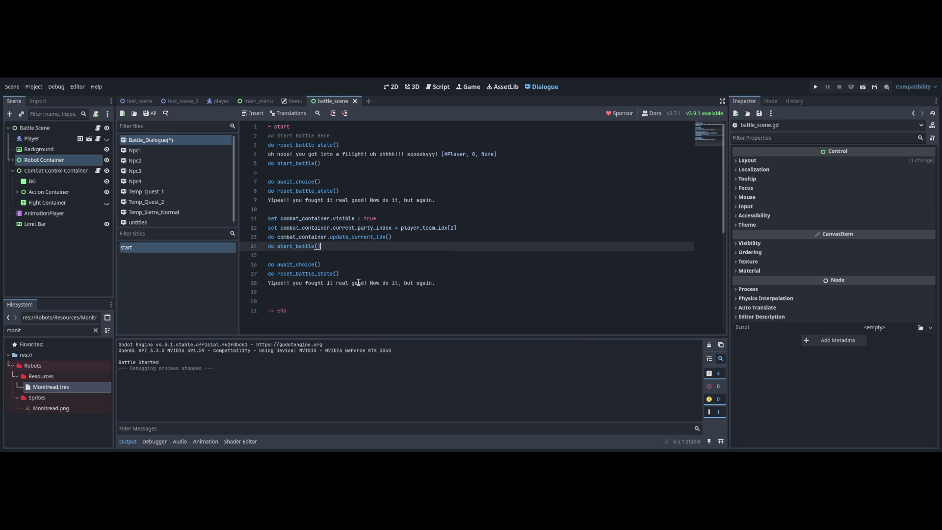
{"action": "key", "text": "shift+Up"}
{"action": "key", "text": "shift+Up"}
{"action": "key", "text": "shift+Up"}
{"action": "key", "text": "shift+Home"}
{"action": "key", "text": "ctrl+c"}
{"action": "key", "text": "Down"}
{"action": "key", "text": "Down"}
{"action": "key", "text": "Down"}
{"action": "key", "text": "ctrl+v"}
{"action": "key", "text": "Up"}
{"action": "key", "text": "Up"}
{"action": "key", "text": "Up"}
{"action": "key", "text": "shift+Home"}
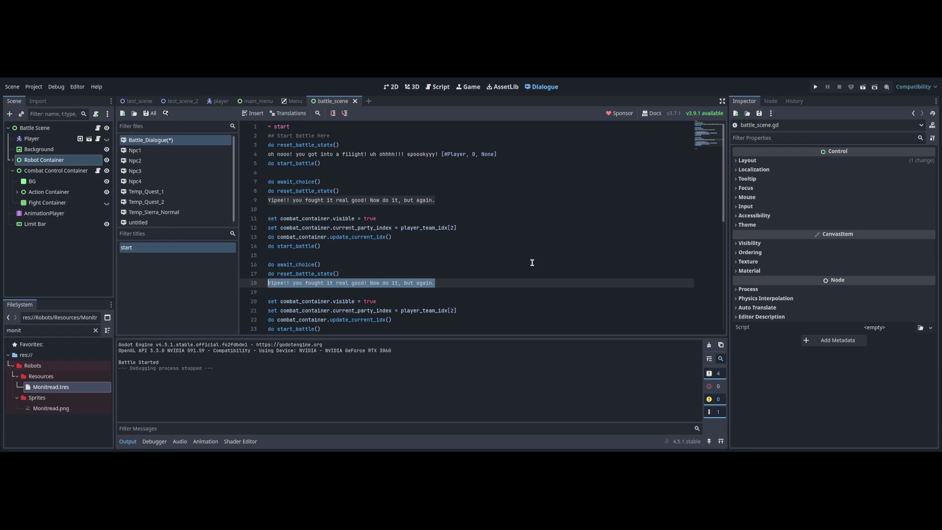
{"action": "key", "text": "BackSpace"}
{"action": "type", "text": "You "}
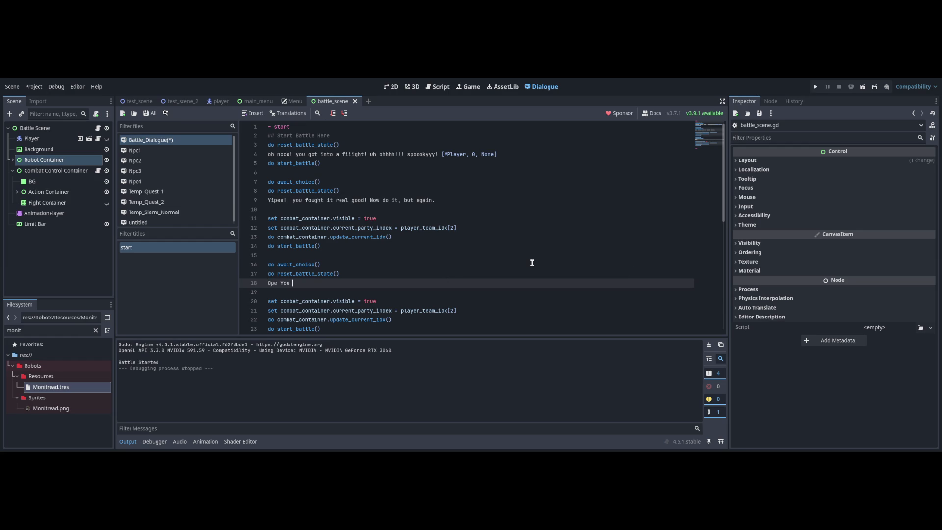
{"action": "type", "text": "gou got "}
{"action": "type", "text": "gain nice wo"}
{"action": "type", "text": "kiddo"}
- Copy the second turn as a third turn with the cheer line 'Final time!!! nice work'
{"action": "scroll", "coordinate": [597, 331], "scroll_direction": "down", "scroll_amount": 8}
{"action": "scroll", "coordinate": [597, 331], "scroll_direction": "up", "scroll_amount": 4}
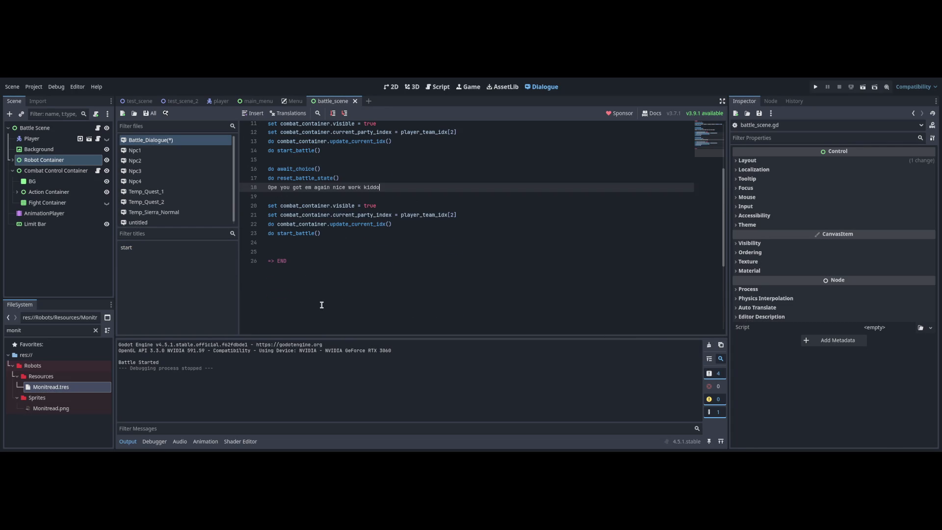
{"action": "key", "text": "shift+Down"}
{"action": "key", "text": "shift+Down"}
{"action": "key", "text": "shift+Down"}
{"action": "key", "text": "Down"}
{"action": "key", "text": "Up"}
{"action": "key", "text": "Return"}
{"action": "key", "text": "Return"}
{"action": "key", "text": "ctrl+v"}
{"action": "left_click_drag", "start_coordinate": [379, 270], "coordinate": [268, 269]}
{"action": "type", "text": "Final time!!! nice work"}
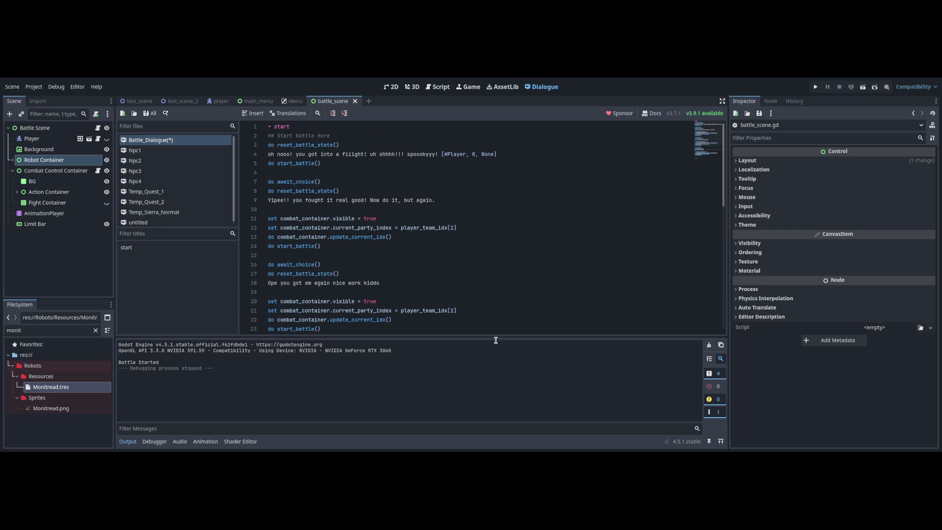
- Change the party index on line 12 from 2 to 1
{"action": "left_click", "coordinate": [382, 255]}
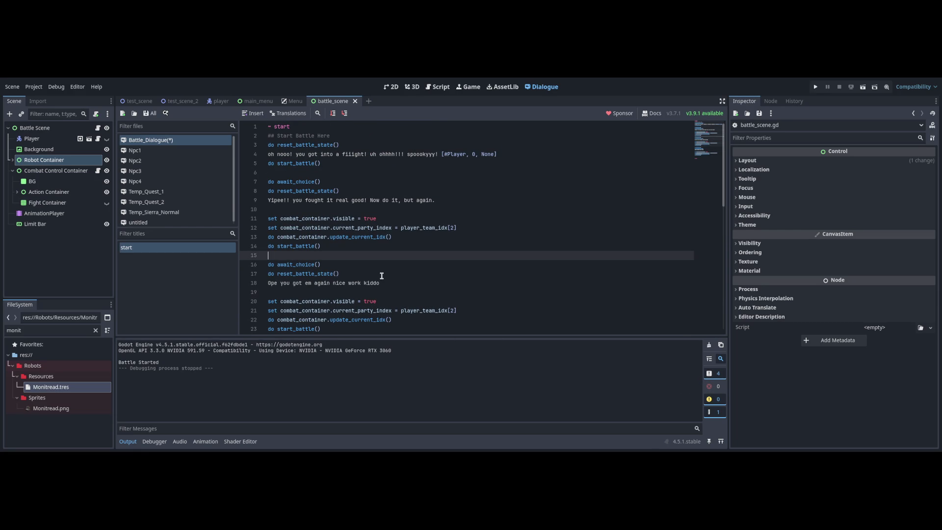
{"action": "key", "text": "Up"}
{"action": "key", "text": "Up"}
{"action": "key", "text": "Up"}
{"action": "key", "text": "End"}
{"action": "key", "text": "Left"}
{"action": "key", "text": "BackSpace"}
{"action": "type", "text": "1"}
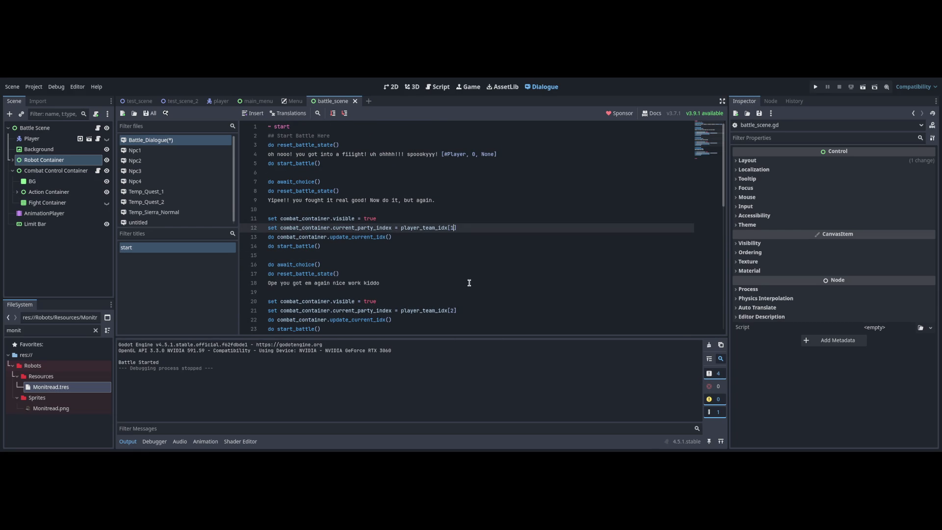
- Delete the extra duplicated turn setup lines, save the dialogue, and run the game with F5
{"action": "scroll", "coordinate": [382, 281], "scroll_direction": "down", "scroll_amount": 6}
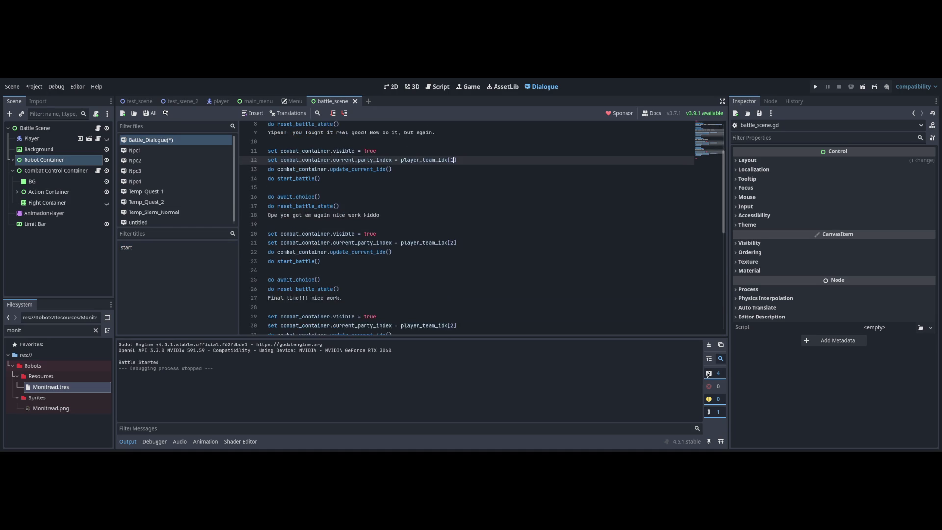
{"action": "left_click_drag", "start_coordinate": [322, 249], "coordinate": [343, 202]}
{"action": "key", "text": "BackSpace"}
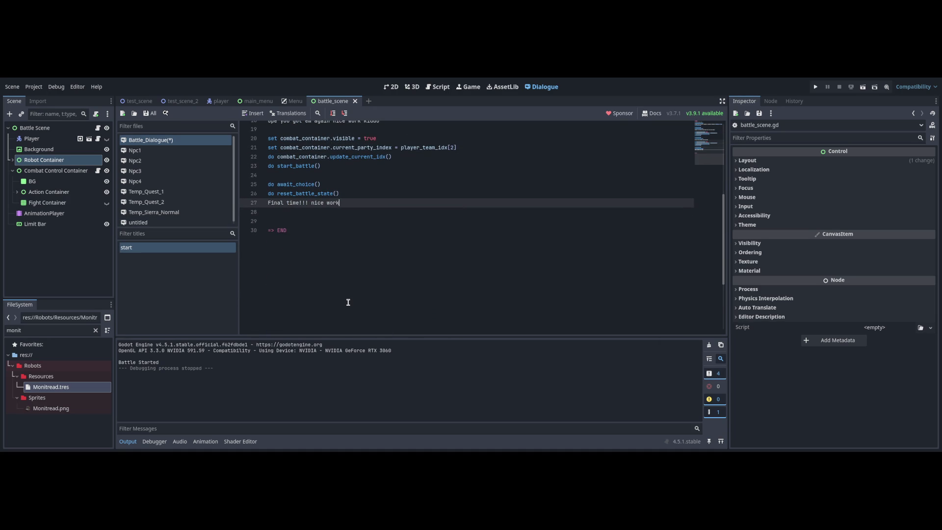
{"action": "key", "text": "Down"}
{"action": "key", "text": "Down"}
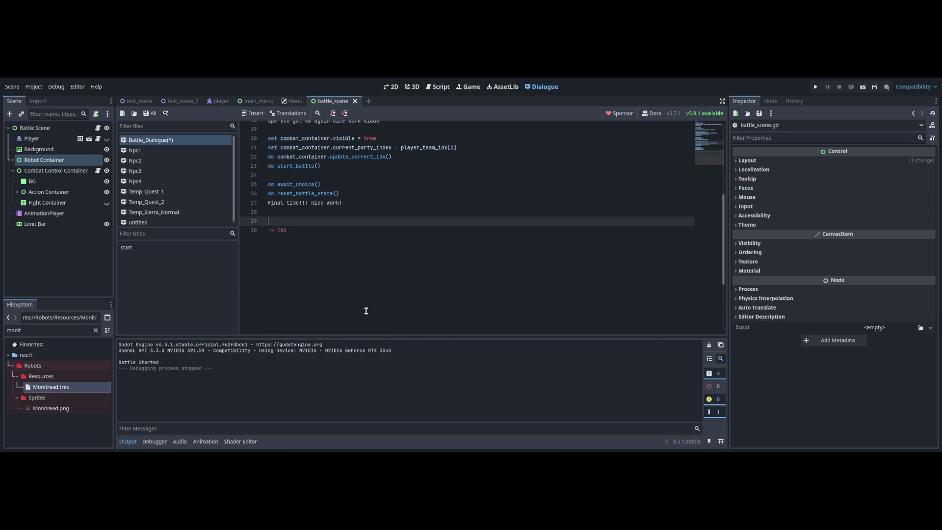
{"action": "key", "text": "ctrl+s"}
{"action": "key", "text": "F5"}
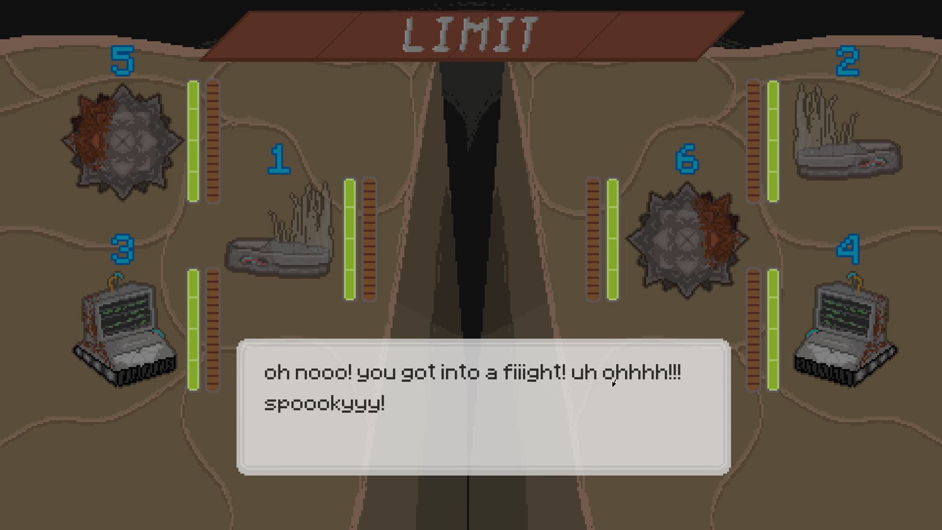
- Advance the intro, Yipee and nice work kiddo lines, using Spitfire each turn until the battle ends
{"action": "key", "text": "Return"}
{"action": "key", "text": "Return"}
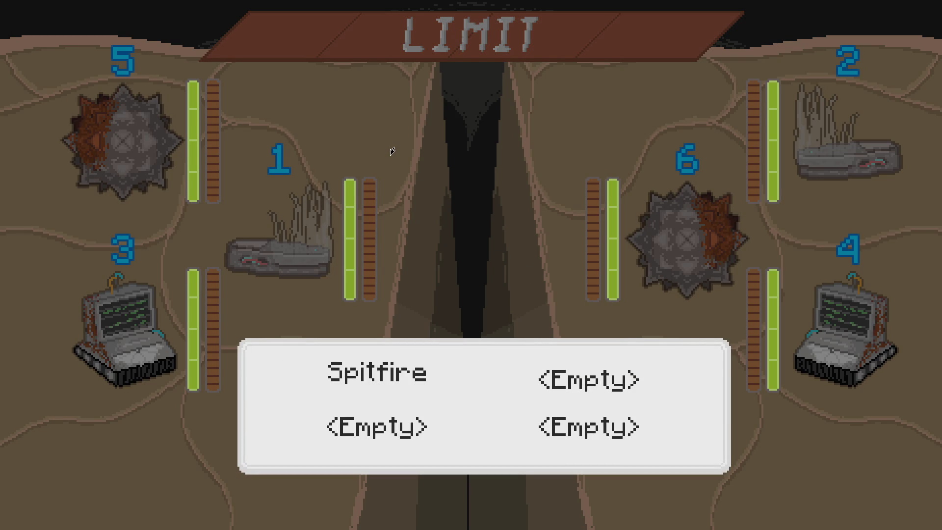
{"action": "key", "text": "Return"}
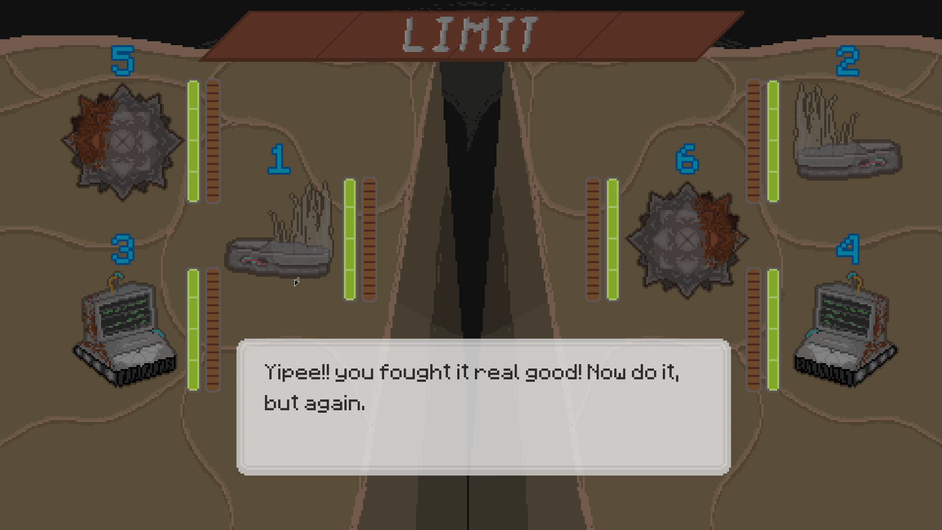
{"action": "key", "text": "Return"}
{"action": "key", "text": "Return"}
{"action": "key", "text": "Return"}
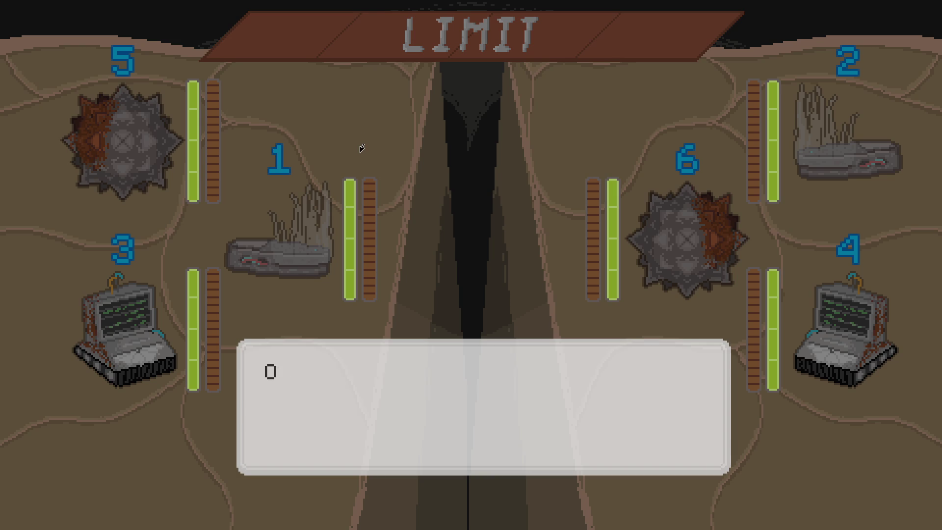
{"action": "key", "text": "Return"}
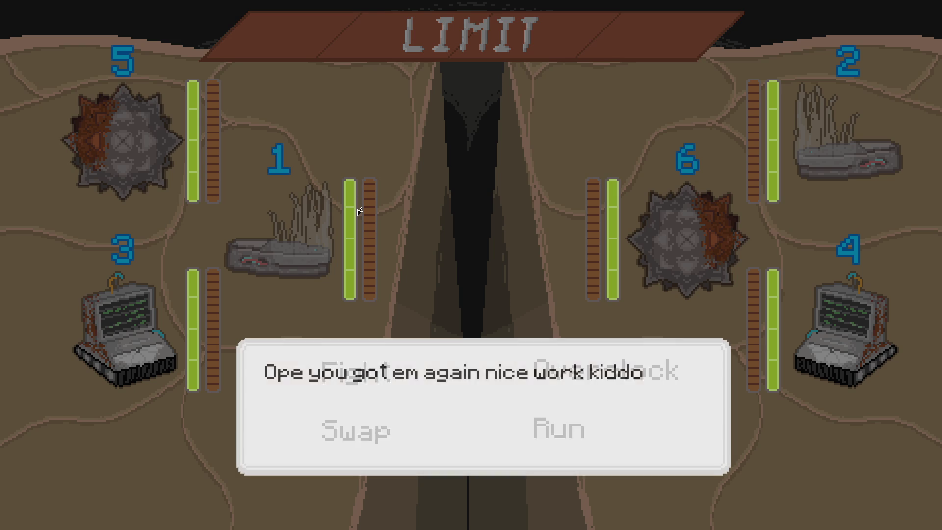
{"action": "key", "text": "Return"}
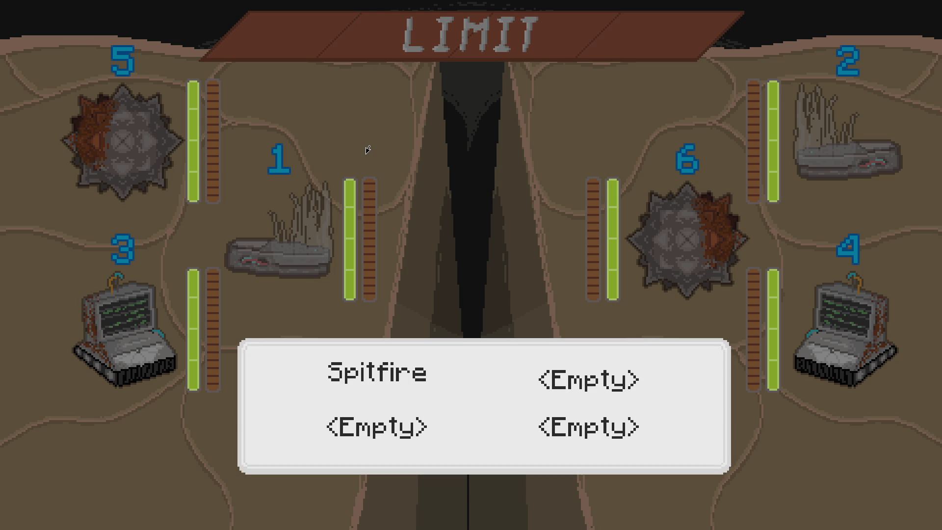
{"action": "key", "text": "Return"}
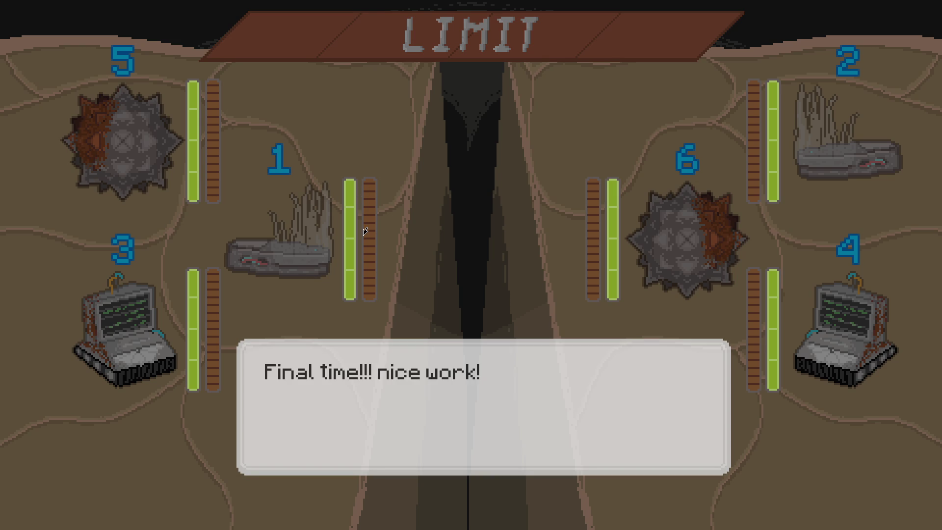
{"action": "key", "text": "Return"}
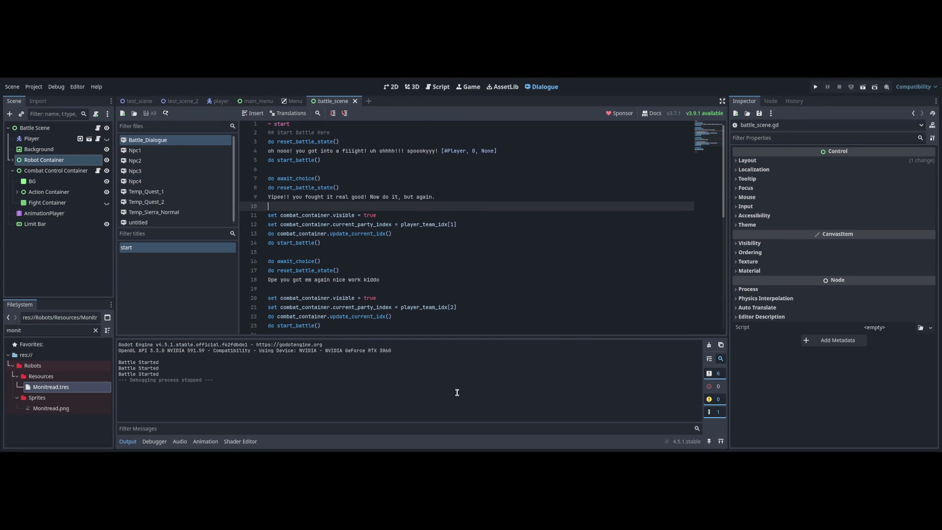
{"action": "key", "text": "ctrl+F3"}
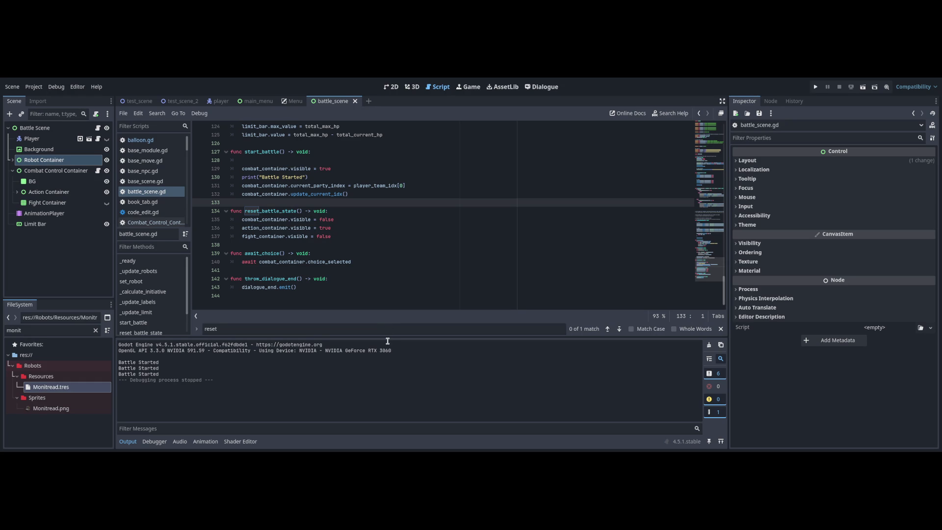
{"action": "key", "text": "ctrl+F1"}
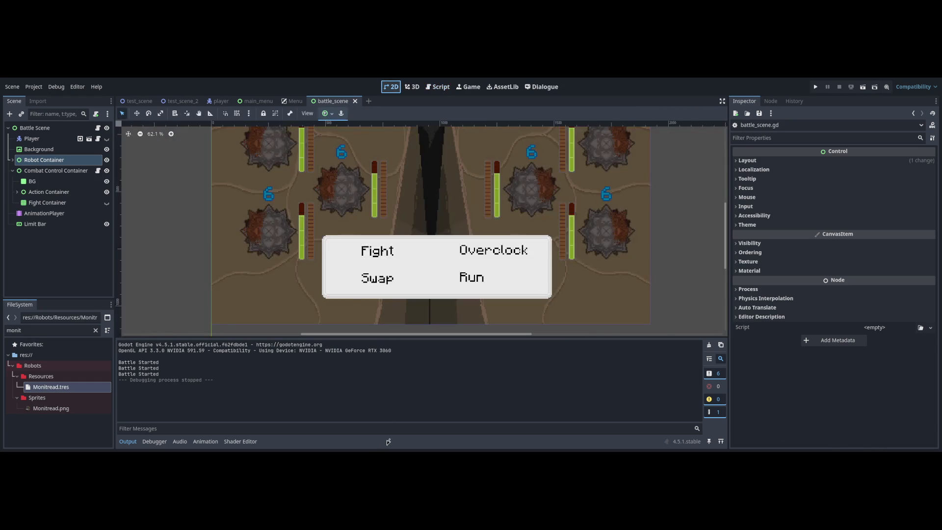
{"action": "left_click", "coordinate": [301, 266]}
{"action": "left_click", "coordinate": [364, 235]}
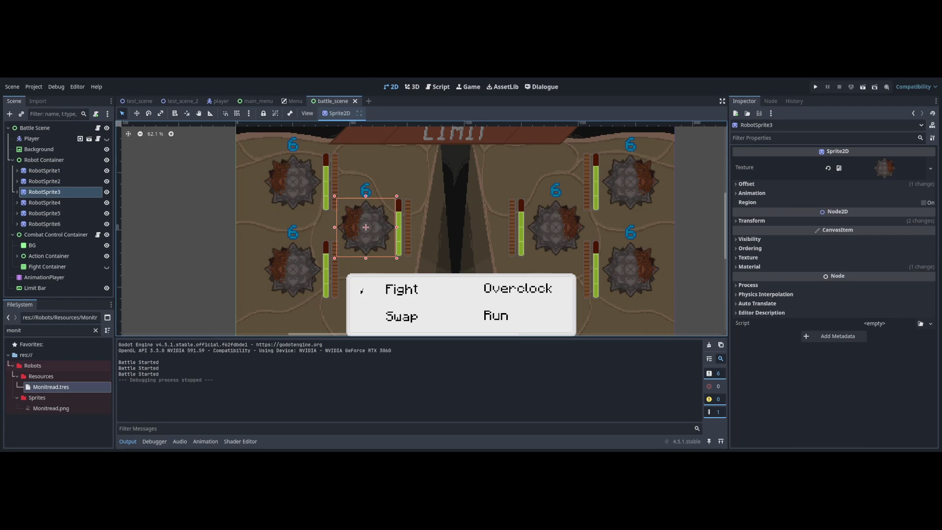
{"action": "left_click", "coordinate": [59, 170]}
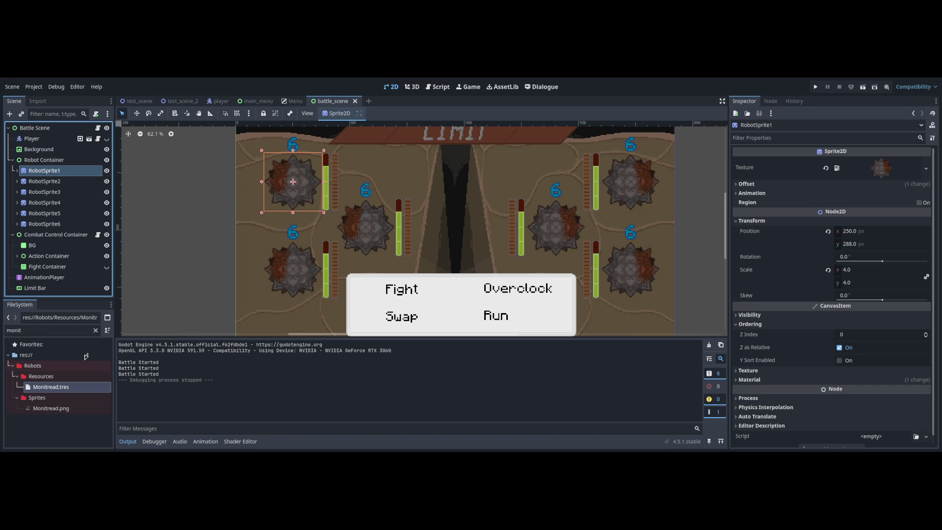
{"action": "left_click", "coordinate": [441, 87]}
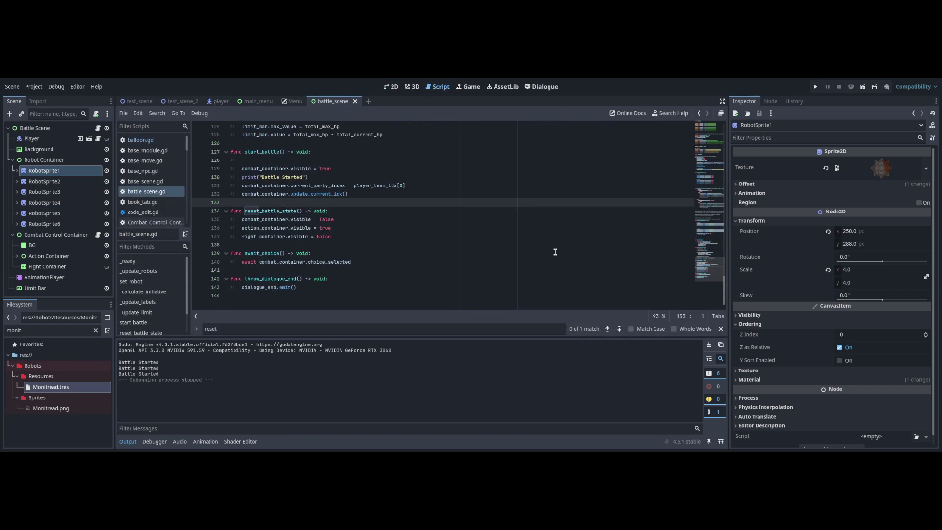
{"action": "scroll", "coordinate": [710, 249], "scroll_direction": "up", "scroll_amount": 20}
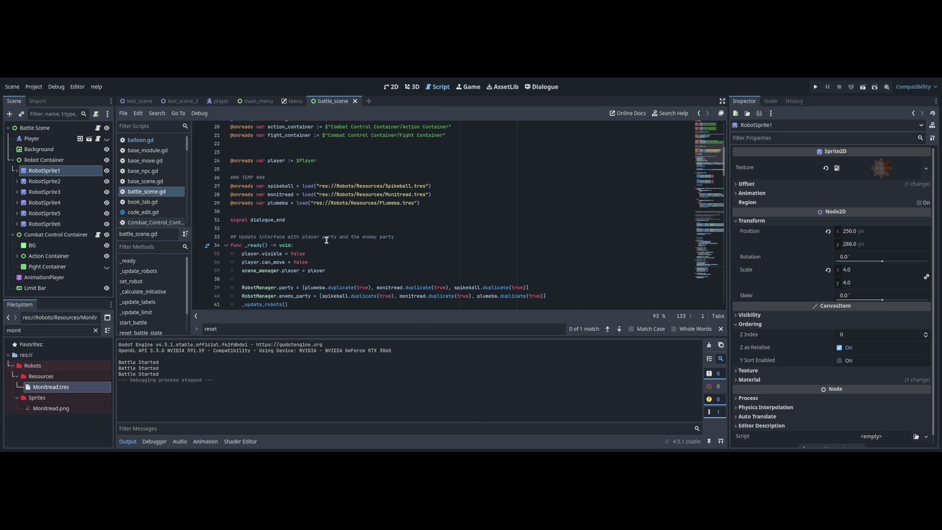
{"action": "key", "text": "ctrl+F1"}
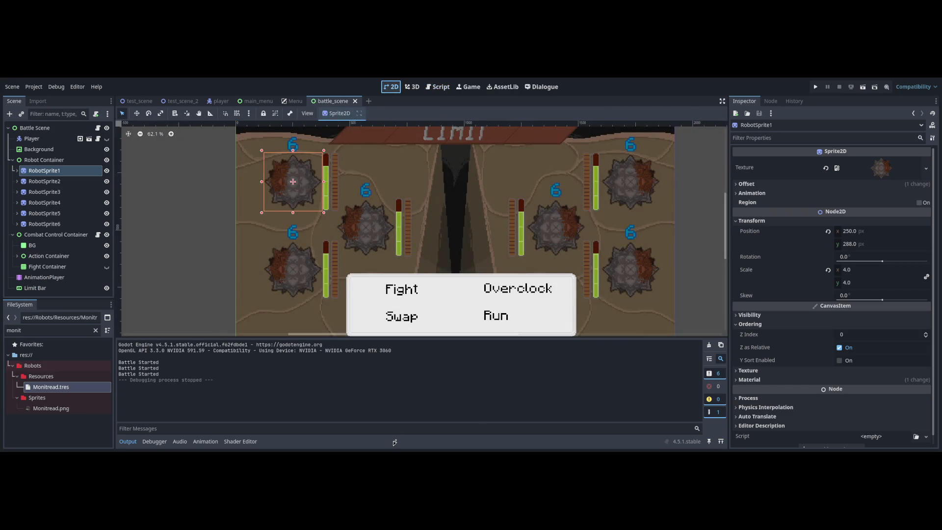
{"action": "left_click", "coordinate": [366, 228]}
{"action": "key", "text": "ctrl+F3"}
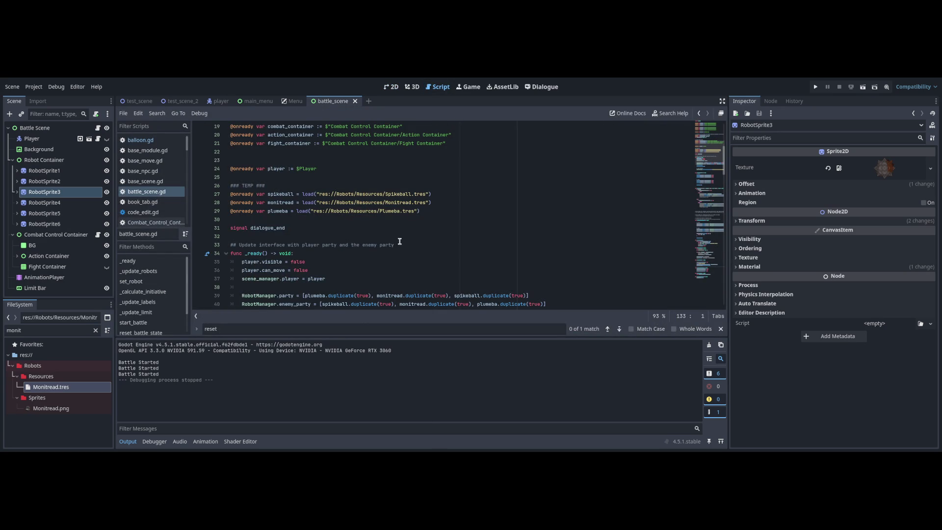
{"action": "key", "text": "ctrl+F1"}
{"action": "left_click", "coordinate": [298, 254]}
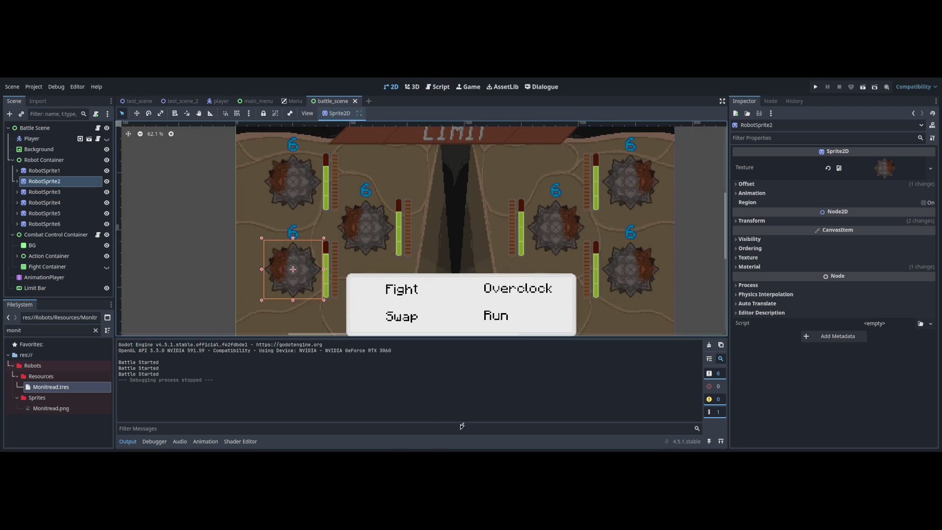
{"action": "key", "text": "ctrl+F3"}
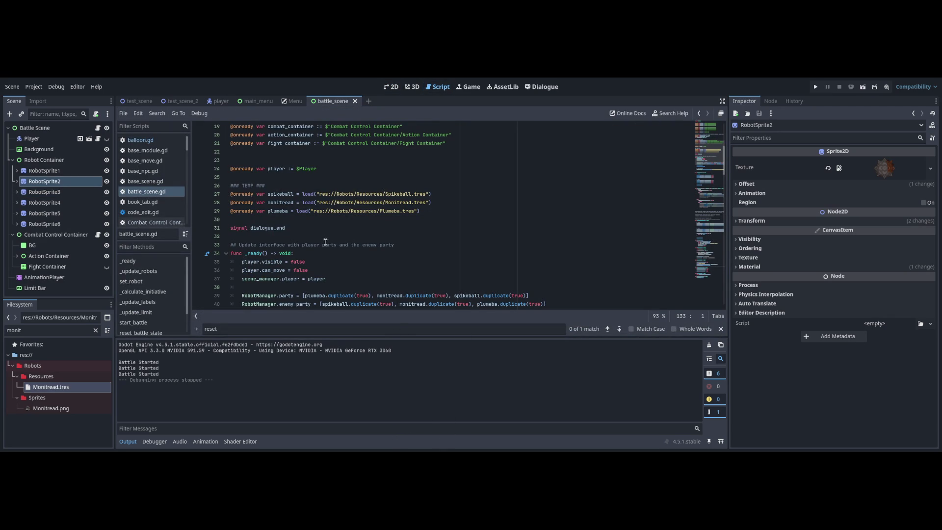
{"action": "key", "text": "ctrl+F1"}
{"action": "left_click", "coordinate": [293, 182]}
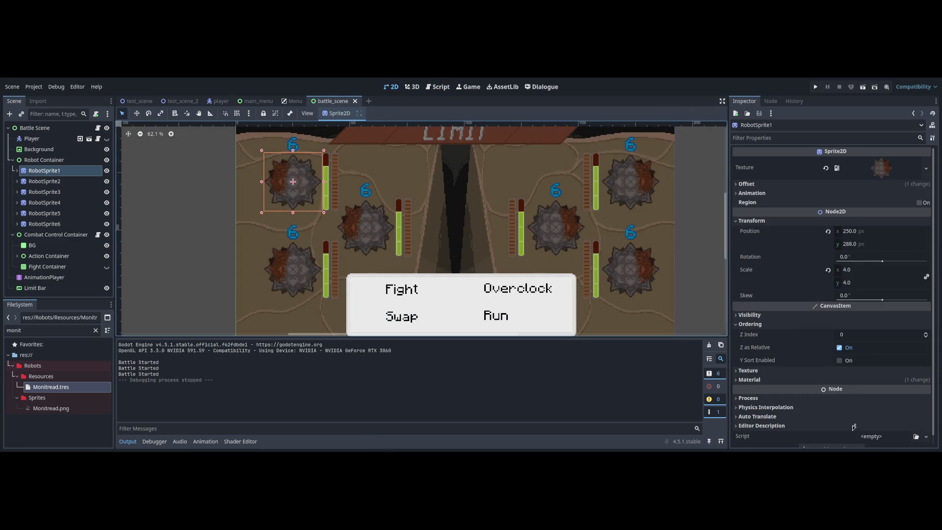
{"action": "key", "text": "F5"}
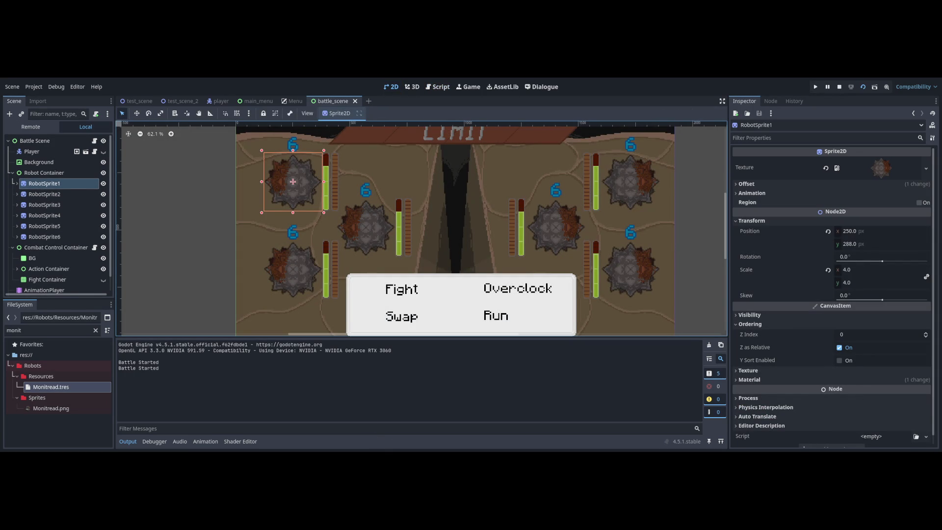
{"action": "key", "text": "ctrl+F3"}
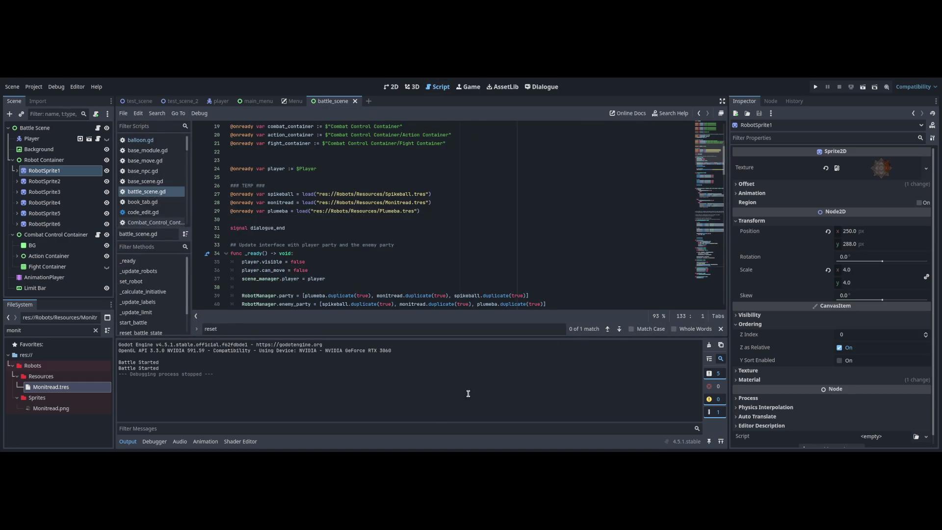
{"action": "scroll", "coordinate": [709, 298], "scroll_direction": "down", "scroll_amount": 3}
{"action": "left_click", "coordinate": [541, 87]}
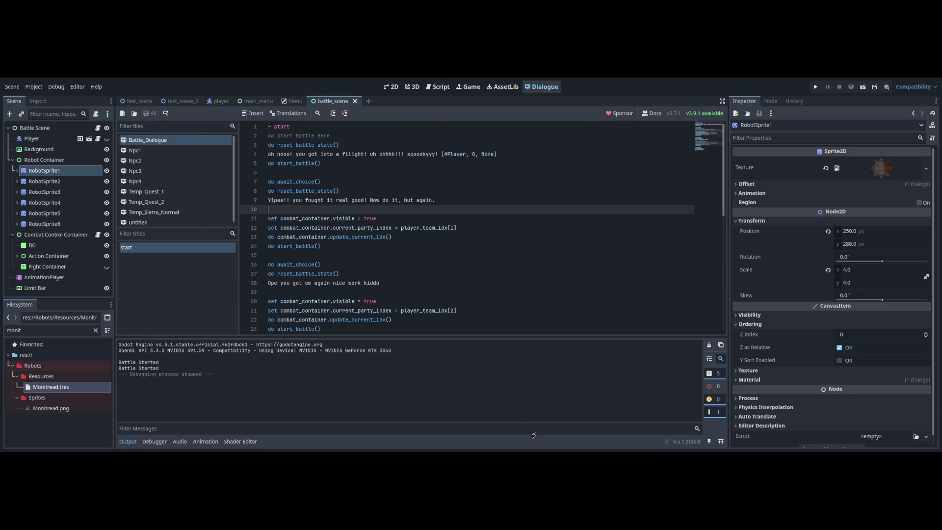
- Add a 'do wait(0.5)' line below line 12 in Battle_Dialogue
{"action": "left_click", "coordinate": [451, 228]}
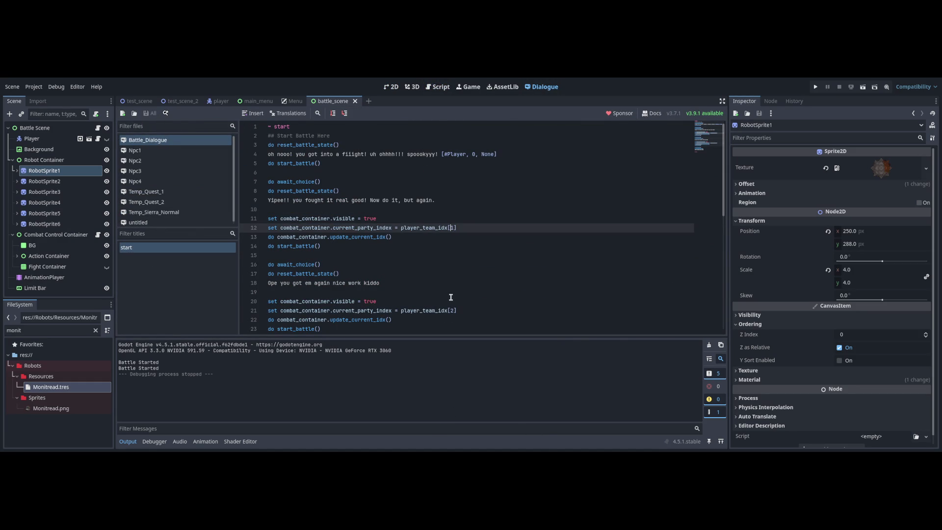
{"action": "key", "text": "End"}
{"action": "key", "text": "Return"}
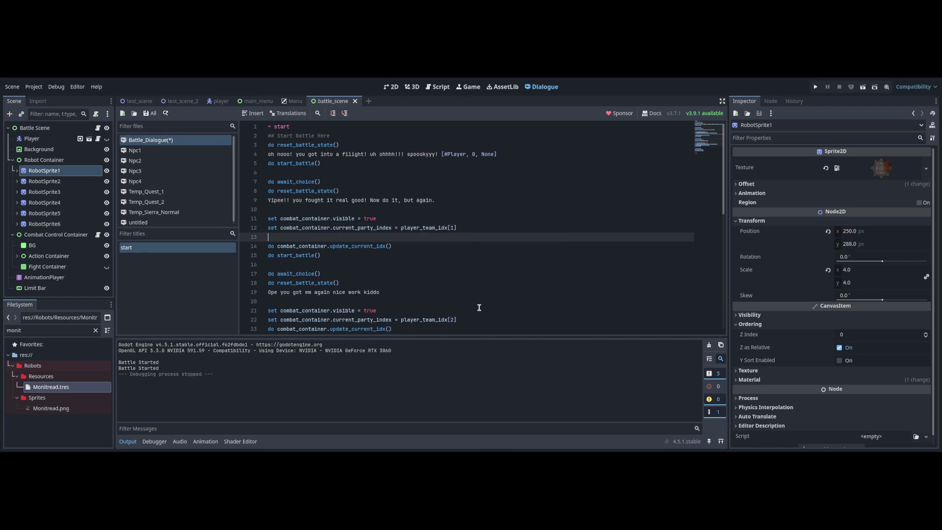
{"action": "type", "text": "wait(0."}
{"action": "type", "text": "5"}
{"action": "key", "text": "ctrl+shift+Left"}
{"action": "key", "text": "ctrl+shift+Left"}
{"action": "key", "text": "ctrl+shift+Left"}
- Copy the wait(0.5) line below line 22, save, and run the current scene with F6
{"action": "scroll", "coordinate": [491, 268], "scroll_direction": "down", "scroll_amount": 2}
{"action": "key", "text": "ctrl+c"}
{"action": "left_click", "coordinate": [491, 268]}
{"action": "key", "text": "Return"}
{"action": "key", "text": "ctrl+v"}
{"action": "key", "text": "ctrl+s"}
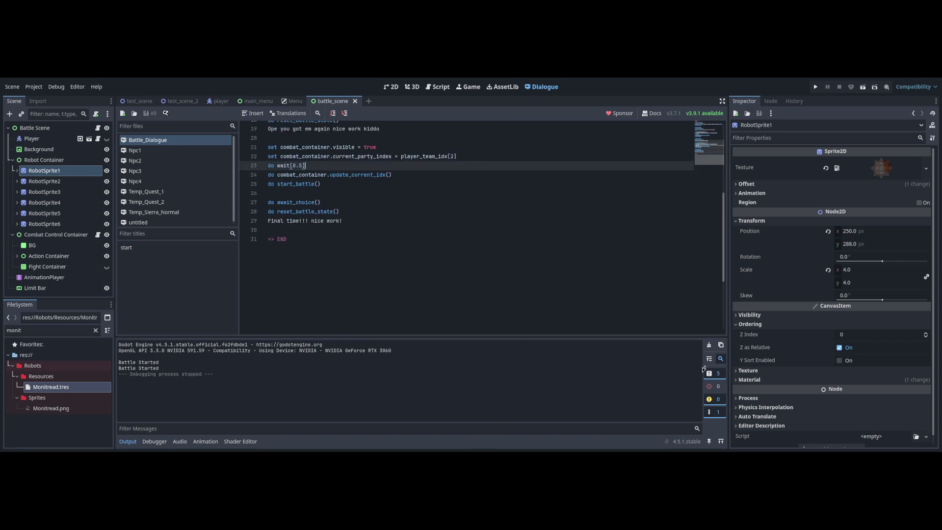
{"action": "key", "text": "F6"}
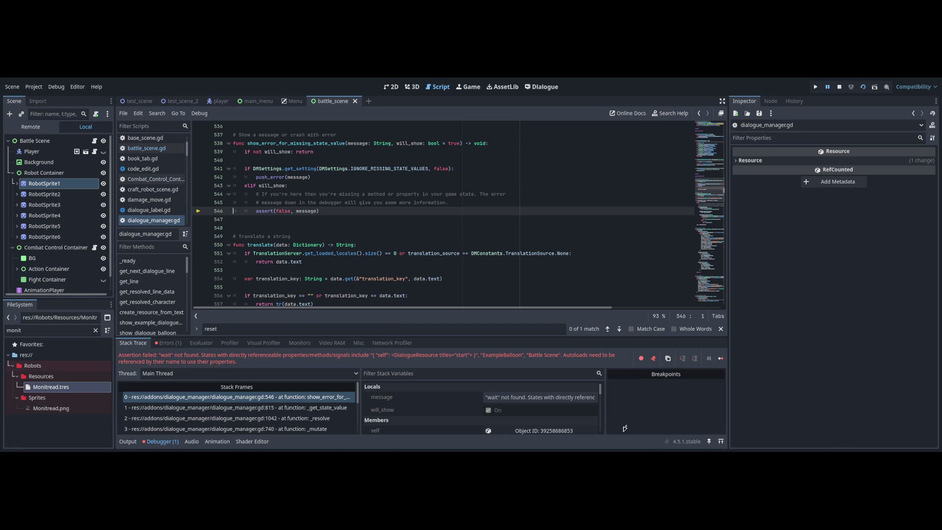
- Stop the failing debug session, undo both wait(0.5) lines, and save Battle_Dialogue
{"action": "key", "text": "F8"}
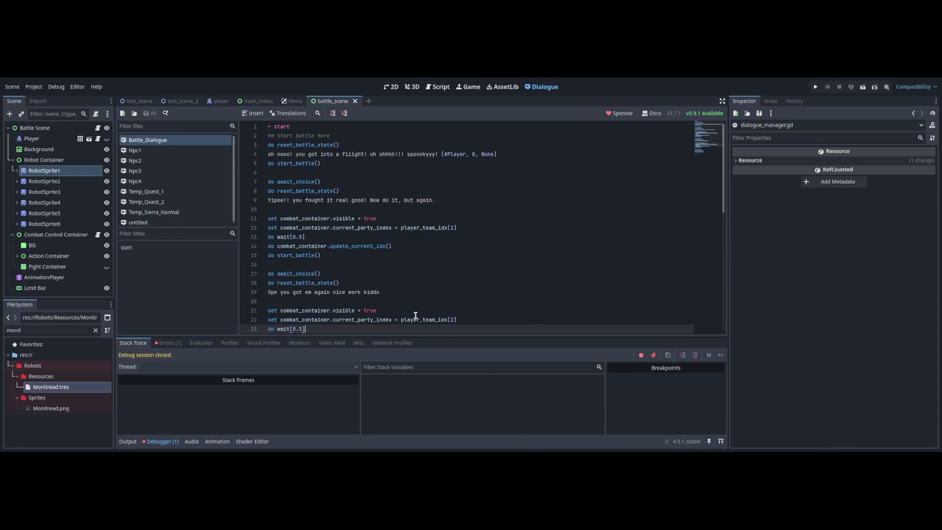
{"action": "key", "text": "ctrl+z"}
{"action": "key", "text": "ctrl+z"}
{"action": "key", "text": "ctrl+z"}
{"action": "key", "text": "ctrl+z"}
{"action": "key", "text": "ctrl+z"}
{"action": "key", "text": "ctrl+z"}
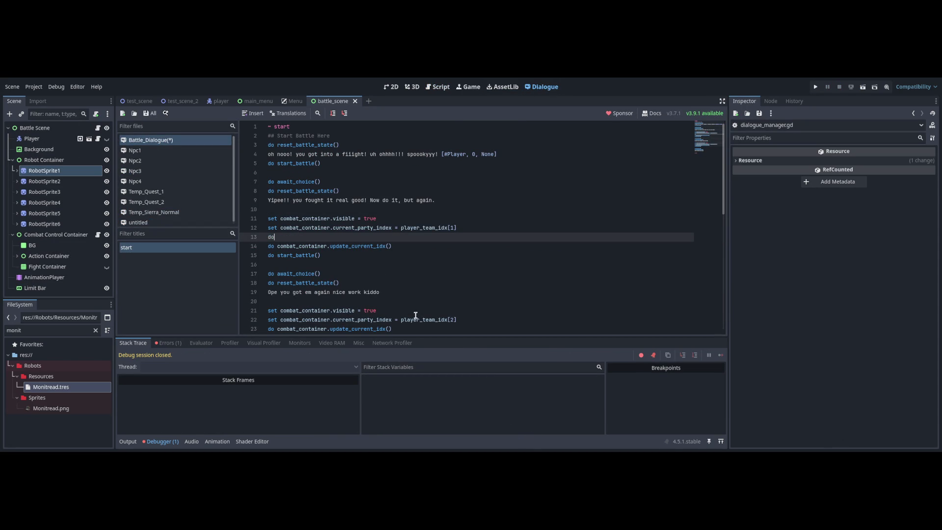
{"action": "key", "text": "ctrl+s"}
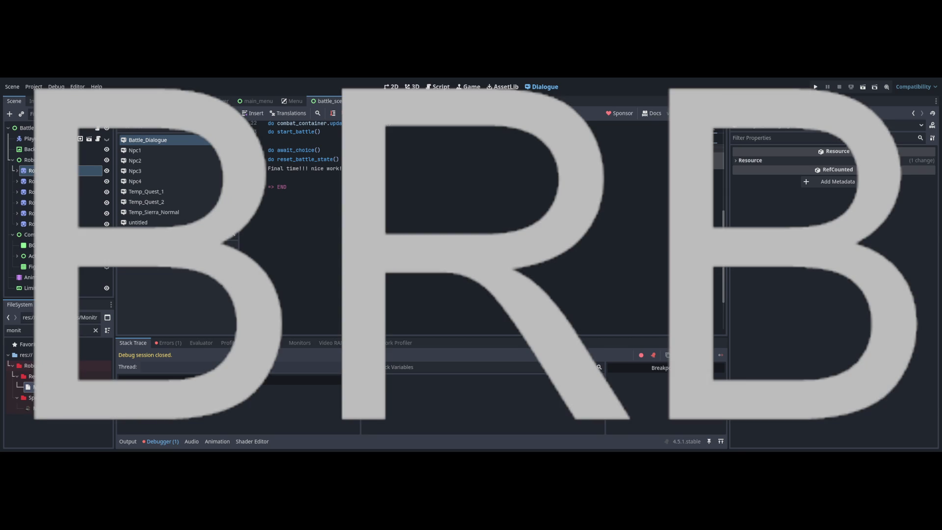
- Append an 'S' to the final => END line of Battle_Dialogue
{"action": "left_click", "coordinate": [665, 237]}
{"action": "type", "text": "S"}
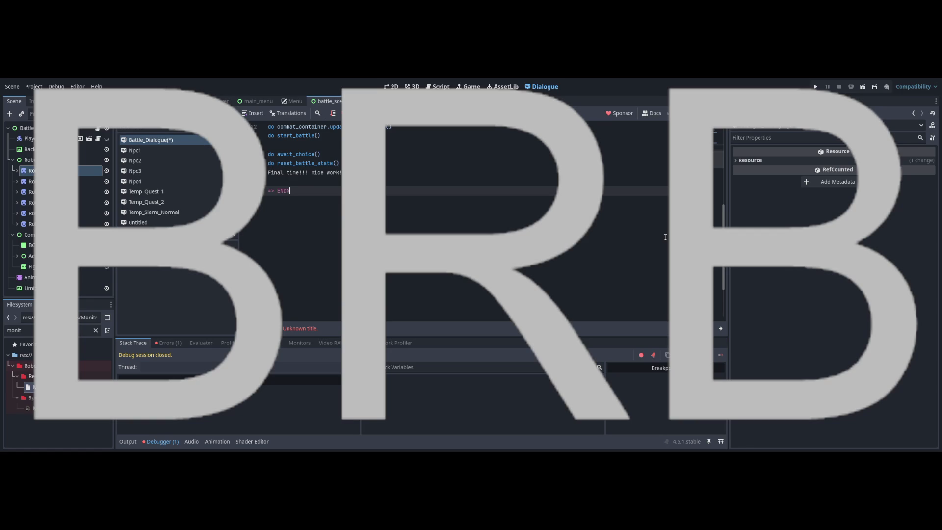
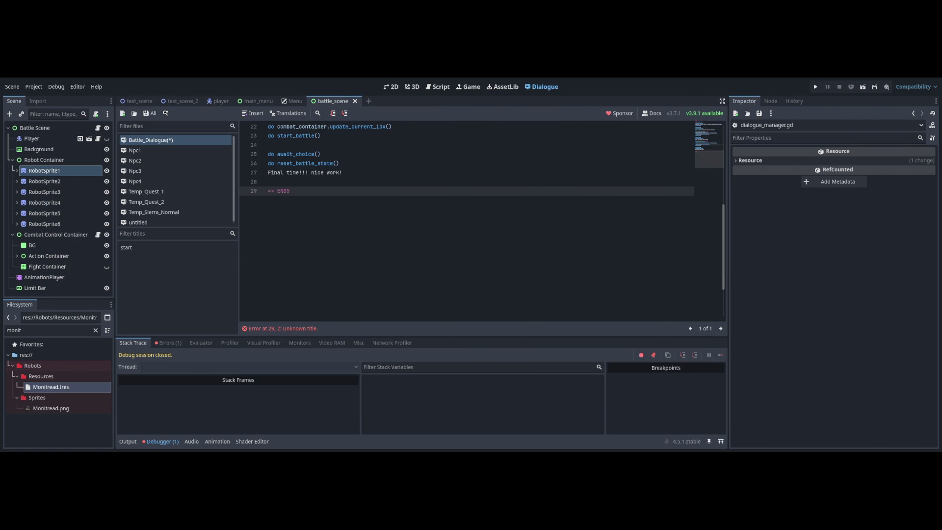
- Save Battle_Dialogue, then bring up the dialogue_manager.gd script for editing
{"action": "key", "text": "ctrl+s"}
{"action": "scroll", "coordinate": [425, 314], "scroll_direction": "up", "scroll_amount": 1}
{"action": "key", "text": "ctrl+z"}
{"action": "key", "text": "ctrl+z"}
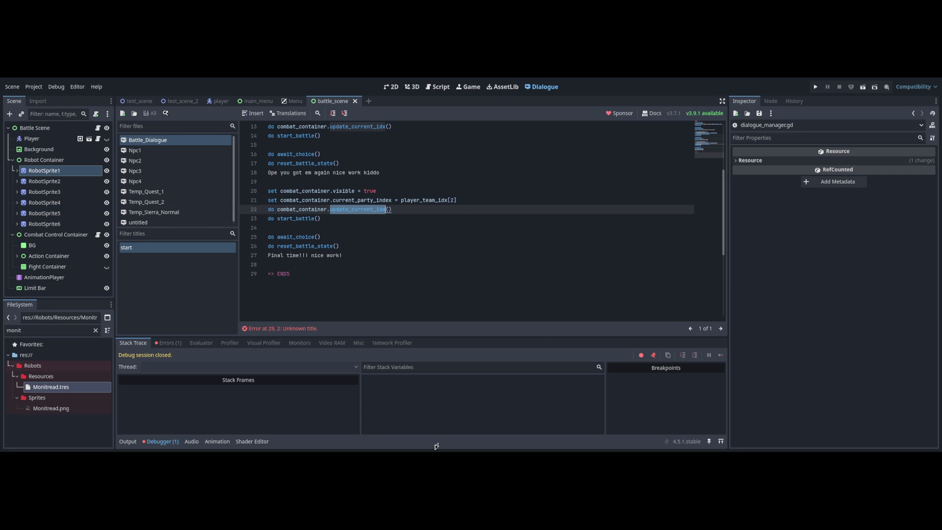
{"action": "key", "text": "ctrl+F3"}
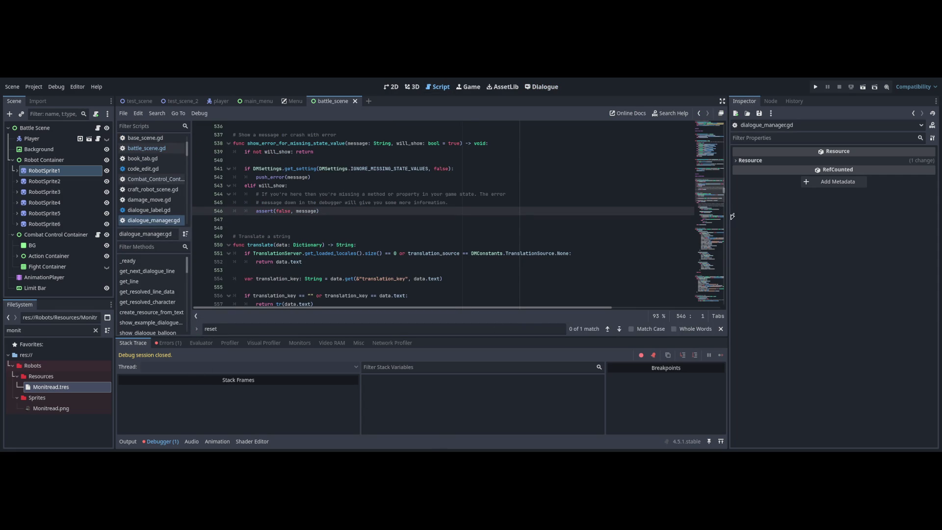
- In battle_scene.gd, delete the current_party_index assignment and the print("Battle Started") line
{"action": "key", "text": "alt+Left"}
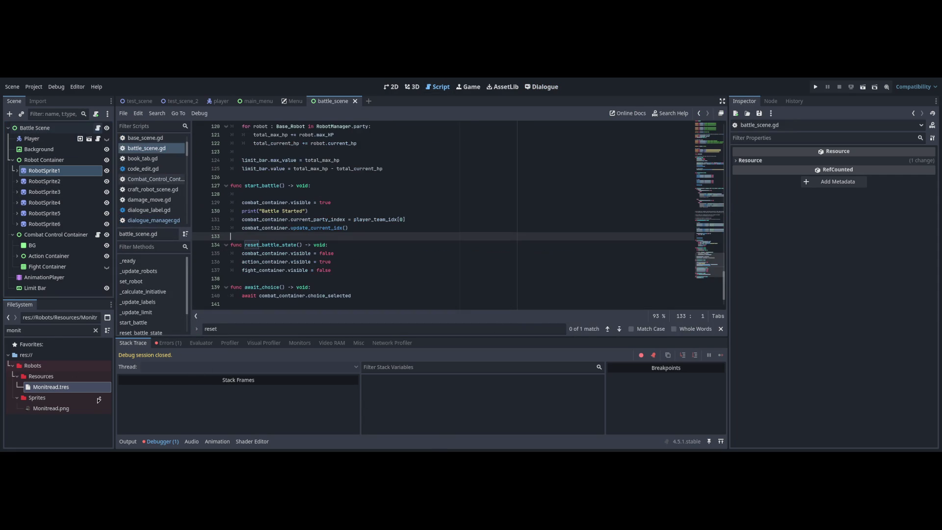
{"action": "key", "text": "alt+Left"}
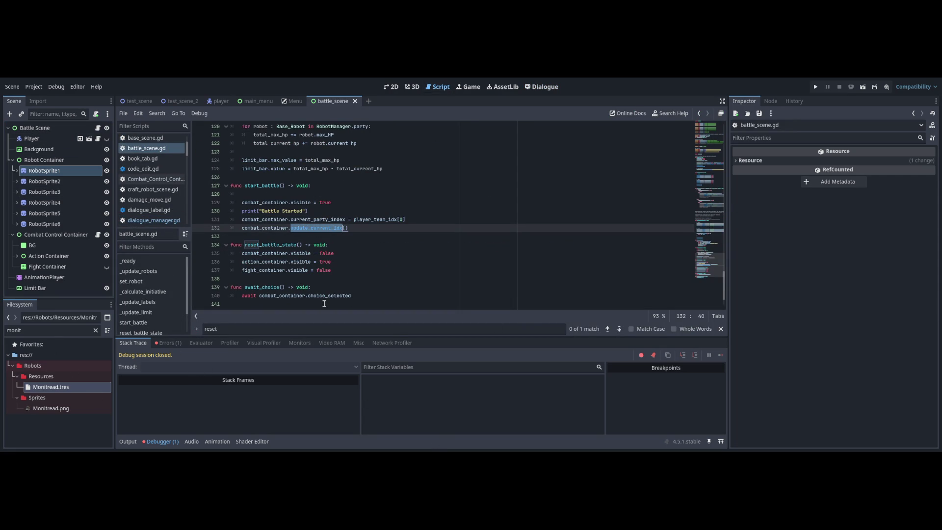
{"action": "key", "text": "Up"}
{"action": "key", "text": "End"}
{"action": "key", "text": "shift+Up"}
{"action": "key", "text": "BackSpace"}
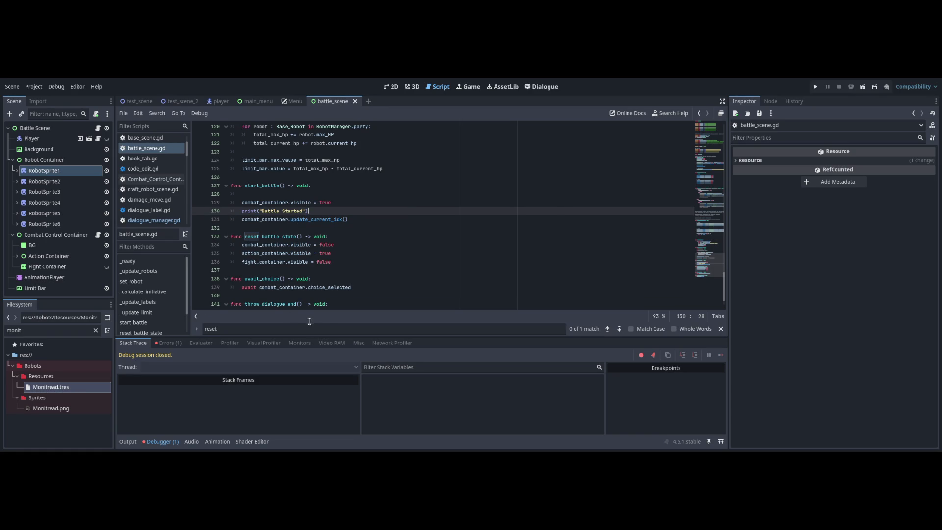
{"action": "key", "text": "shift+Home"}
{"action": "key", "text": "shift+Home"}
{"action": "key", "text": "BackSpace"}
{"action": "key", "text": "BackSpace"}
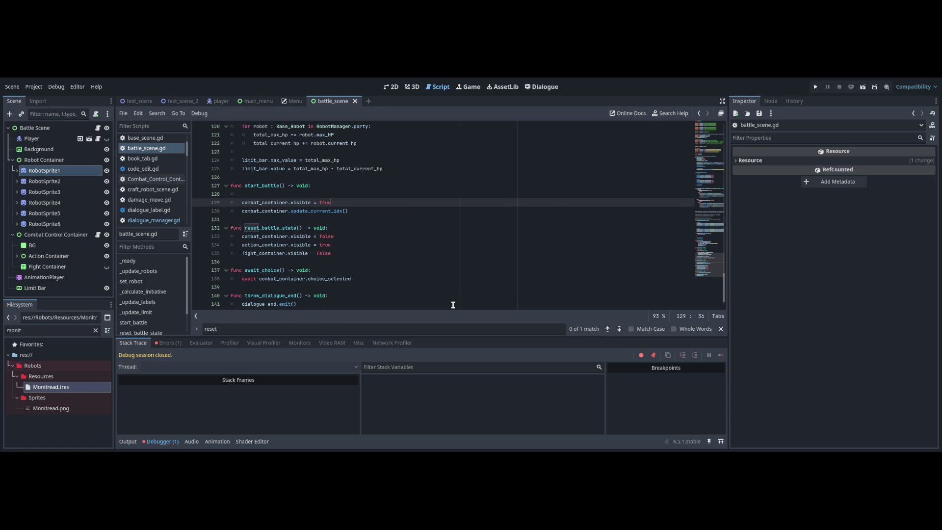
- Delete the whole start_battle function from battle_scene.gd
{"action": "key", "text": "Up"}
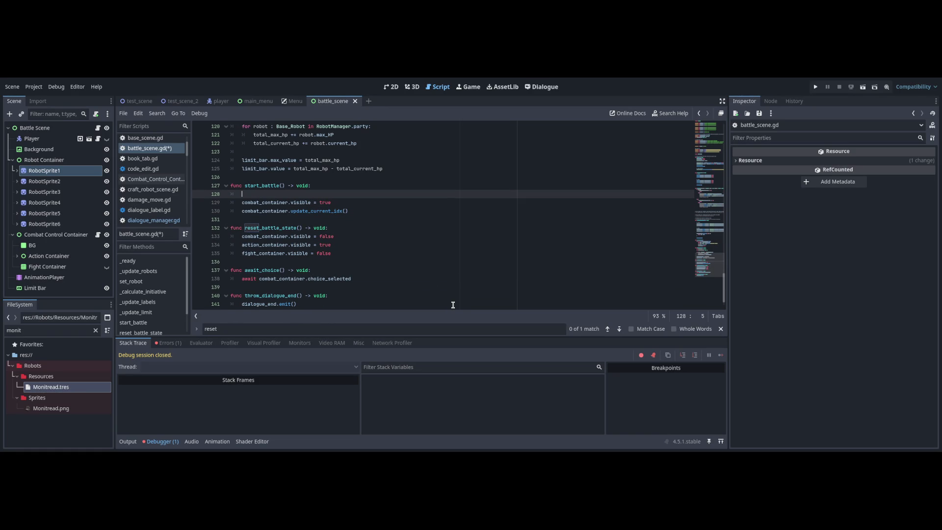
{"action": "key", "text": "Down"}
{"action": "key", "text": "Down"}
{"action": "key", "text": "Down"}
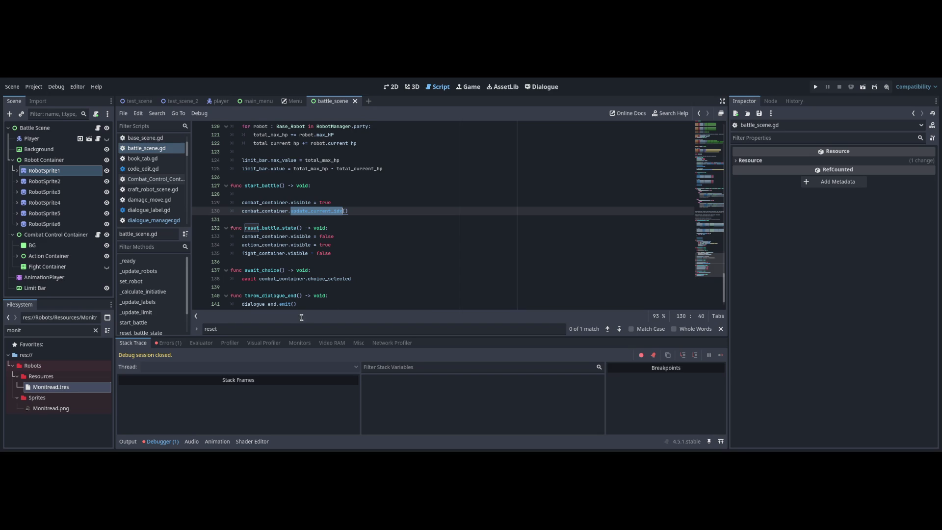
{"action": "key", "text": "Left"}
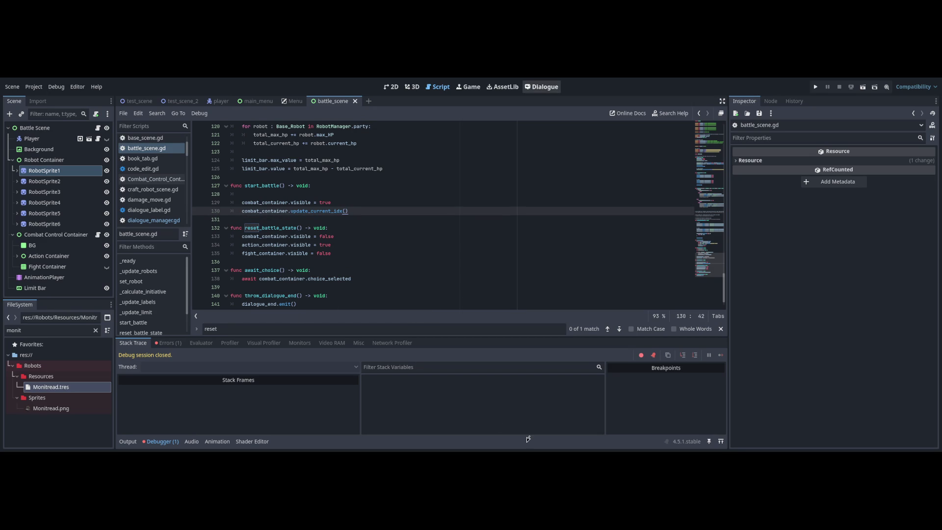
{"action": "key", "text": "Up"}
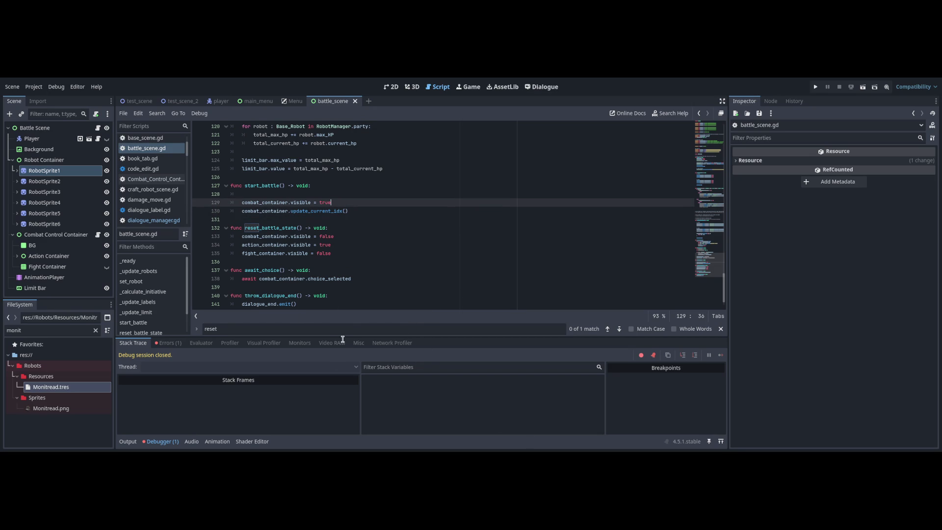
{"action": "key", "text": "Down"}
{"action": "key", "text": "End"}
{"action": "key", "text": "shift+Up"}
{"action": "key", "text": "shift+Up"}
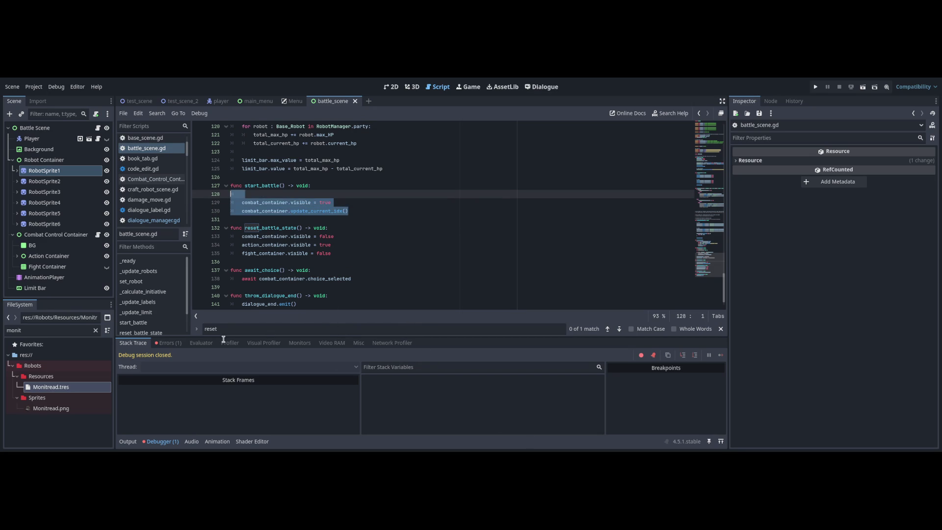
{"action": "key", "text": "Right"}
{"action": "key", "text": "shift+Up"}
{"action": "key", "text": "shift+Up"}
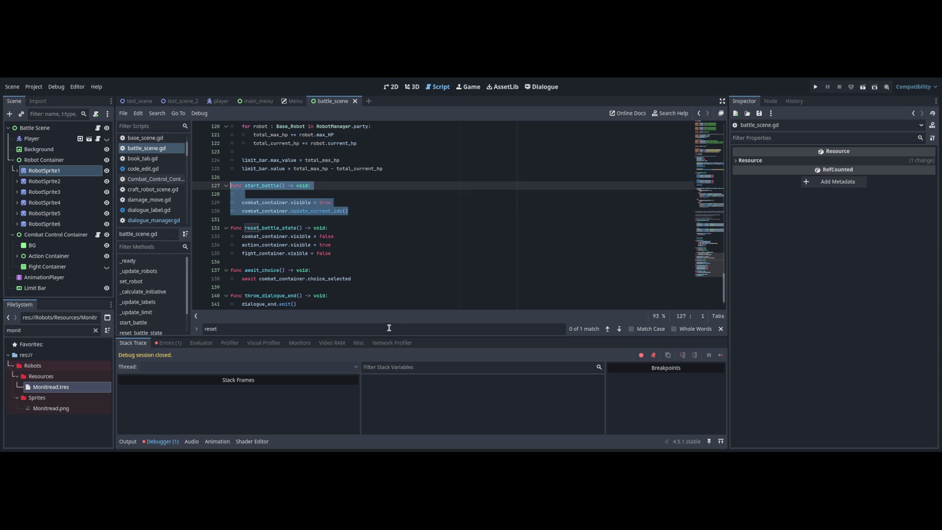
{"action": "key", "text": "Down"}
{"action": "key", "text": "shift+Home"}
{"action": "key", "text": "shift+Up"}
{"action": "key", "text": "shift+Up"}
{"action": "key", "text": "BackSpace"}
{"action": "key", "text": "ctrl+F6"}
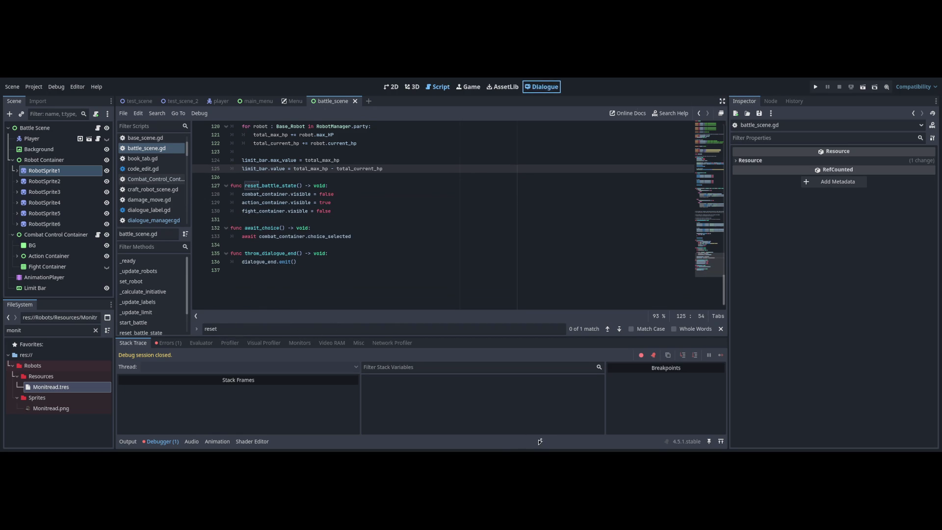
{"action": "scroll", "coordinate": [466, 220], "scroll_direction": "up", "scroll_amount": 5}
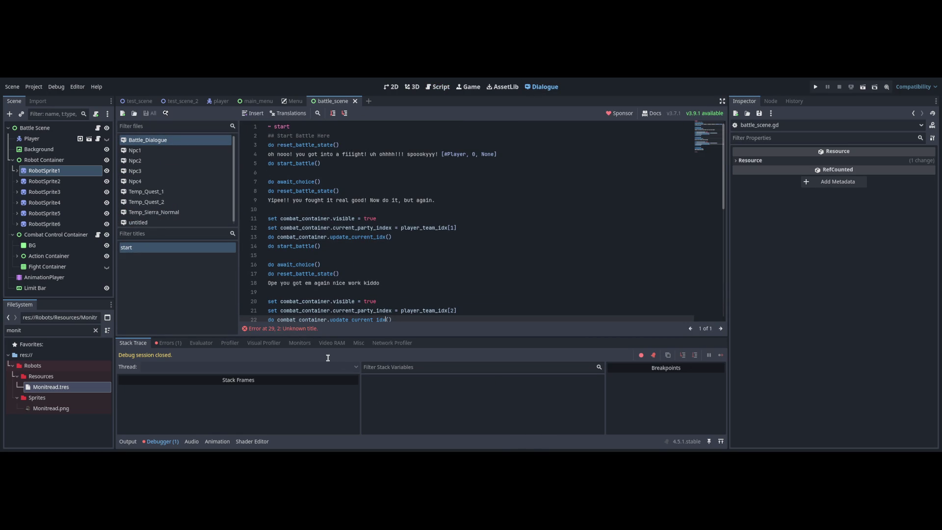
- Make line 5 'set combat_container.visible = true' and undo start_battle's deletion in battle_scene.gd
{"action": "type", "text": "combat_container.visible = true"}
{"action": "key", "text": "Home"}
{"action": "key", "text": "Delete"}
{"action": "key", "text": "Delete"}
{"action": "key", "text": "Delete"}
{"action": "type", "text": "set"}
{"action": "key", "text": "Escape"}
{"action": "key", "text": "Home"}
{"action": "key", "text": "shift+End"}
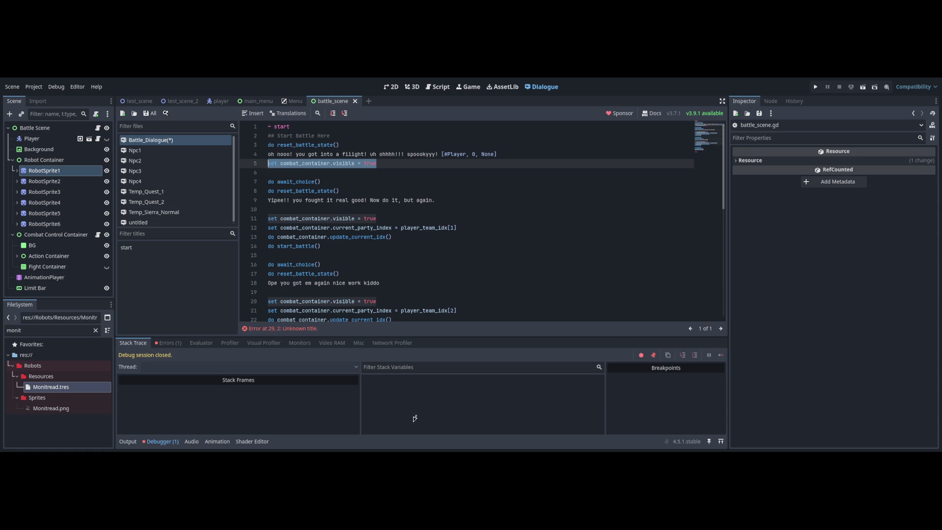
{"action": "key", "text": "ctrl+F3"}
{"action": "key", "text": "ctrl+z"}
{"action": "key", "text": "ctrl+z"}
{"action": "key", "text": "ctrl+z"}
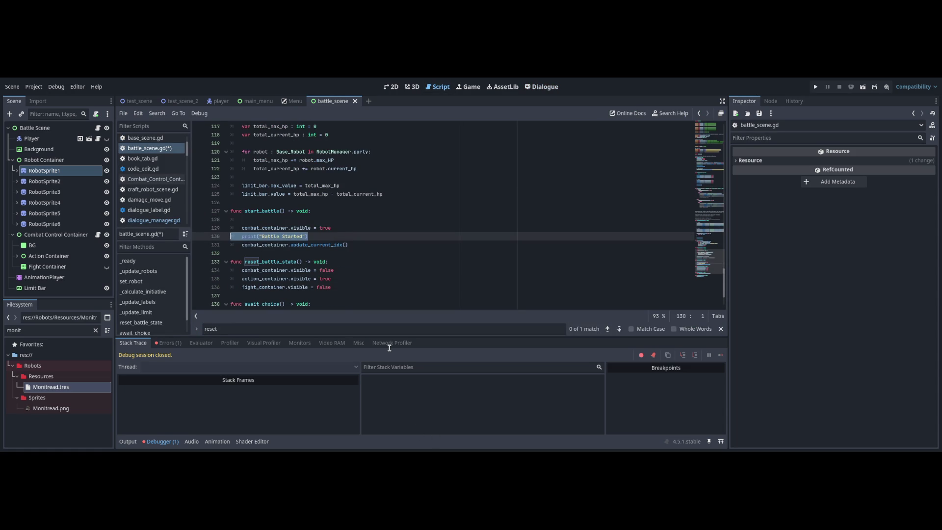
- Restore start_battle without its print line and use player_team_idx[index] for the party index
{"action": "key", "text": "ctrl+z"}
{"action": "key", "text": "ctrl+z"}
{"action": "key", "text": "ctrl+z"}
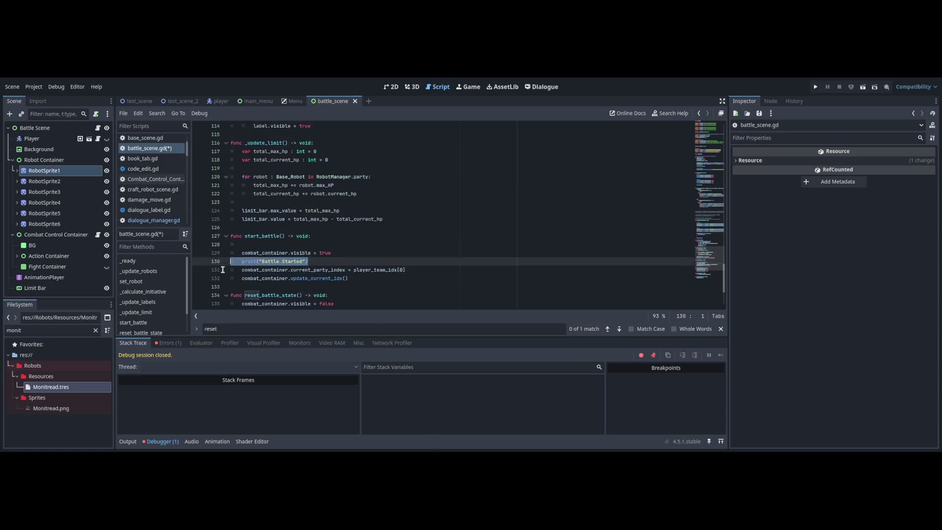
{"action": "key", "text": "ctrl+z"}
{"action": "key", "text": "ctrl+z"}
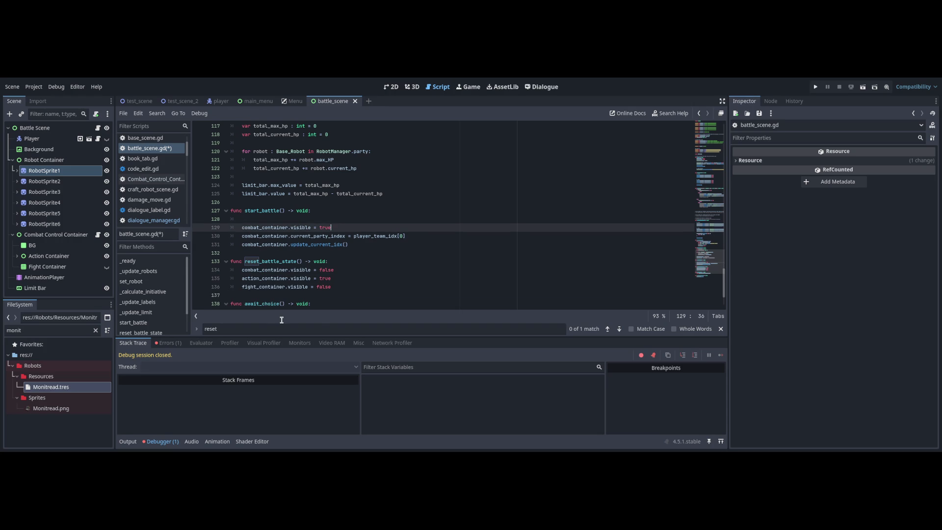
{"action": "type", "text": "int index"}
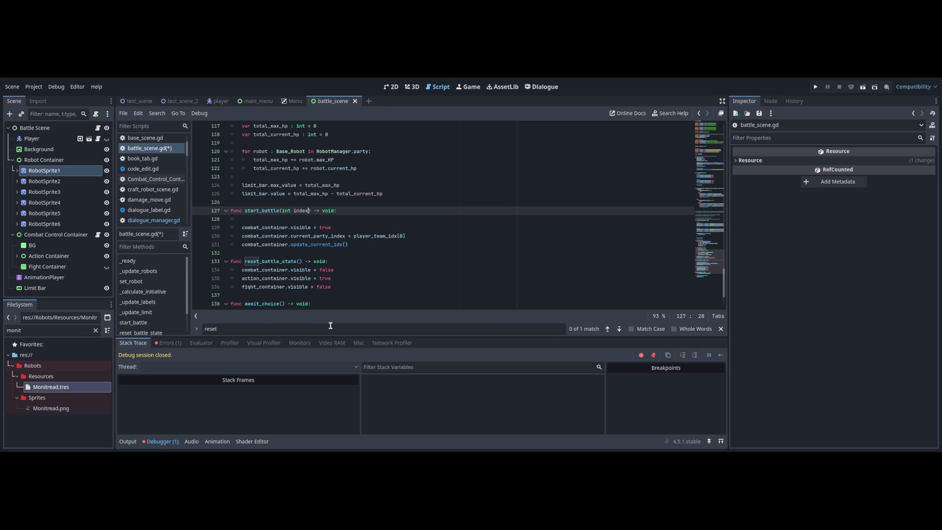
{"action": "key", "text": "Down"}
{"action": "key", "text": "Down"}
{"action": "key", "text": "Down"}
{"action": "key", "text": "End"}
{"action": "key", "text": "Left"}
{"action": "key", "text": "BackSpace"}
{"action": "type", "text": "index"}
- Correct the start_battle signature so it takes the parameter 'index : int'
{"action": "left_click", "coordinate": [295, 322]}
{"action": "key", "text": "ctrl+Right"}
{"action": "type", "text": ":"}
{"action": "key", "text": "Delete"}
{"action": "key", "text": "Delete"}
{"action": "key", "text": "Delete"}
{"action": "key", "text": "BackSpace"}
{"action": "key", "text": "BackSpace"}
{"action": "key", "text": "BackSpace"}
{"action": "type", "text": "ndex : int"}
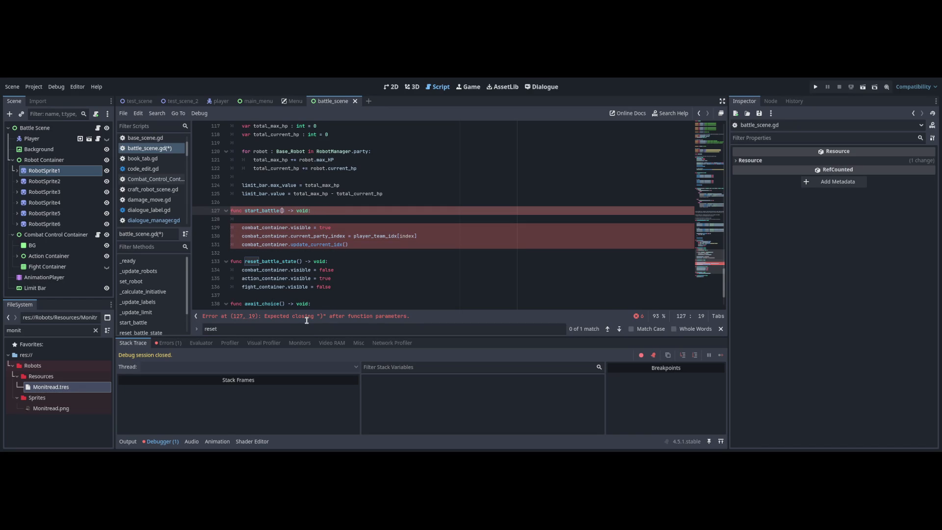
{"action": "key", "text": "Escape"}
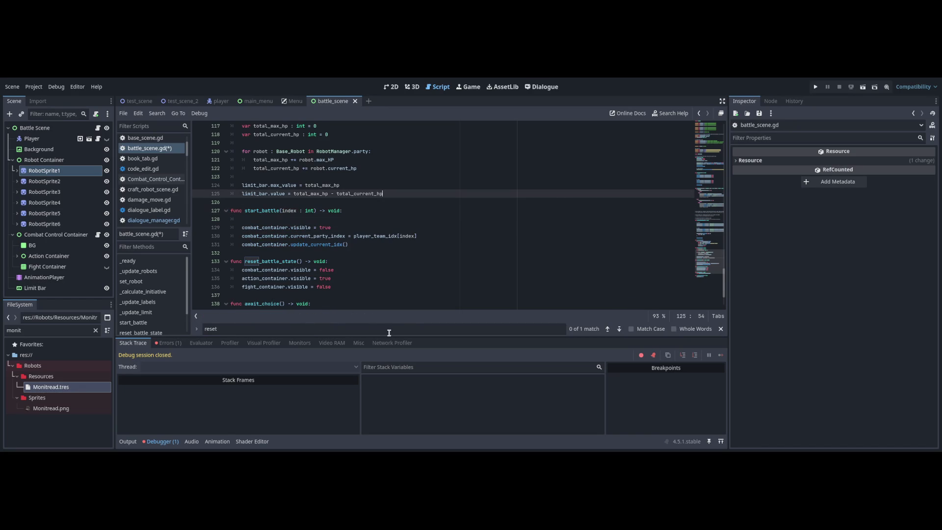
{"action": "key", "text": "Down"}
{"action": "key", "text": "Down"}
{"action": "key", "text": "Down"}
{"action": "key", "text": "End"}
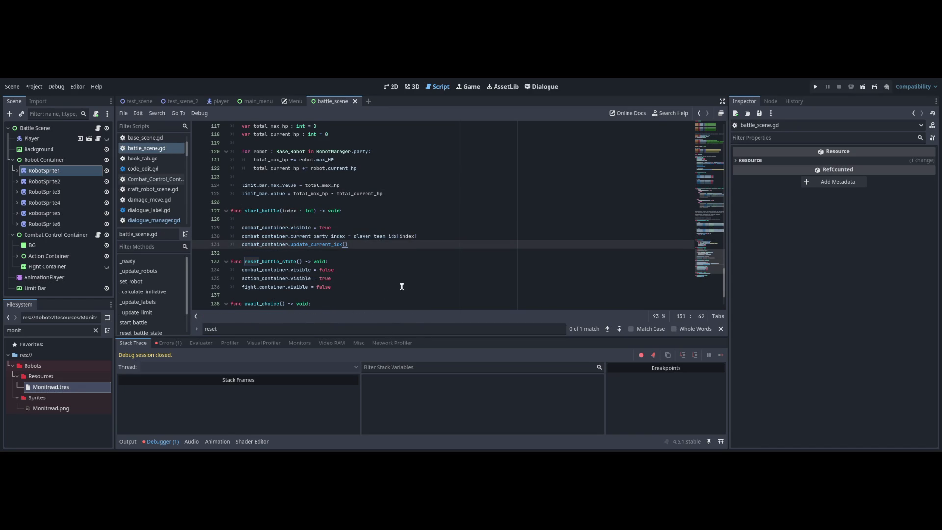
{"action": "key", "text": "alt+f"}
{"action": "left_click", "coordinate": [226, 210]}
{"action": "left_click_drag", "start_coordinate": [245, 210], "coordinate": [300, 210]}
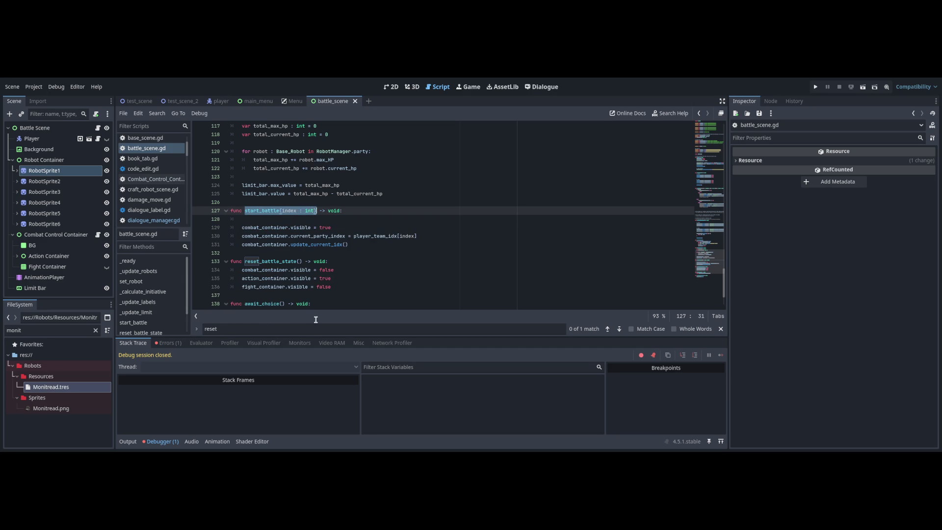
{"action": "key", "text": "ctrl+F6"}
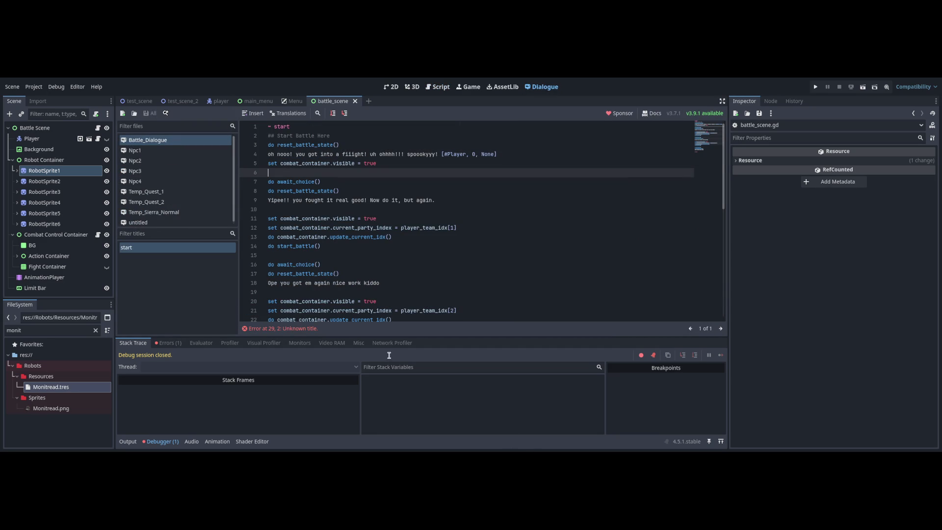
- Delete the second battle's setup lines 11–13 and pass 1 to its start_battle call
{"action": "left_click_drag", "start_coordinate": [432, 246], "coordinate": [432, 273]}
{"action": "scroll", "coordinate": [431, 284], "scroll_direction": "down", "scroll_amount": 2}
{"action": "key", "text": "ctrl+z"}
{"action": "key", "text": "ctrl+z"}
{"action": "key", "text": "ctrl+z"}
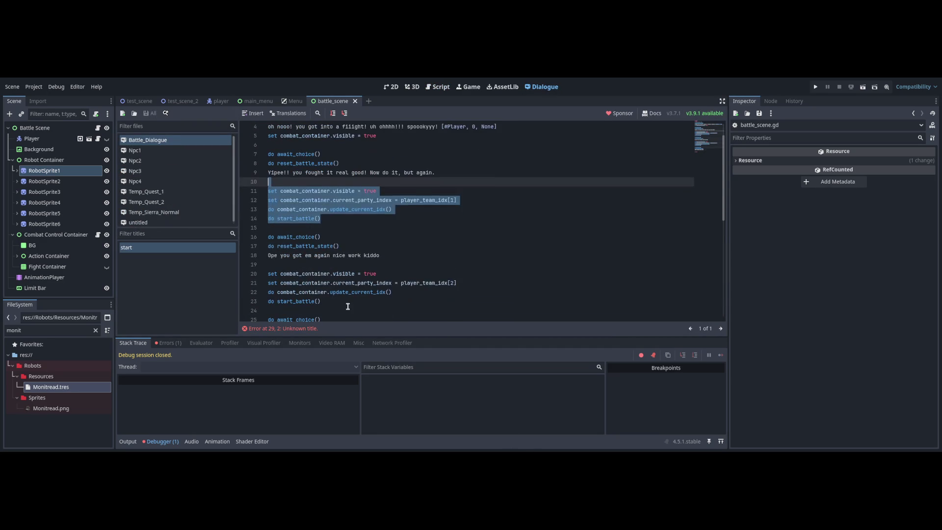
{"action": "key", "text": "Up"}
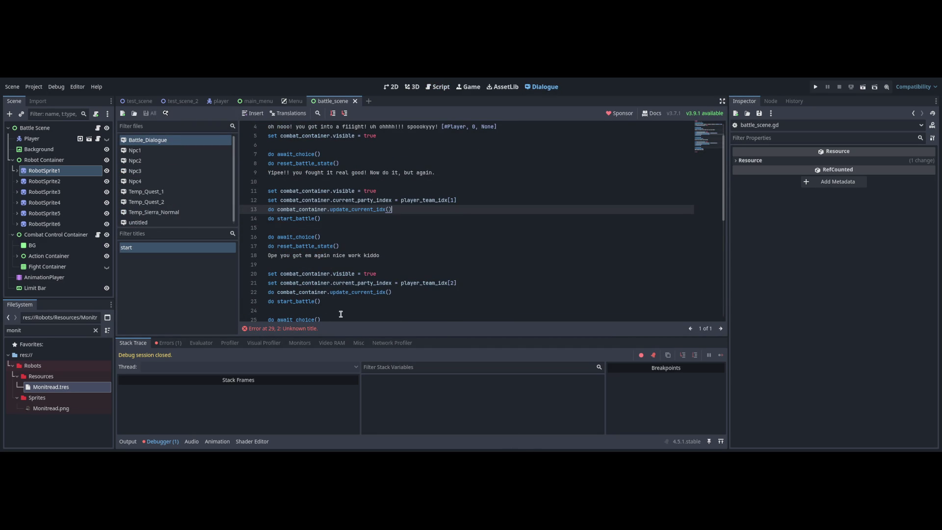
{"action": "key", "text": "Down"}
{"action": "key", "text": "shift+Up"}
{"action": "key", "text": "shift+Up"}
{"action": "key", "text": "shift+Up"}
{"action": "key", "text": "BackSpace"}
{"action": "type", "text": "1"}
- Delete the third battle's setup lines and make its start_battle call pass 2
{"action": "key", "text": "Down"}
{"action": "key", "text": "Down"}
{"action": "key", "text": "Down"}
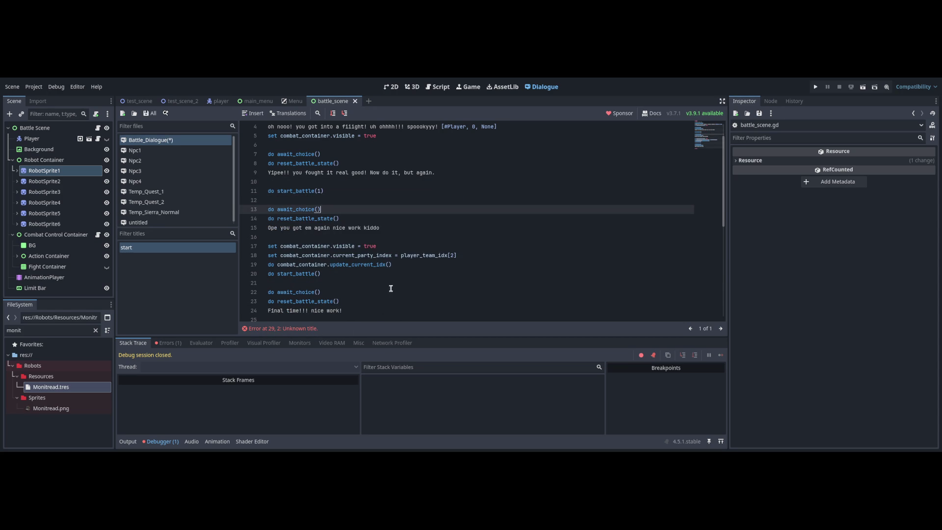
{"action": "key", "text": "shift+Up"}
{"action": "key", "text": "shift+Up"}
{"action": "key", "text": "shift+Up"}
{"action": "key", "text": "BackSpace"}
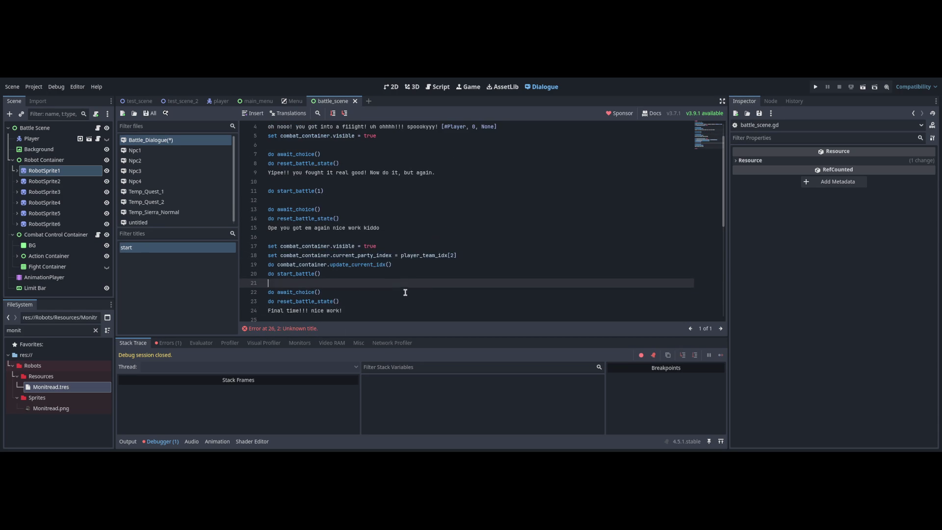
{"action": "left_click_drag", "start_coordinate": [398, 265], "coordinate": [268, 246]}
{"action": "key", "text": "BackSpace"}
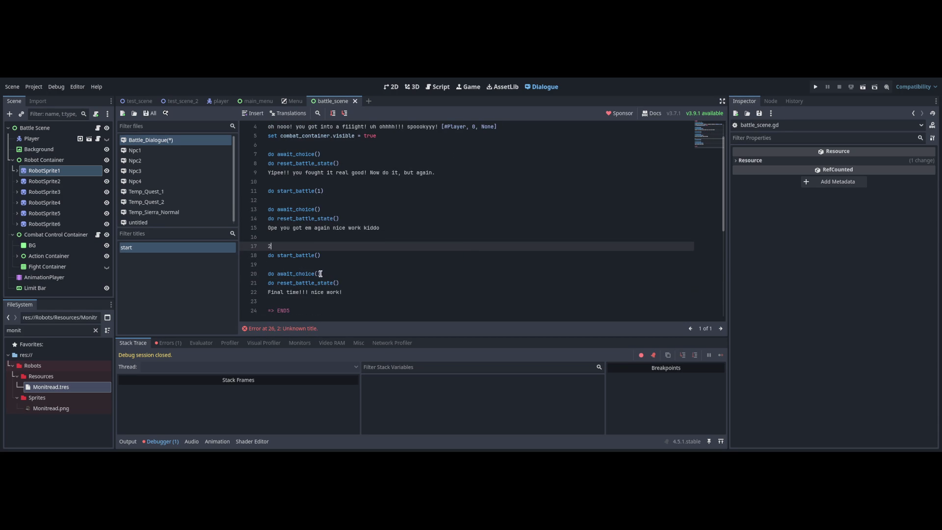
{"action": "scroll", "coordinate": [300, 279], "scroll_direction": "down", "scroll_amount": 2}
{"action": "key", "text": "BackSpace"}
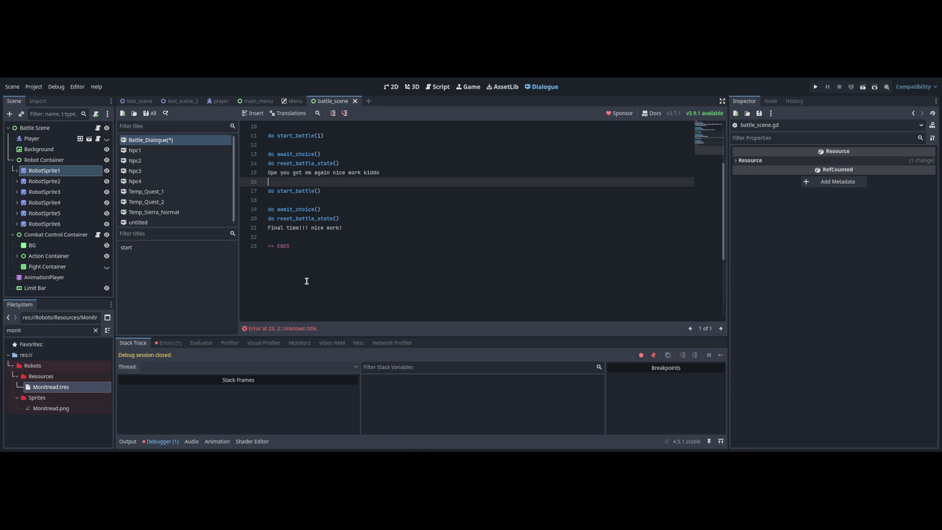
{"action": "key", "text": "Down"}
{"action": "key", "text": "End"}
{"action": "key", "text": "Left"}
{"action": "type", "text": "2"}
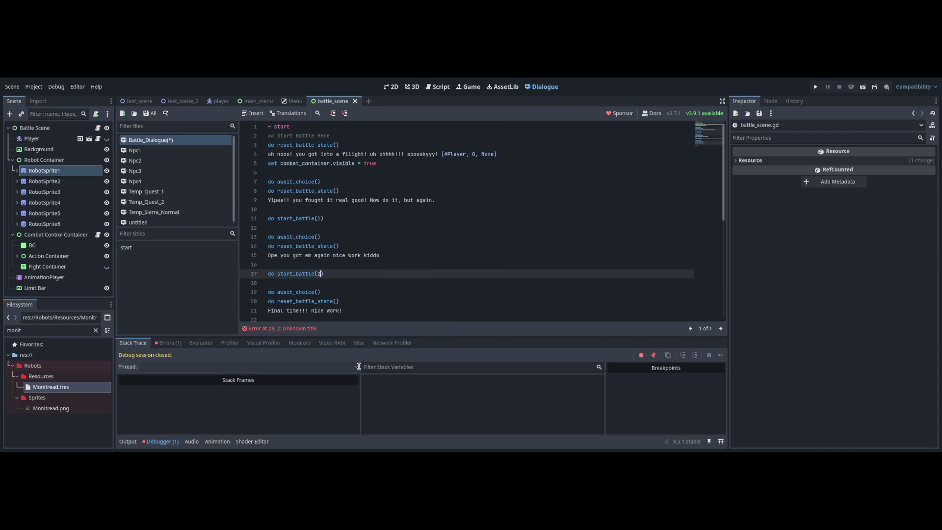
- Insert 'do start_battle(0)' on line 4 after reset_battle_state() and save the dialogue
{"action": "key", "text": "Up"}
{"action": "key", "text": "Up"}
{"action": "key", "text": "Up"}
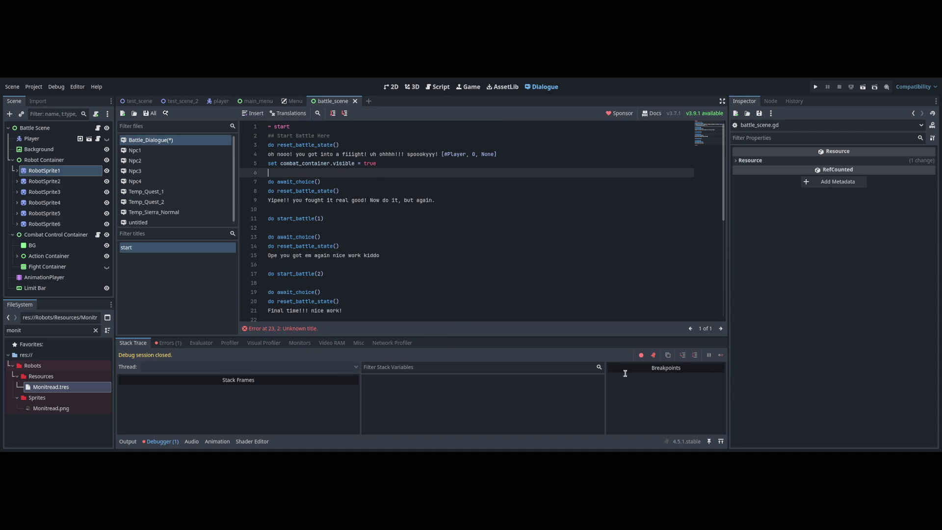
{"action": "key", "text": "Up"}
{"action": "key", "text": "End"}
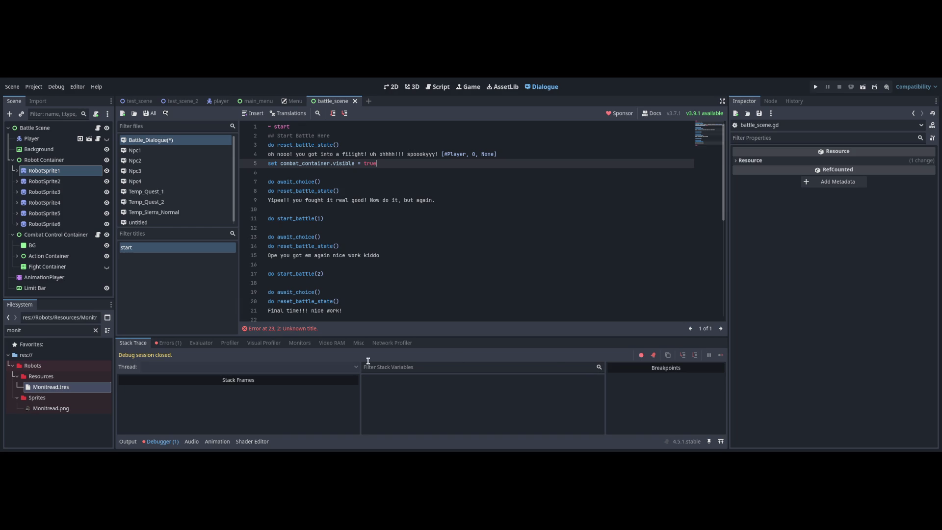
{"action": "triple_click", "coordinate": [340, 271]}
{"action": "key", "text": "Up"}
{"action": "key", "text": "Up"}
{"action": "key", "text": "Up"}
{"action": "key", "text": "End"}
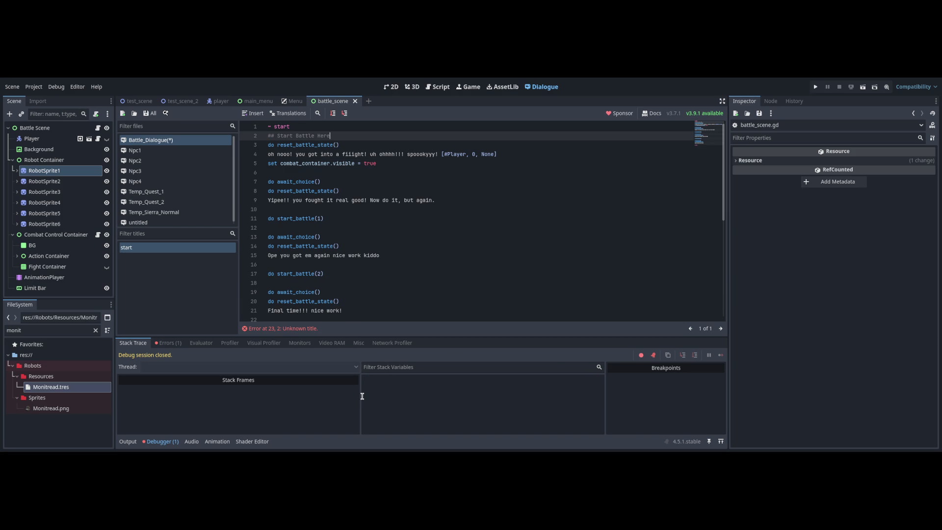
{"action": "key", "text": "Down"}
{"action": "key", "text": "End"}
{"action": "key", "text": "Return"}
{"action": "type", "text": "do start_battle("}
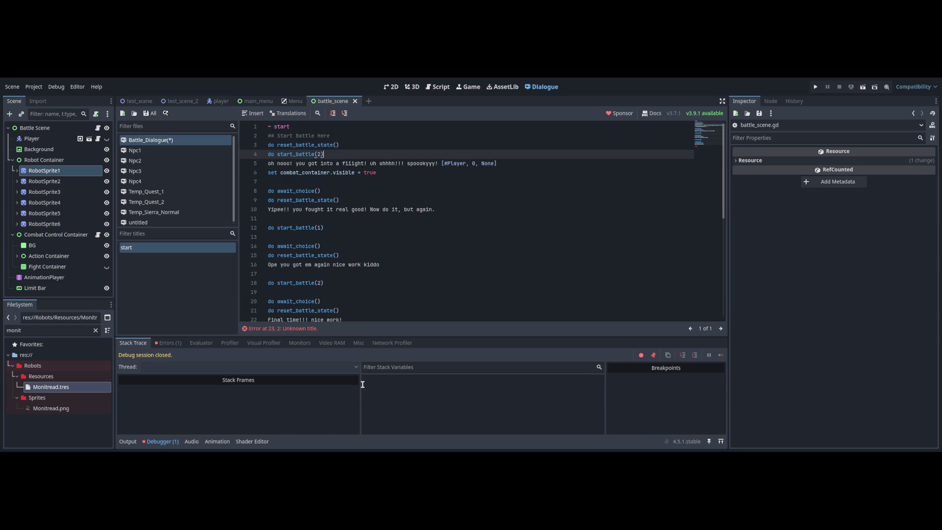
{"action": "type", "text": "2"}
{"action": "key", "text": "BackSpace"}
{"action": "type", "text": "0"}
{"action": "key", "text": "ctrl+s"}
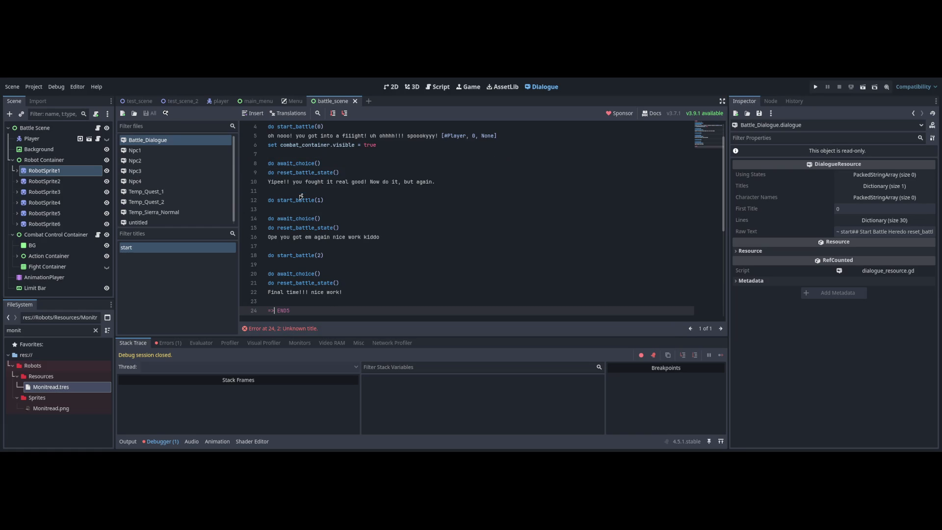
- Remove the stray 5 after '=> END', save, and test-run the scene with F6
{"action": "key", "text": "BackSpace"}
{"action": "key", "text": "ctrl+s"}
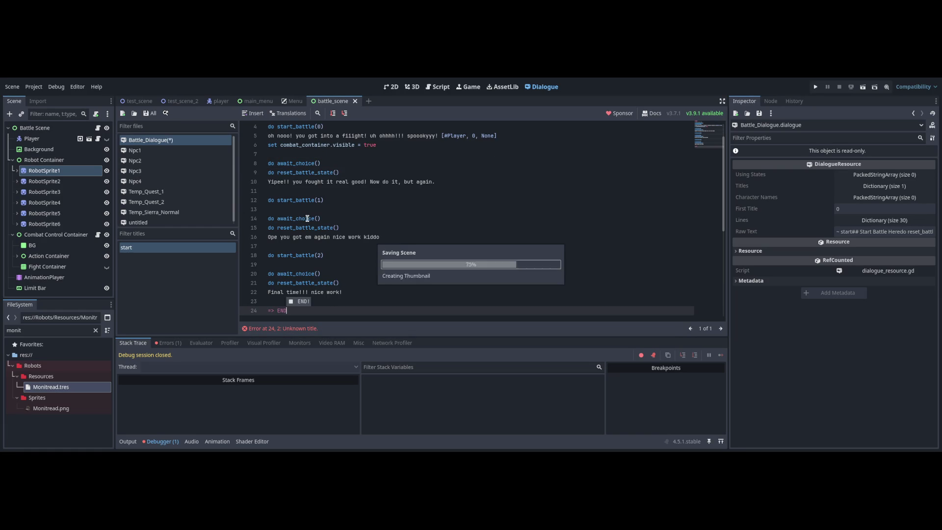
{"action": "key", "text": "F6"}
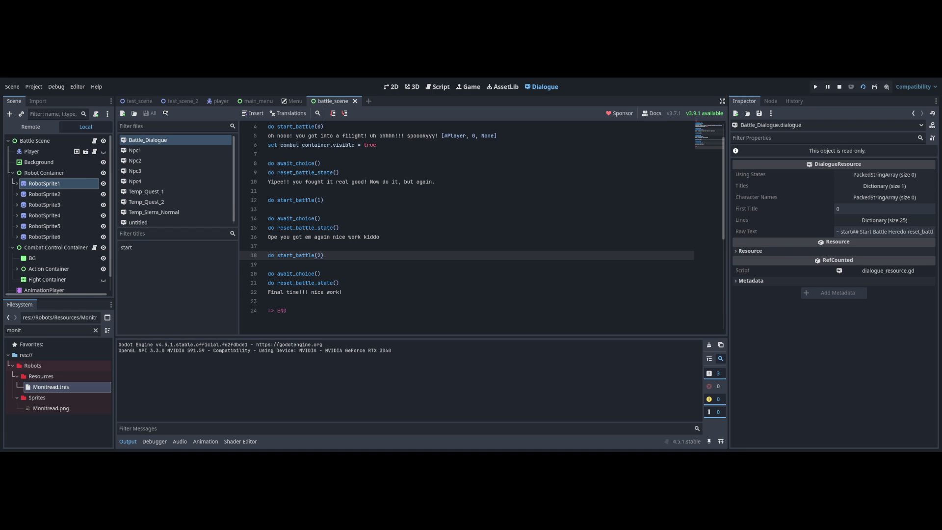
{"action": "key", "text": "F8"}
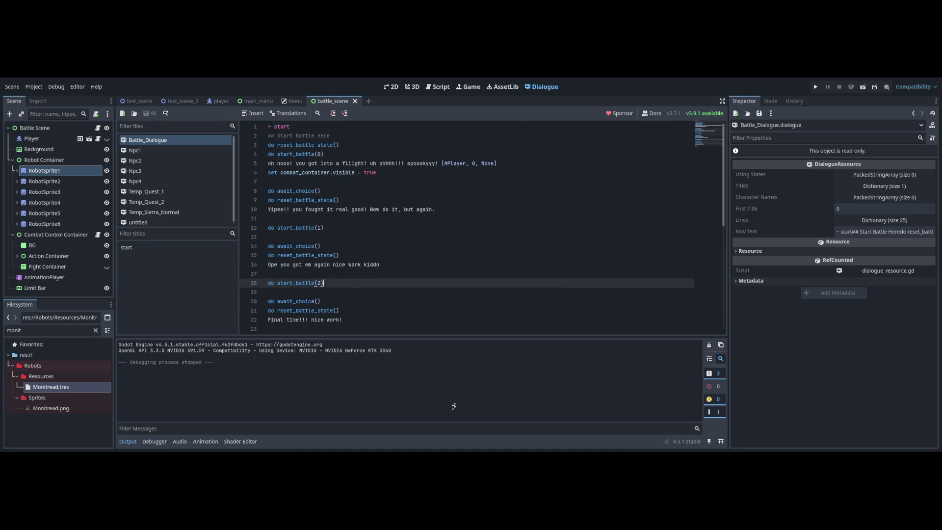
- Select the combat_container.visible = true line in battle_scene.gd's start_battle
{"action": "left_click", "coordinate": [438, 86]}
{"action": "key", "text": "Down"}
{"action": "key", "text": "Down"}
{"action": "key", "text": "shift+Home"}
{"action": "key", "text": "ctrl+c"}
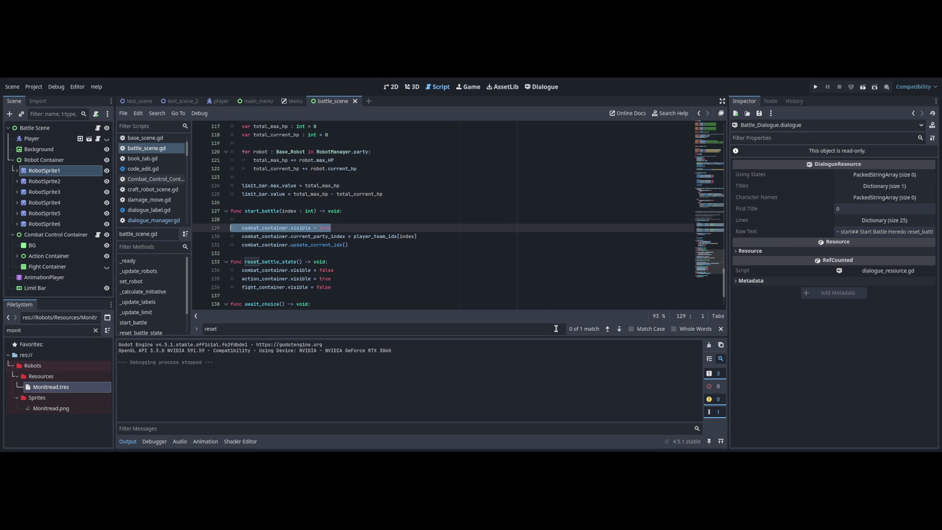
- Delete combat_container.visible = true from start_battle and add a blank line above the dialogue's start_battle(0)
{"action": "key", "text": "BackSpace"}
{"action": "key", "text": "BackSpace"}
{"action": "key", "text": "ctrl+F6"}
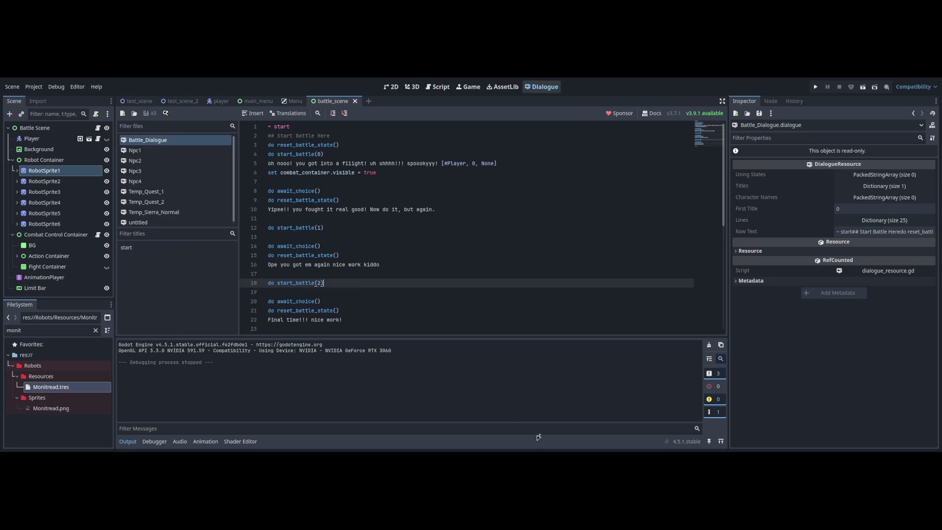
{"action": "key", "text": "Up"}
{"action": "key", "text": "End"}
{"action": "key", "text": "Return"}
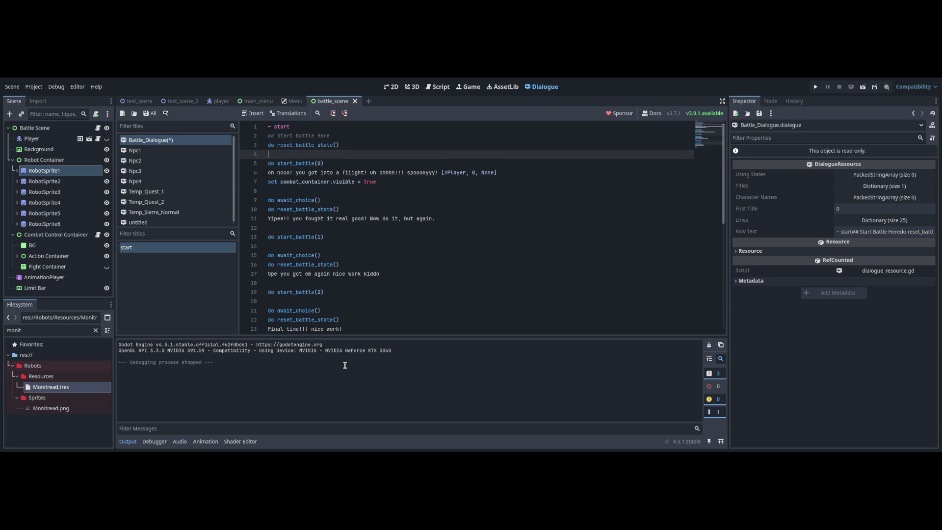
- Copy the 'set combat_container.visible' line and paste it after start_battle(1)
{"action": "key", "text": "Down"}
{"action": "key", "text": "End"}
{"action": "key", "text": "Return"}
{"action": "key", "text": "Tab"}
{"action": "key", "text": "ctrl+v"}
{"action": "key", "text": "ctrl+z"}
{"action": "key", "text": "ctrl+z"}
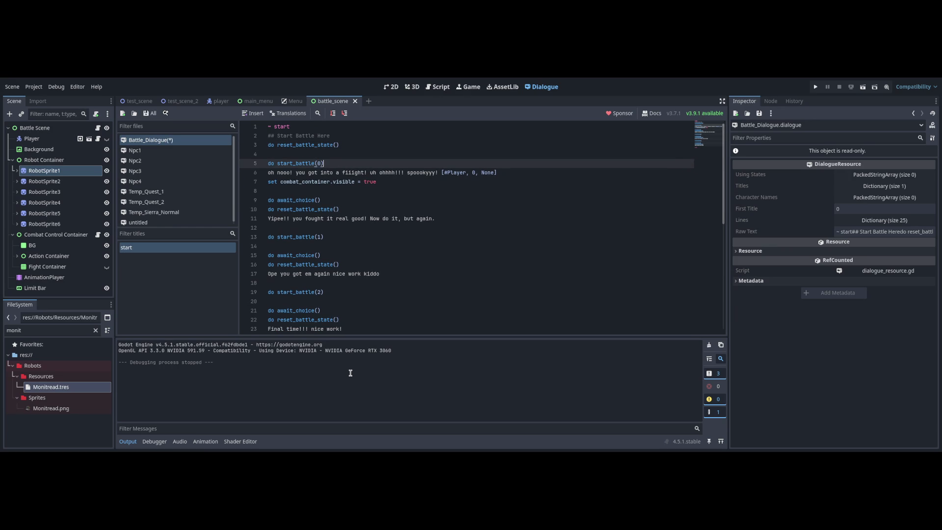
{"action": "key", "text": "Down"}
{"action": "key", "text": "Down"}
{"action": "key", "text": "End"}
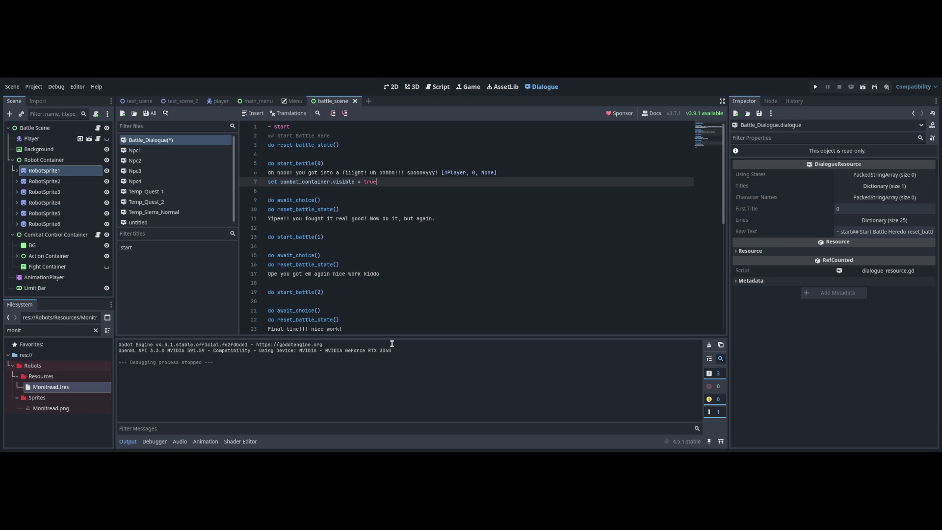
{"action": "key", "text": "ctrl+shift+Left"}
{"action": "key", "text": "ctrl+shift+Left"}
{"action": "key", "text": "ctrl+shift+Left"}
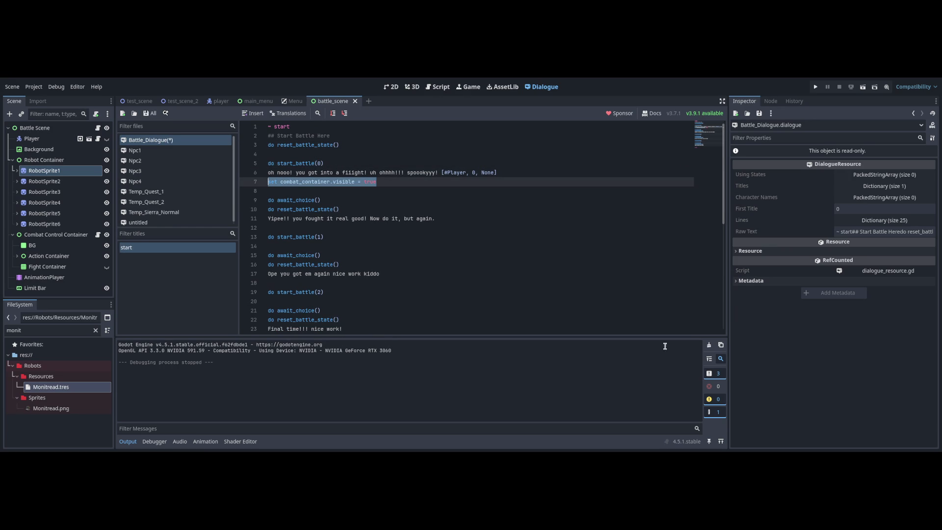
{"action": "key", "text": "Down"}
{"action": "key", "text": "Down"}
{"action": "key", "text": "Down"}
{"action": "key", "text": "End"}
{"action": "key", "text": "Down"}
{"action": "key", "text": "Down"}
{"action": "key", "text": "End"}
{"action": "key", "text": "Return"}
{"action": "type", "text": "set combat_container.visible = true"}
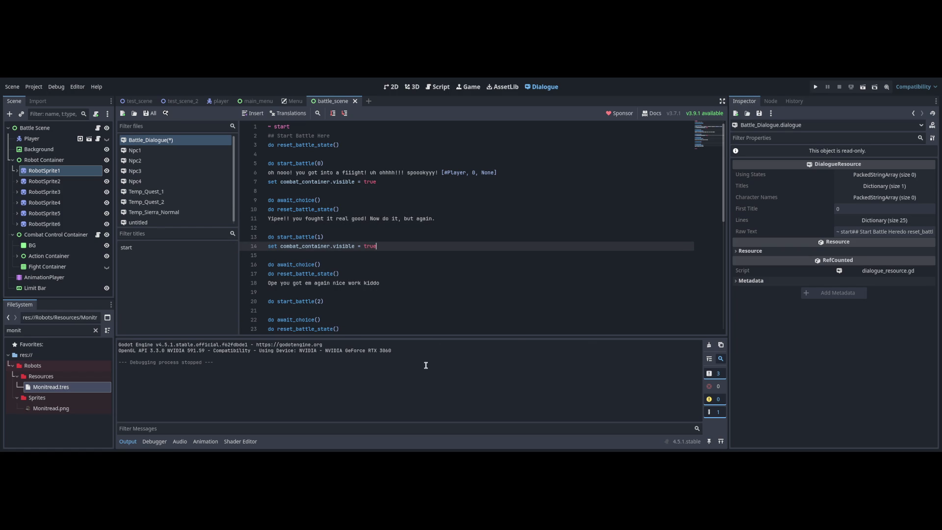
- Move 'do start_battle(0)' below the opening 'oh nooo' fight line, unindented
{"action": "key", "text": "ctrl+z"}
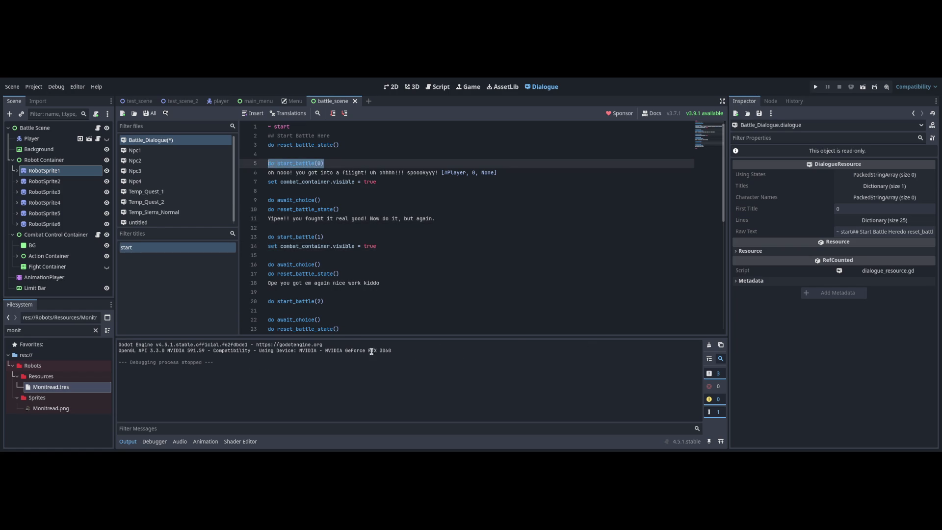
{"action": "key", "text": "ctrl+x"}
{"action": "key", "text": "Down"}
{"action": "key", "text": "End"}
{"action": "key", "text": "Return"}
{"action": "key", "text": "ctrl+v"}
{"action": "key", "text": "Tab"}
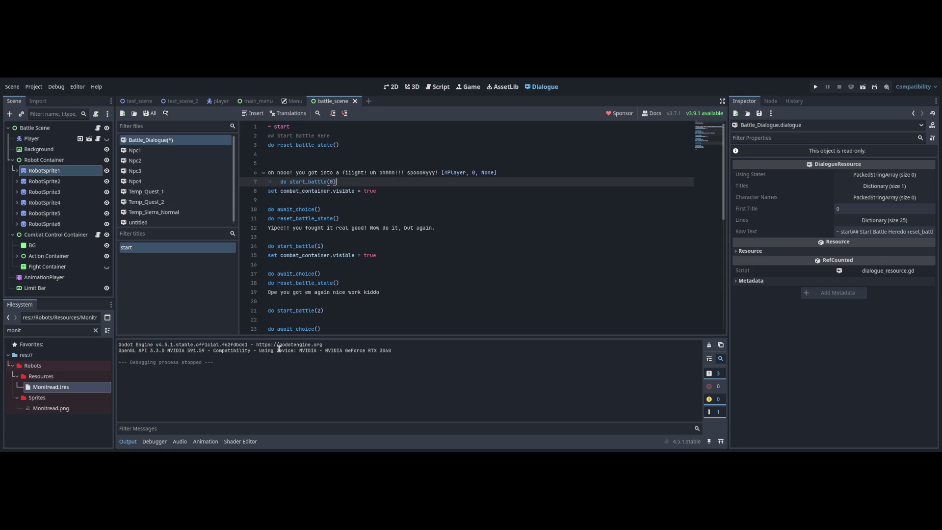
{"action": "key", "text": "shift+Tab"}
{"action": "key", "text": "Up"}
{"action": "key", "text": "Up"}
{"action": "key", "text": "BackSpace"}
- Delete both 'set combat_container.visible' lines from the dialogue
{"action": "key", "text": "Down"}
{"action": "key", "text": "Down"}
{"action": "key", "text": "Down"}
{"action": "key", "text": "Home"}
{"action": "key", "text": "shift+End"}
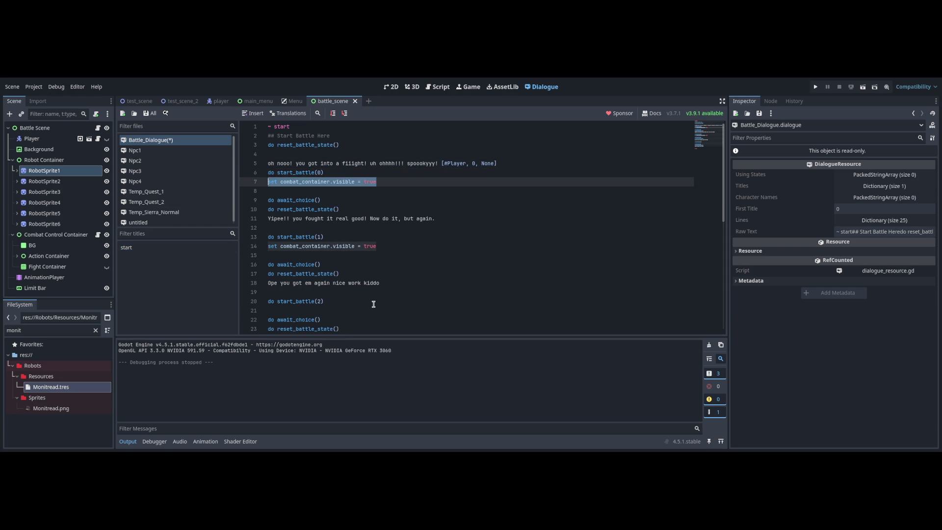
{"action": "key", "text": "Delete"}
{"action": "key", "text": "Delete"}
{"action": "key", "text": "Down"}
{"action": "key", "text": "Down"}
{"action": "key", "text": "Down"}
{"action": "key", "text": "Home"}
{"action": "key", "text": "shift+End"}
{"action": "key", "text": "Delete"}
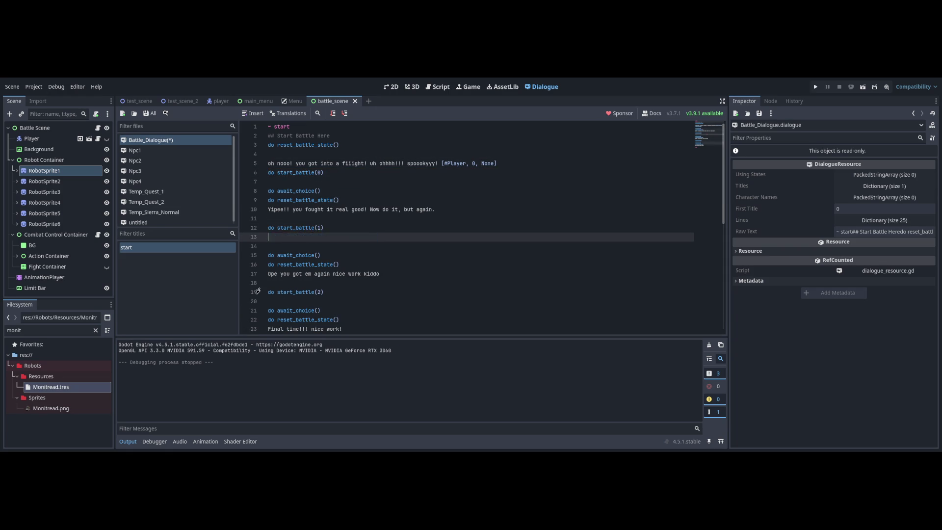
- Put combat_container.visible = true back into start_battle and test-run the scene
{"action": "left_click", "coordinate": [277, 292], "text": "ctrl"}
{"action": "key", "text": "Return"}
{"action": "key", "text": "ctrl+v"}
{"action": "key", "text": "Up"}
{"action": "key", "text": "F6"}
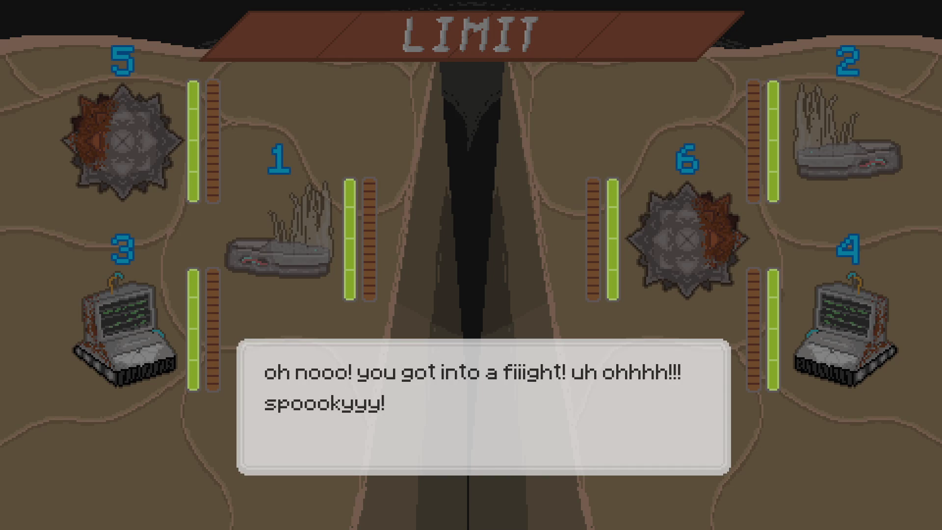
- Play the test battle through all three rounds, choosing Fight and Bash until 'Final time!!! nice work!' appears
{"action": "left_click", "coordinate": [425, 183]}
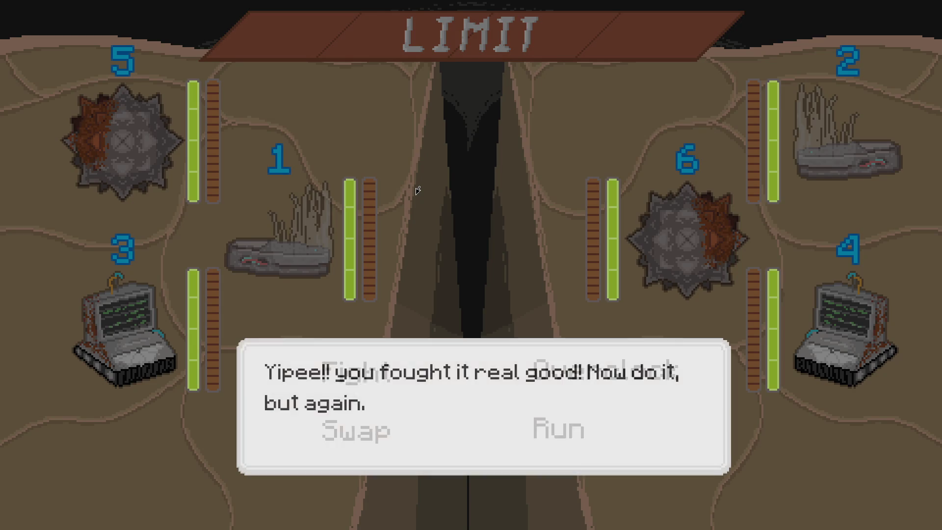
{"action": "key", "text": "Return"}
{"action": "key", "text": "Return"}
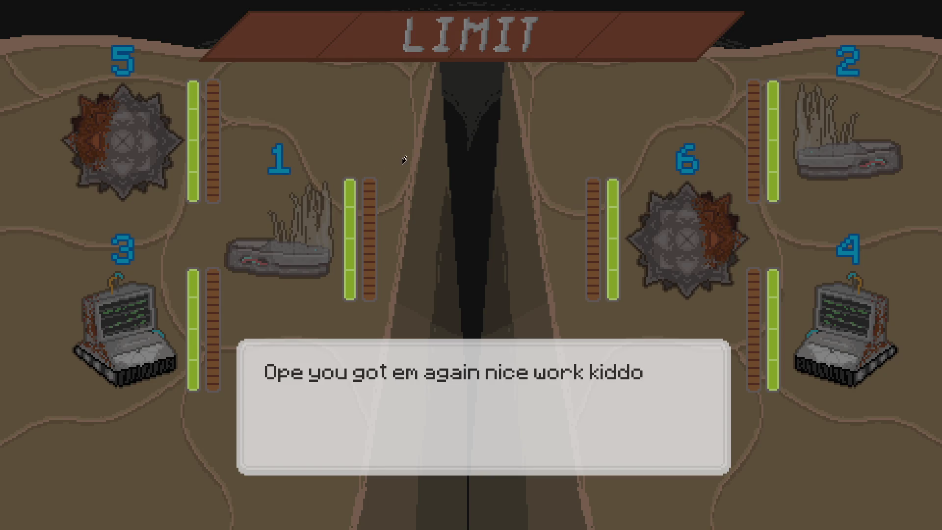
{"action": "key", "text": "Return"}
{"action": "key", "text": "Return"}
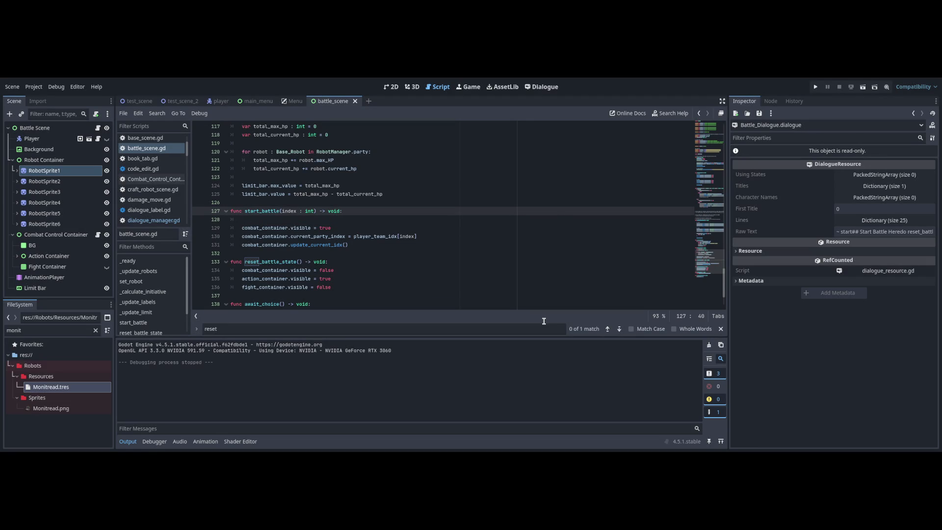
- Delete the blank line 128 under func start_battle in battle_scene.gd
{"action": "key", "text": "Down"}
{"action": "key", "text": "Down"}
{"action": "key", "text": "Down"}
{"action": "key", "text": "Up"}
{"action": "key", "text": "Up"}
{"action": "key", "text": "BackSpace"}
{"action": "key", "text": "BackSpace"}
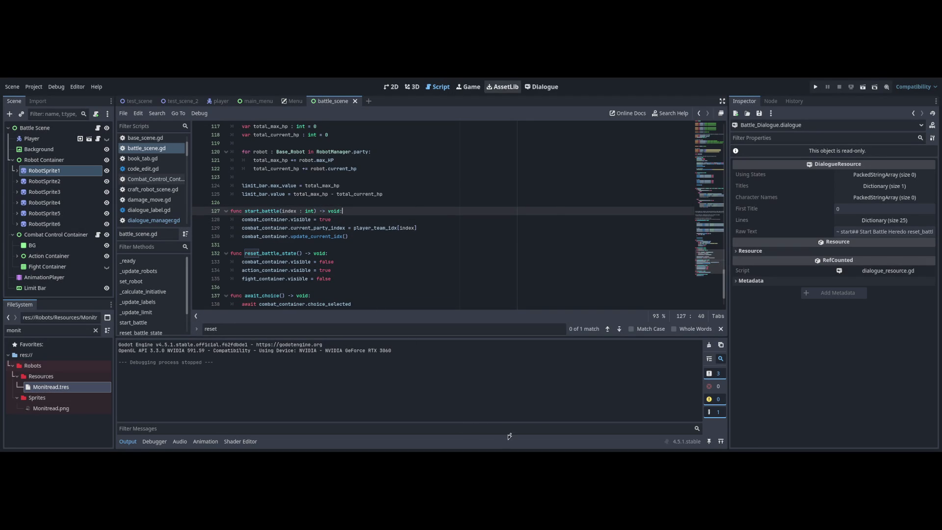
- Check the end of the battle dialogue text, selecting it from line 5 onward
{"action": "key", "text": "ctrl+F6"}
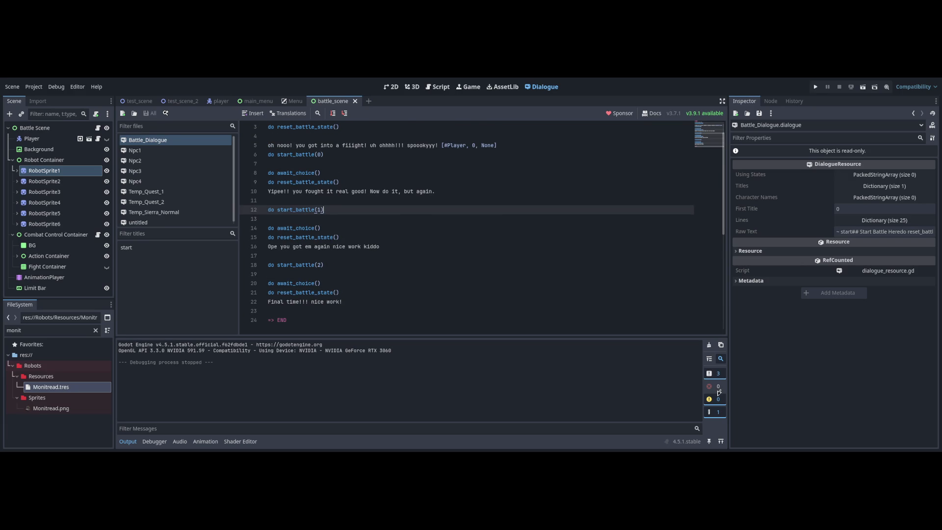
{"action": "scroll", "coordinate": [457, 287], "scroll_direction": "down", "scroll_amount": 2}
{"action": "left_click", "coordinate": [392, 260]}
{"action": "key", "text": "Down"}
{"action": "key", "text": "Down"}
{"action": "key", "text": "Up"}
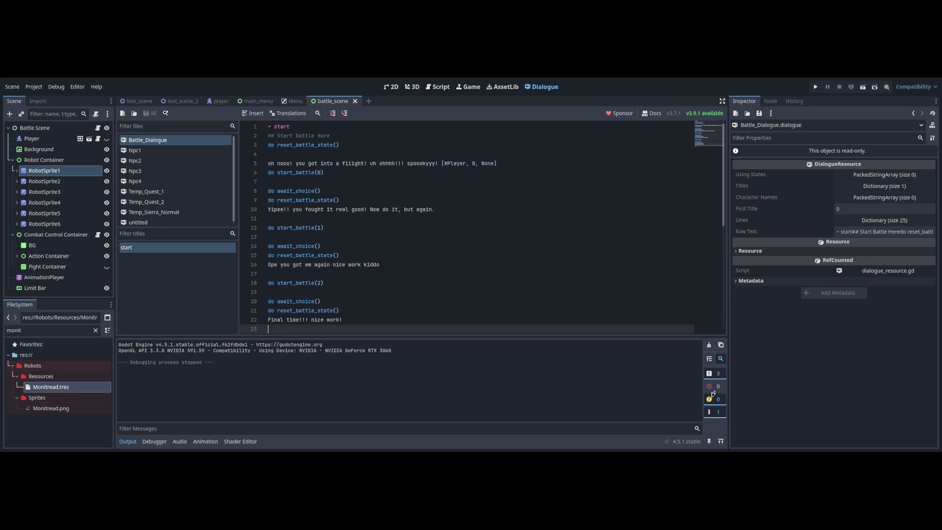
{"action": "key", "text": "shift+Up"}
{"action": "key", "text": "shift+Up"}
{"action": "key", "text": "shift+Up"}
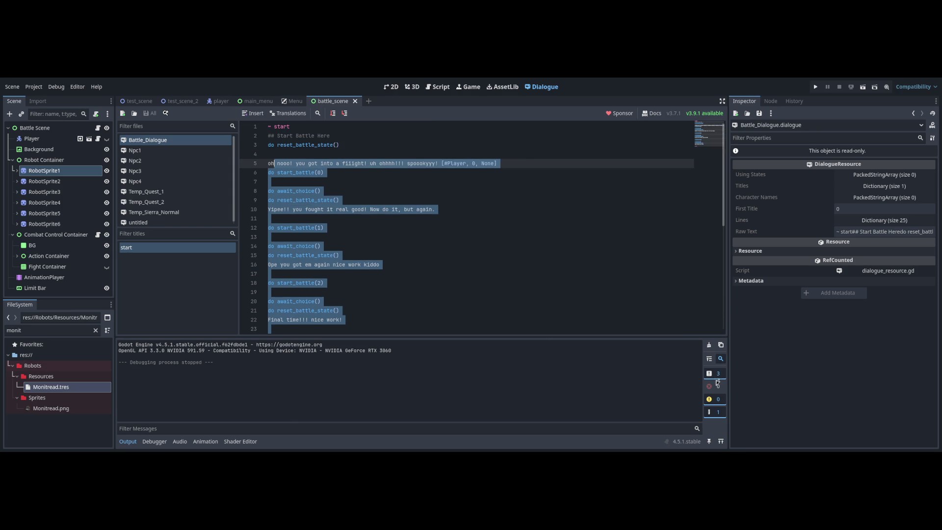
- Return to the battle scene in the 2D view and run the current scene again
{"action": "key", "text": "ctrl+F3"}
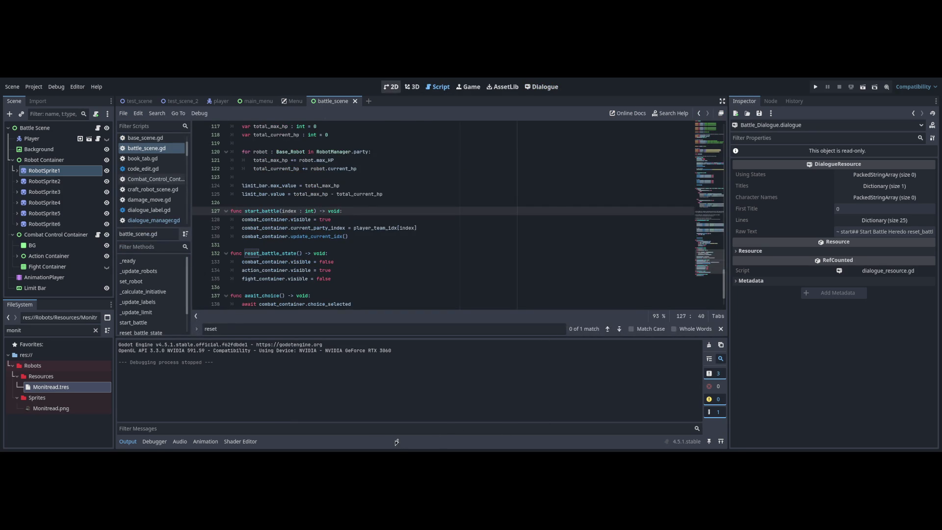
{"action": "key", "text": "ctrl+F1"}
{"action": "key", "text": "F6"}
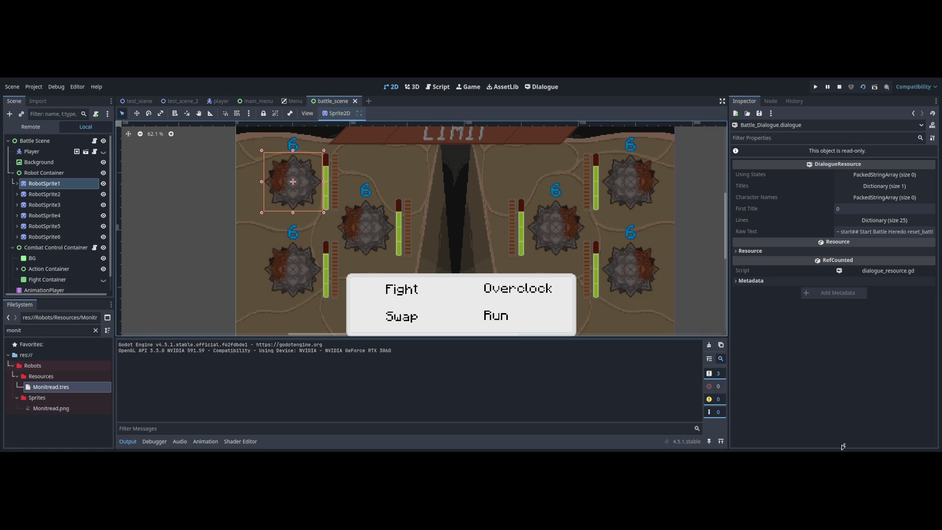
- Select the combat menu's BG panel and resize it to 1009 × 280 px
{"action": "scroll", "coordinate": [329, 301], "scroll_direction": "up", "scroll_amount": 1}
{"action": "left_click", "coordinate": [55, 248]}
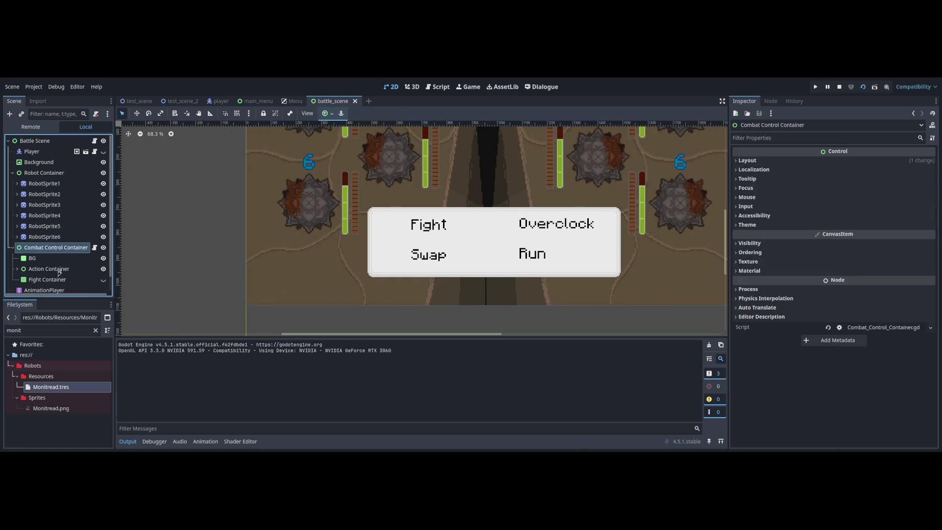
{"action": "left_click", "coordinate": [34, 258]}
{"action": "scroll", "coordinate": [336, 289], "scroll_direction": "up", "scroll_amount": 6}
{"action": "left_click_drag", "start_coordinate": [337, 288], "coordinate": [335, 289]}
{"action": "scroll", "coordinate": [305, 288], "scroll_direction": "right", "scroll_amount": 5}
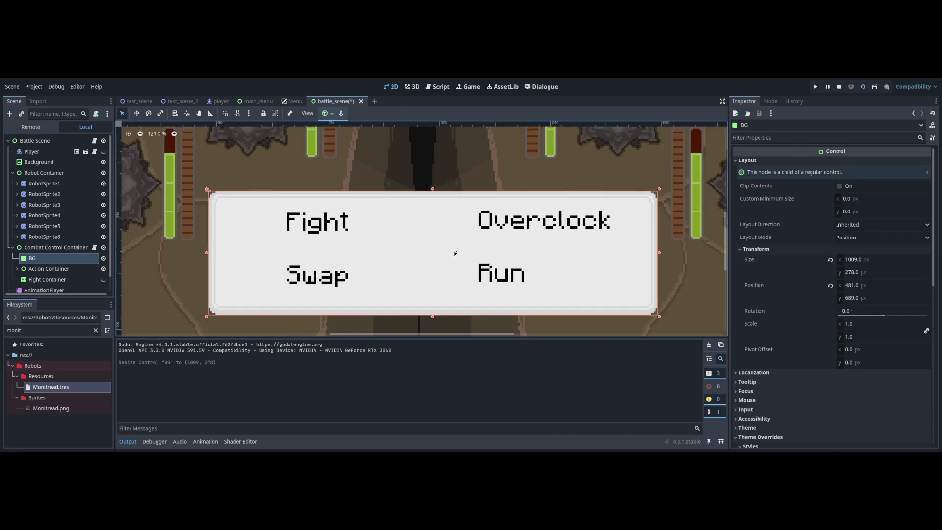
{"action": "scroll", "coordinate": [456, 253], "scroll_direction": "down", "scroll_amount": 2}
{"action": "left_click_drag", "start_coordinate": [440, 282], "coordinate": [439, 284]}
- Run the scene to test it, then clear the FileSystem search filter
{"action": "key", "text": "F6"}
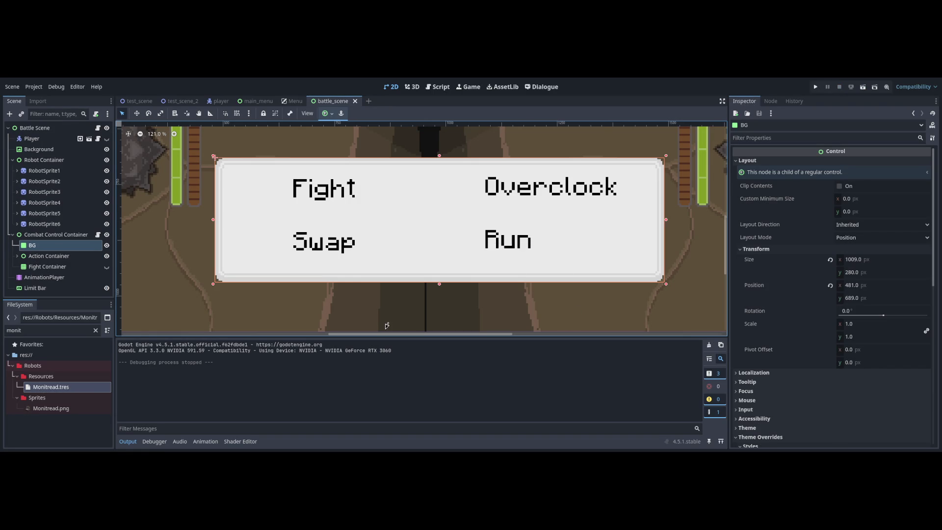
{"action": "scroll", "coordinate": [388, 325], "scroll_direction": "down", "scroll_amount": 2}
{"action": "scroll", "coordinate": [420, 317], "scroll_direction": "up", "scroll_amount": 2}
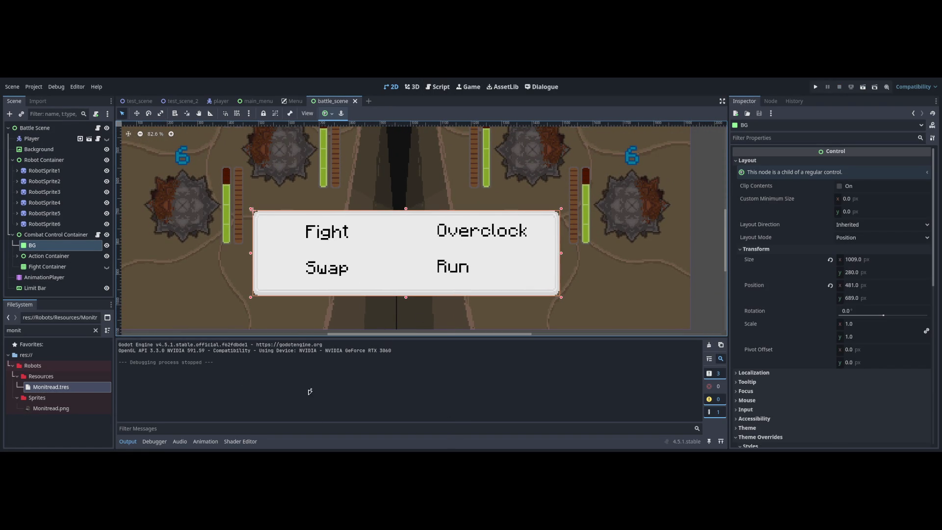
{"action": "left_click", "coordinate": [96, 330]}
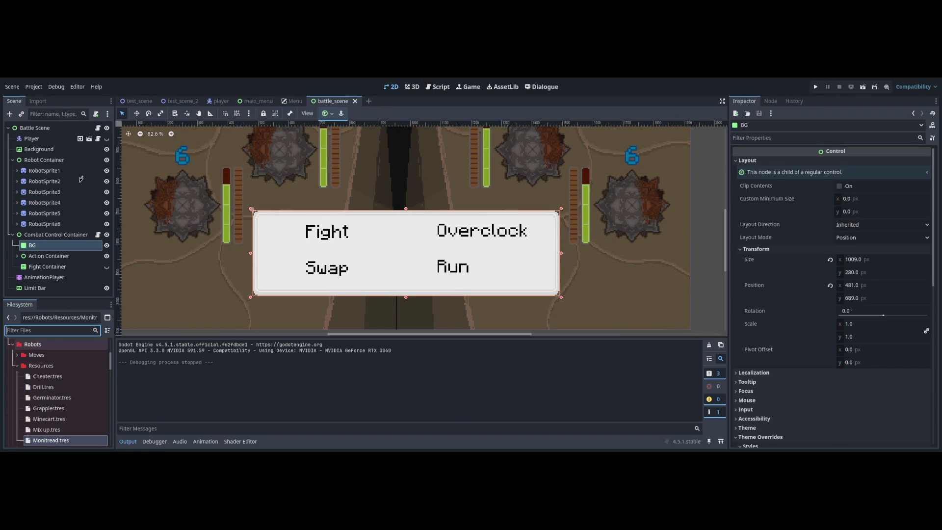
- Filter the FileSystem for 'ballo' and open balloon.gd and the example_balloon scene
{"action": "type", "text": "b"}
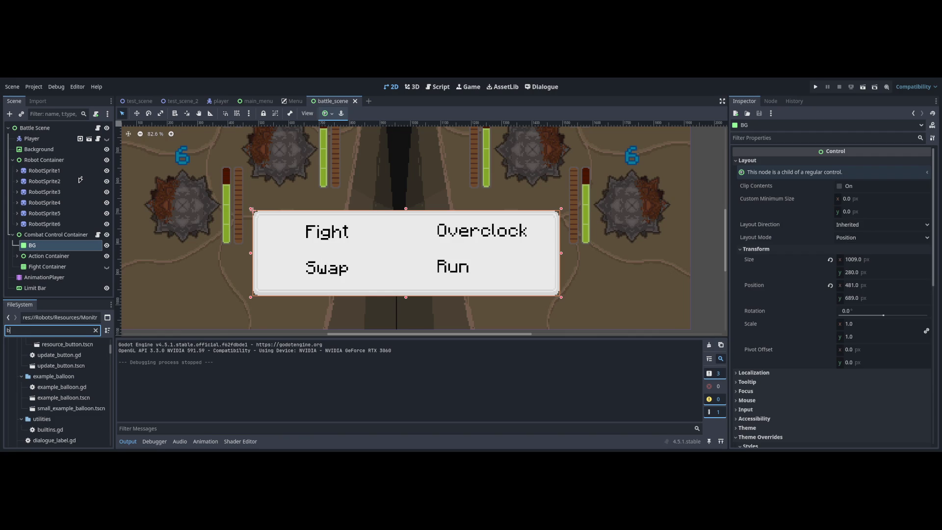
{"action": "type", "text": "all"}
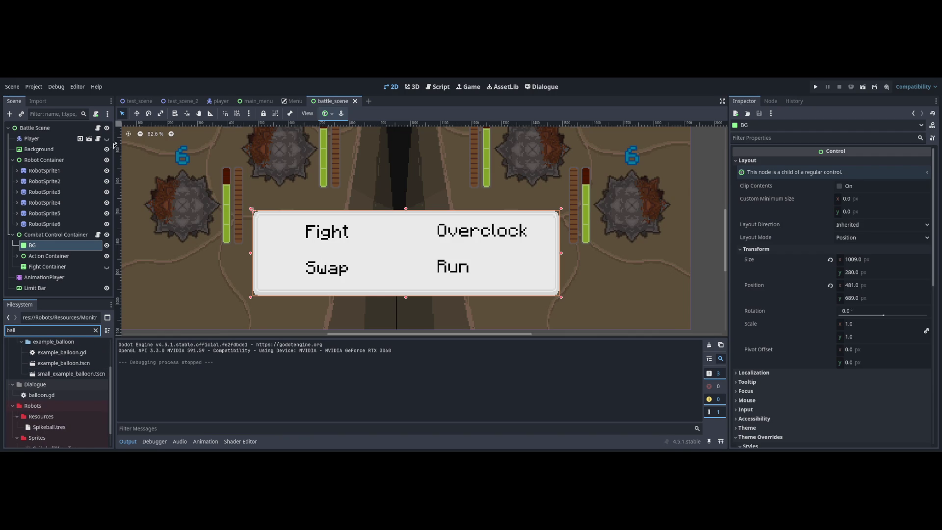
{"action": "type", "text": "l"}
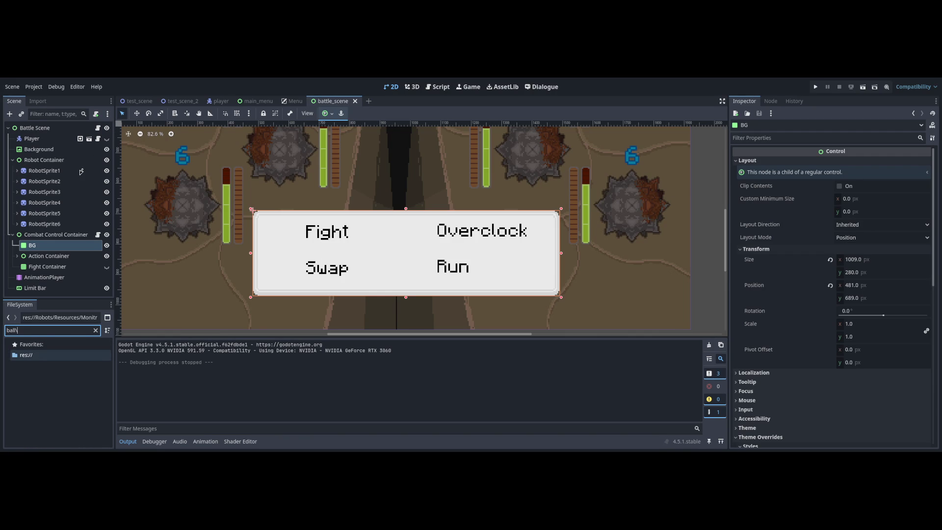
{"action": "key", "text": "BackSpace"}
{"action": "type", "text": "o"}
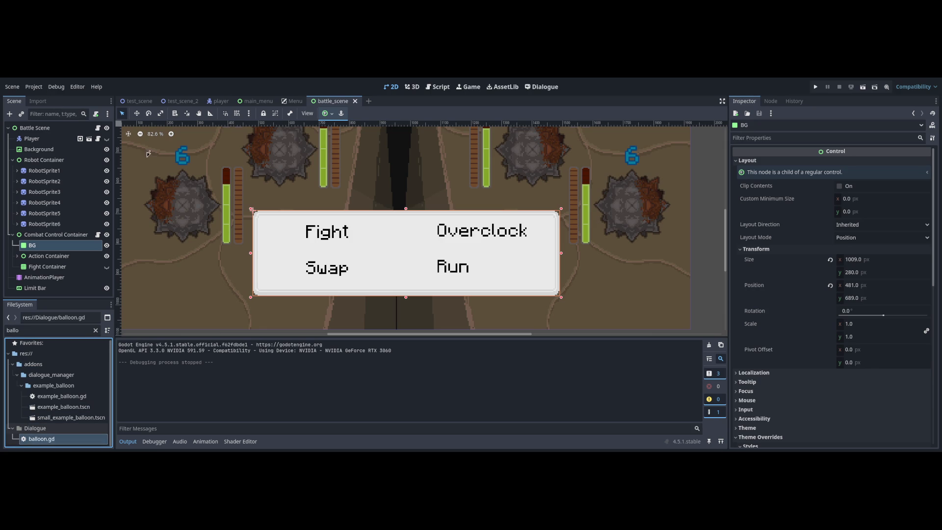
{"action": "key", "text": "Return"}
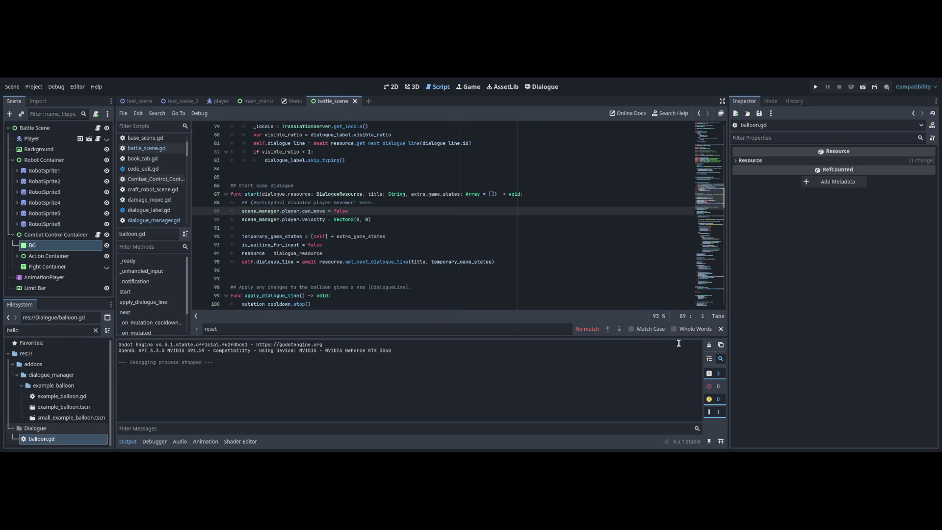
{"action": "key", "text": "Down"}
{"action": "key", "text": "Return"}
- Browse example_balloon.gd and dialogue_responses_menu.gd, then save and show the balloon scene in 2D
{"action": "key", "text": "ctrl+F3"}
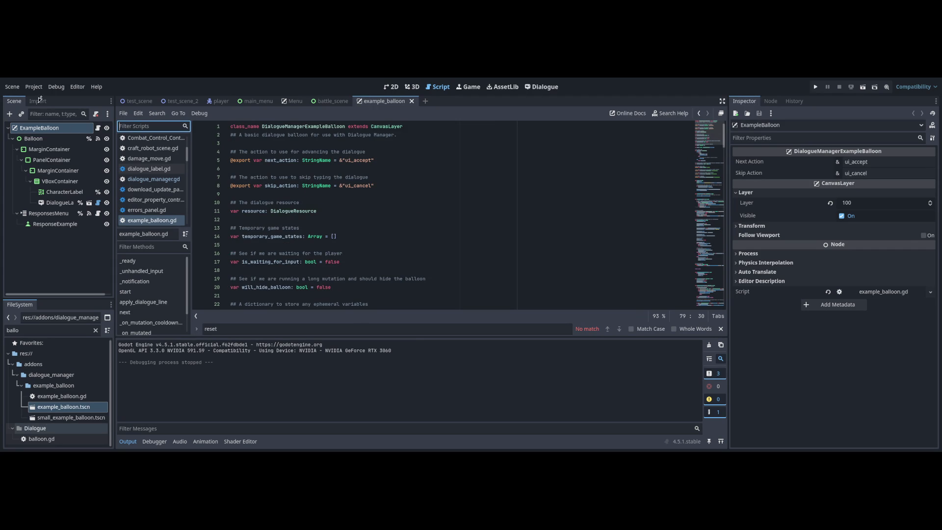
{"action": "key", "text": "Down"}
{"action": "key", "text": "Down"}
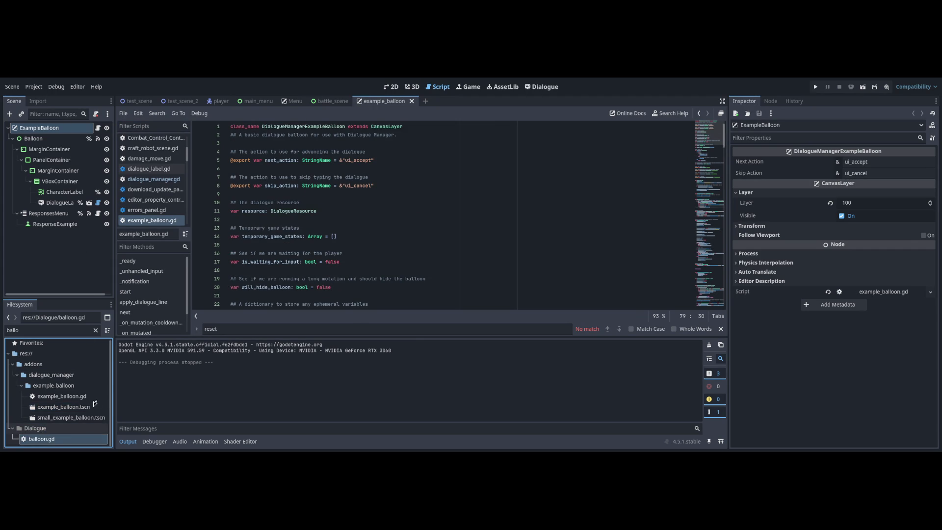
{"action": "left_click", "coordinate": [98, 213]}
{"action": "left_click", "coordinate": [98, 128]}
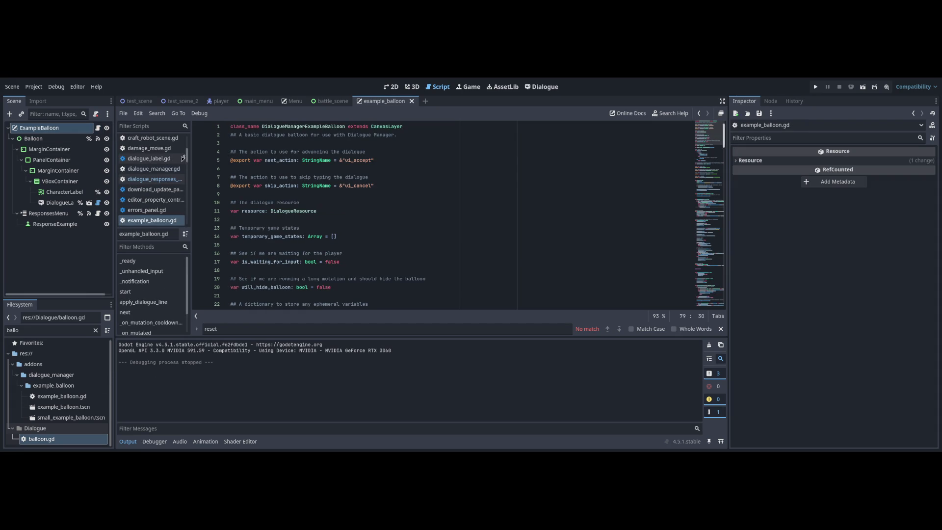
{"action": "scroll", "coordinate": [363, 203], "scroll_direction": "down", "scroll_amount": 4}
{"action": "type", "text": "sketchy"}
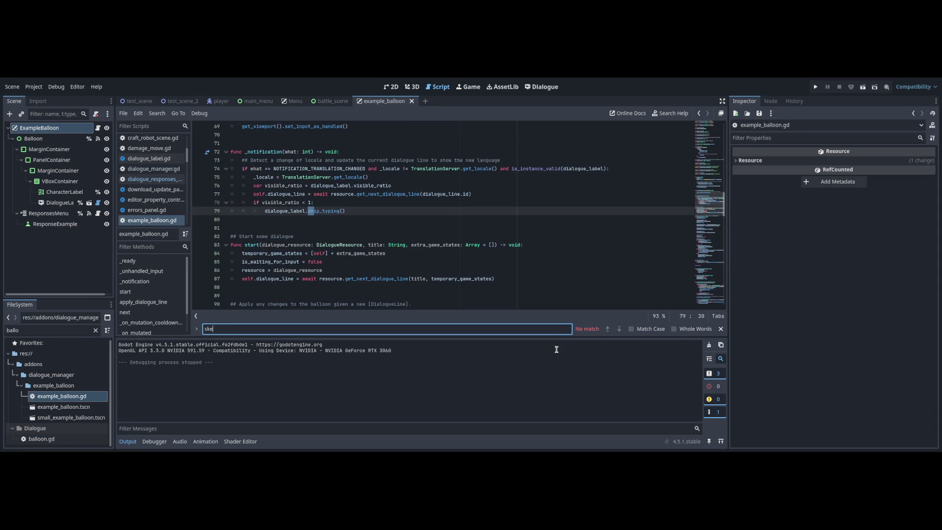
{"action": "key", "text": "Down"}
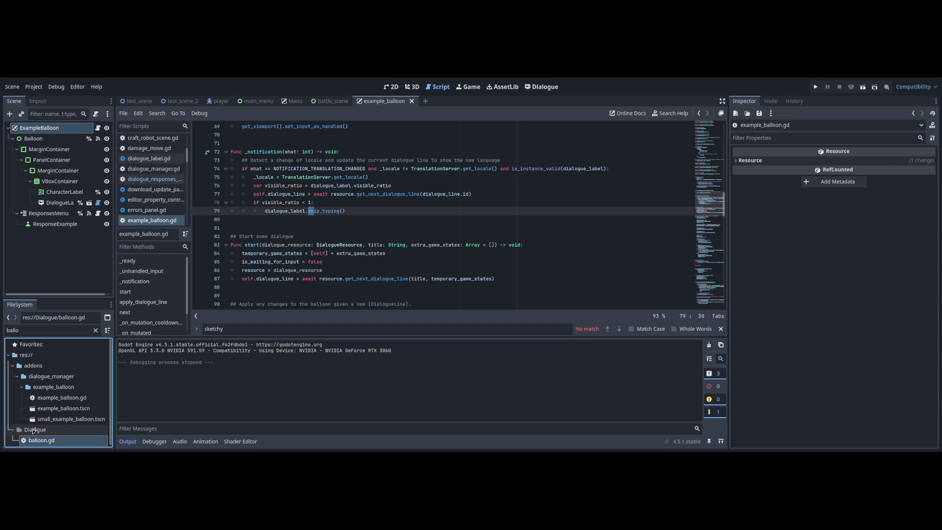
{"action": "key", "text": "ctrl+s"}
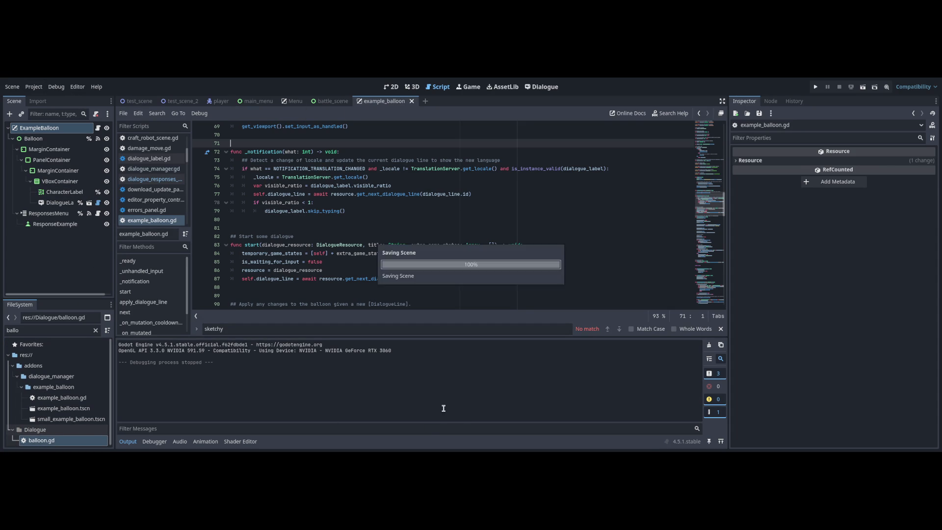
{"action": "left_click", "coordinate": [391, 87]}
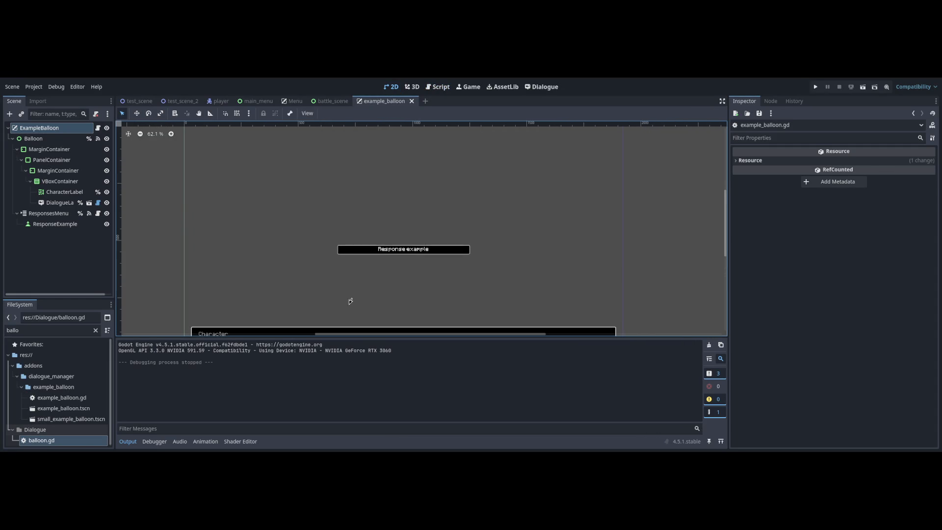
- Flip between battle_scene and example_balloon, then clear the FileSystem filter and browse the Dialogue folder
{"action": "key", "text": "ctrl+shift+Tab"}
{"action": "key", "text": "ctrl+Tab"}
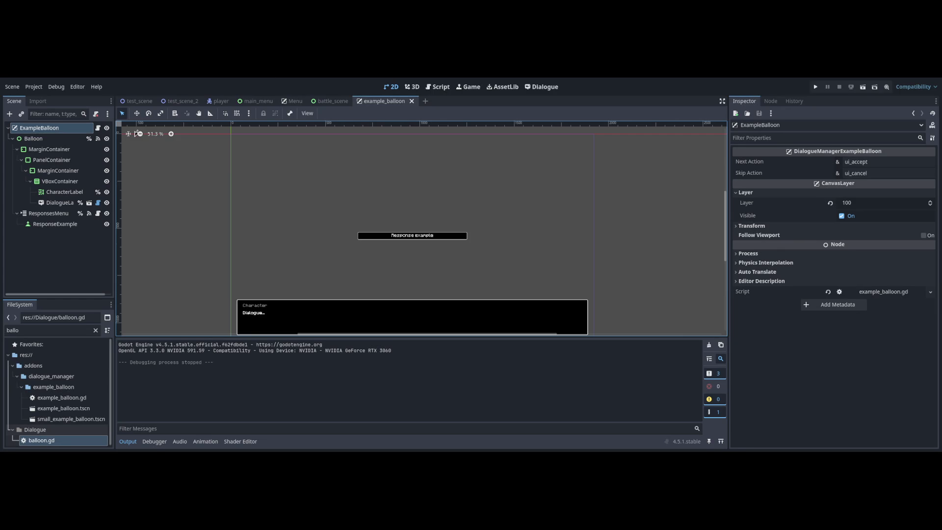
{"action": "key", "text": "BackSpace"}
{"action": "key", "text": "BackSpace"}
{"action": "key", "text": "BackSpace"}
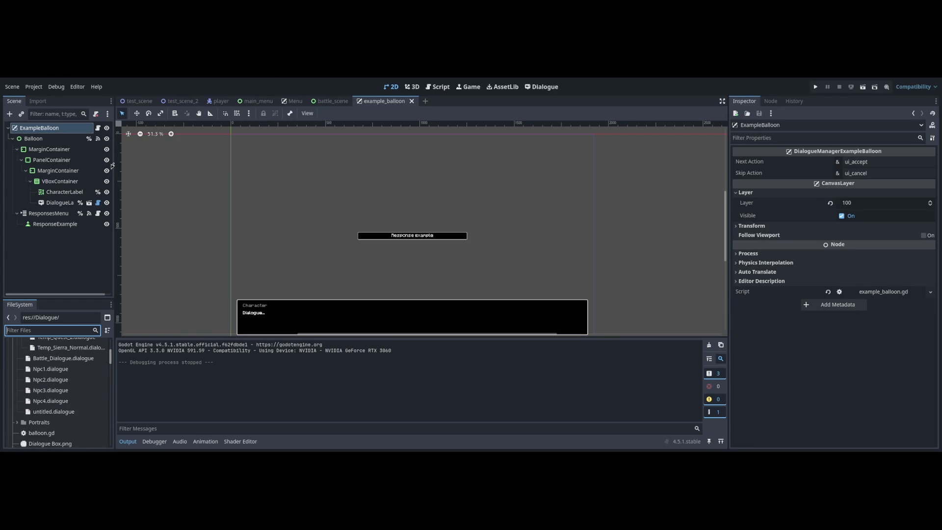
{"action": "key", "text": "Down"}
{"action": "key", "text": "Down"}
{"action": "key", "text": "Down"}
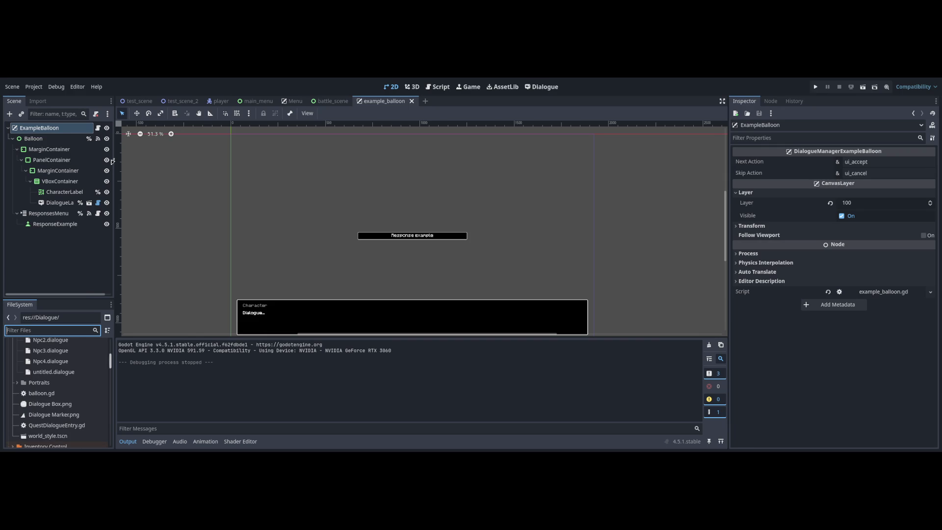
{"action": "key", "text": "Down"}
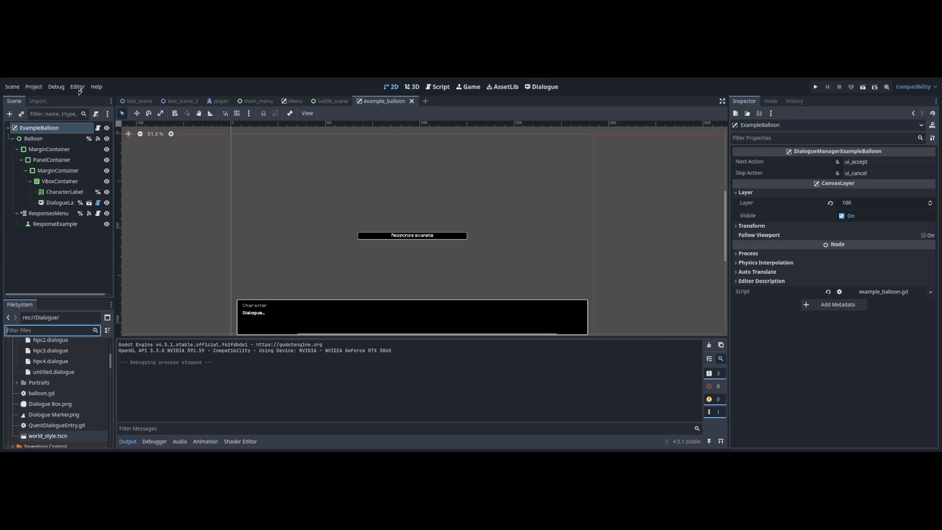
- Open world_style.tscn and reset the dialogue PanelContainer's Self Modulate to white via the 'modu' filter
{"action": "key", "text": "Return"}
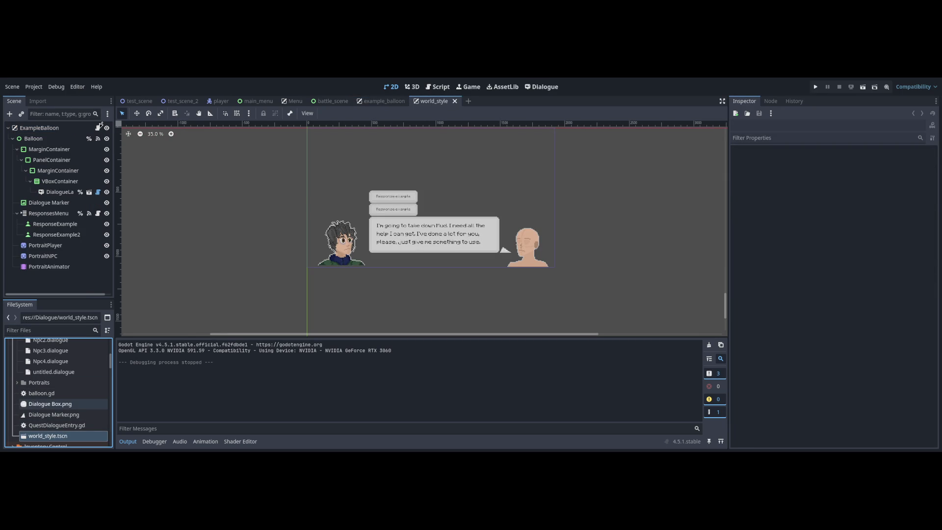
{"action": "scroll", "coordinate": [413, 260], "scroll_direction": "up", "scroll_amount": 5}
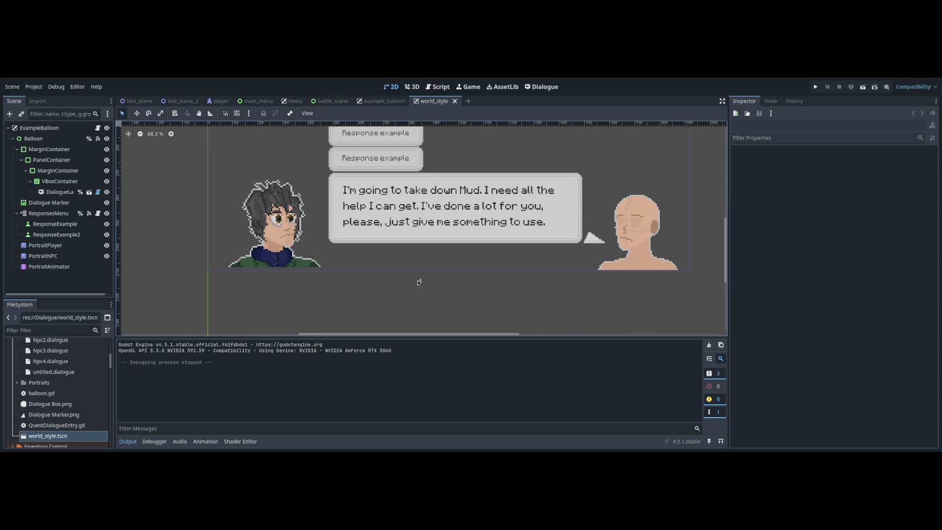
{"action": "left_click", "coordinate": [52, 160]}
{"action": "scroll", "coordinate": [320, 335], "scroll_direction": "up", "scroll_amount": 1}
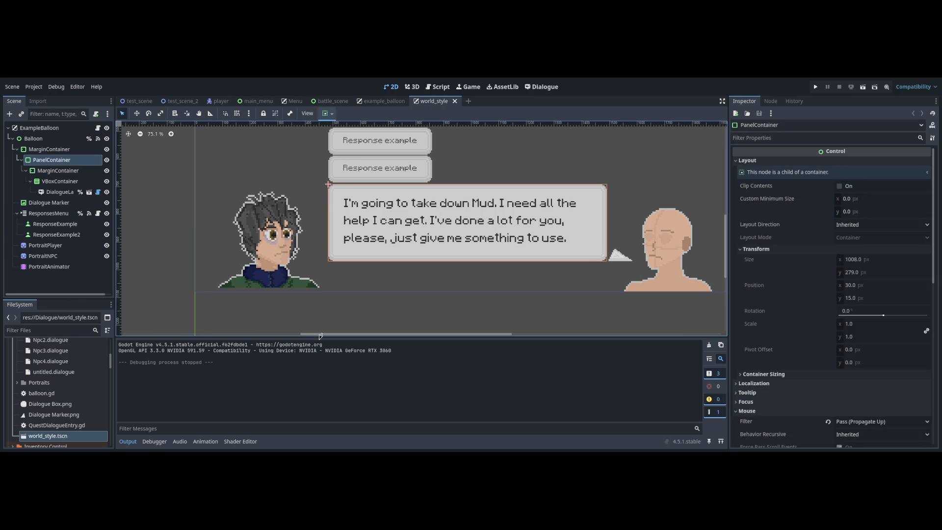
{"action": "key", "text": "ctrl+f"}
{"action": "type", "text": "modu"}
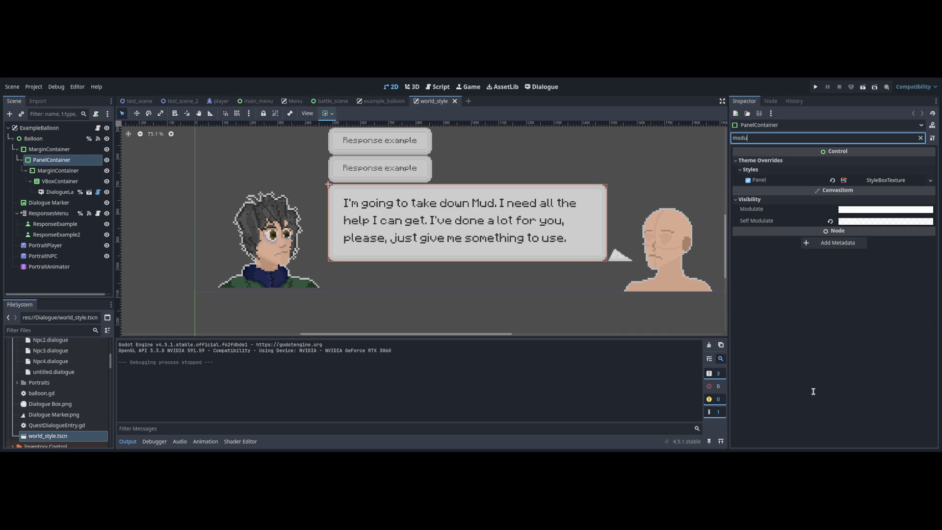
{"action": "left_click", "coordinate": [831, 222]}
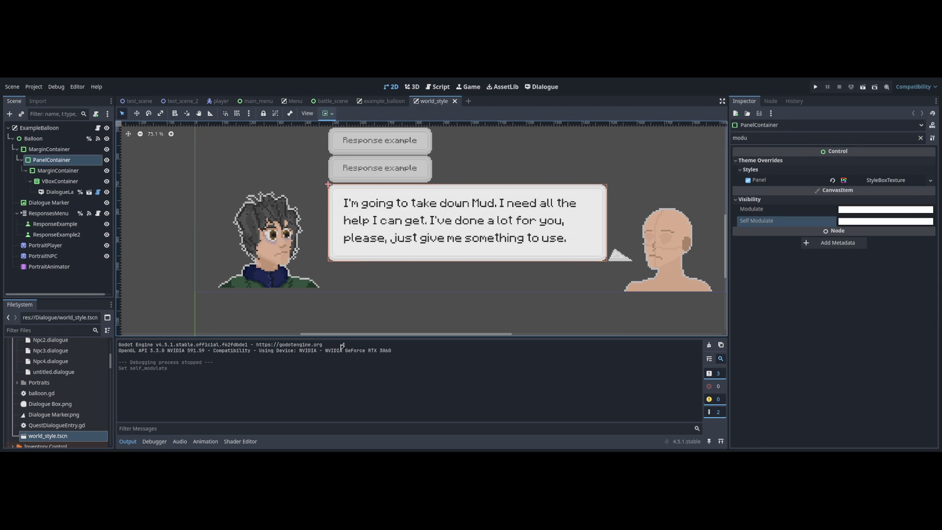
- Reset both ResponseExample buttons' Self Modulate to white, save, test-run, and close world_style
{"action": "key", "text": "ctrl+z"}
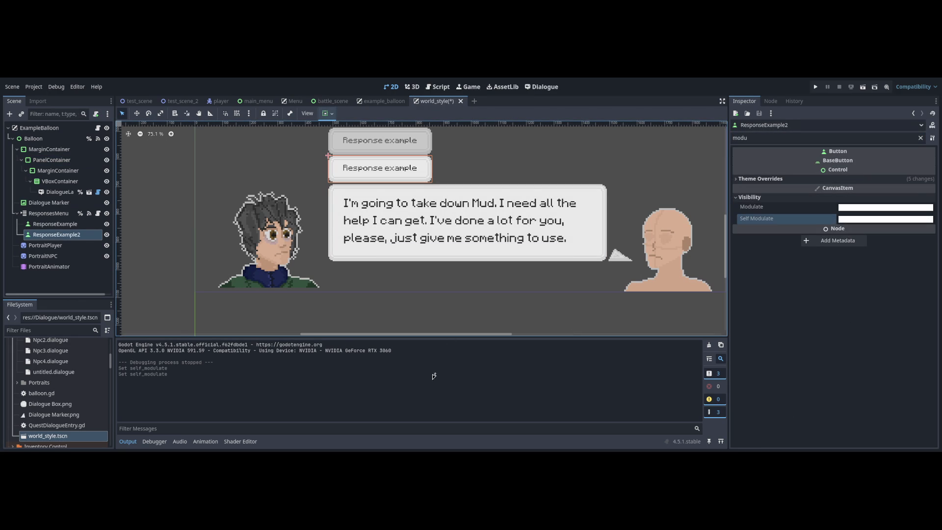
{"action": "key", "text": "ctrl+z"}
{"action": "key", "text": "ctrl+s"}
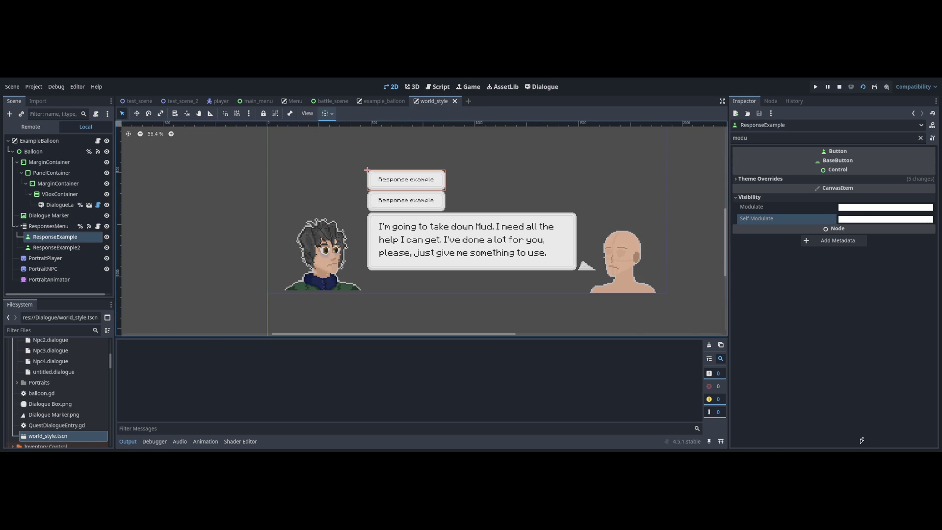
{"action": "key", "text": "F8"}
{"action": "key", "text": "ctrl+shift+w"}
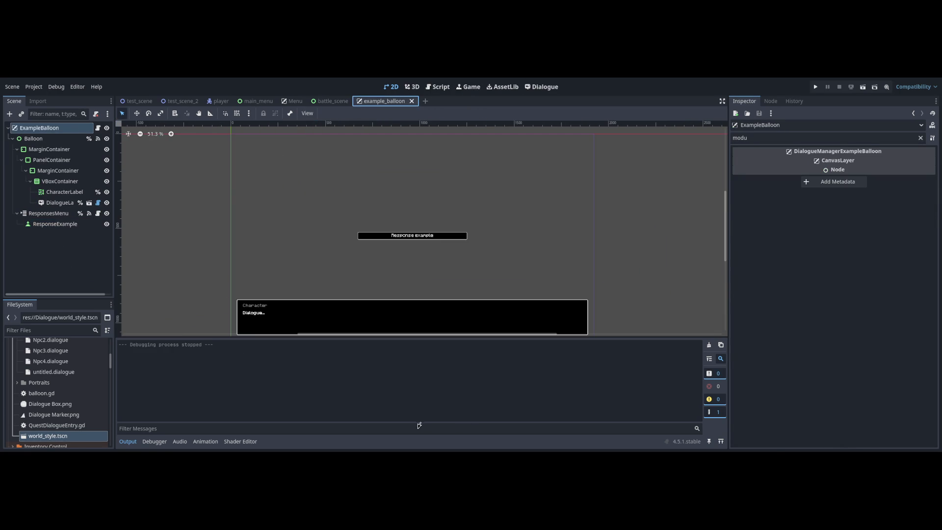
- Close the example_balloon tab and run the project with F5
{"action": "key", "text": "ctrl+shift+w"}
{"action": "key", "text": "F5"}
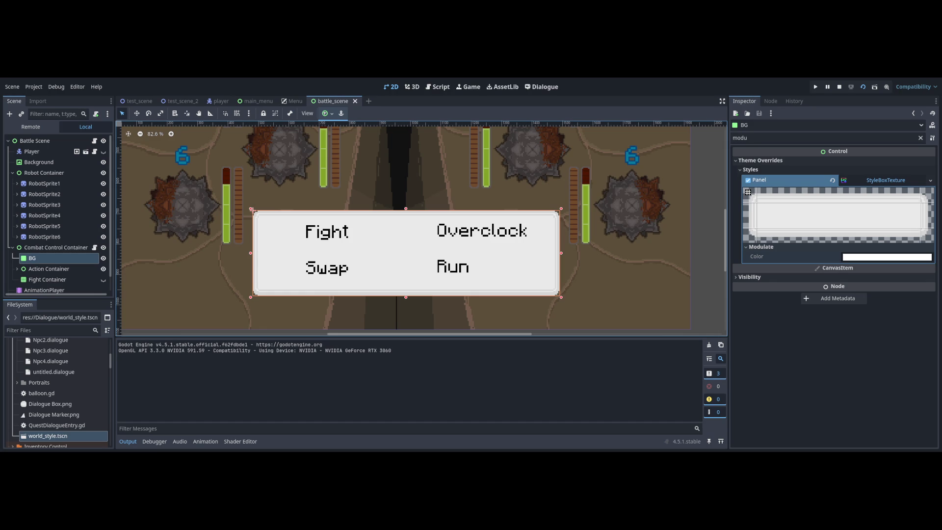
- Resize the combat menu's BG panel by dragging its handles, saving the battle scene each time
{"action": "scroll", "coordinate": [415, 313], "scroll_direction": "up", "scroll_amount": 5}
{"action": "left_click_drag", "start_coordinate": [401, 314], "coordinate": [401, 314]}
{"action": "scroll", "coordinate": [436, 216], "scroll_direction": "down", "scroll_amount": 5}
{"action": "key", "text": "ctrl+s"}
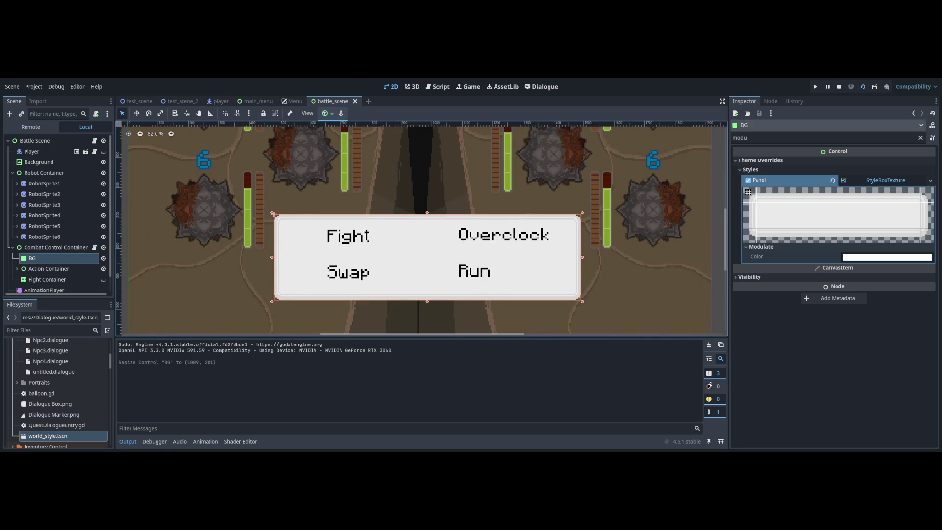
{"action": "scroll", "coordinate": [425, 312], "scroll_direction": "up", "scroll_amount": 5}
{"action": "left_click_drag", "start_coordinate": [440, 333], "coordinate": [441, 330]}
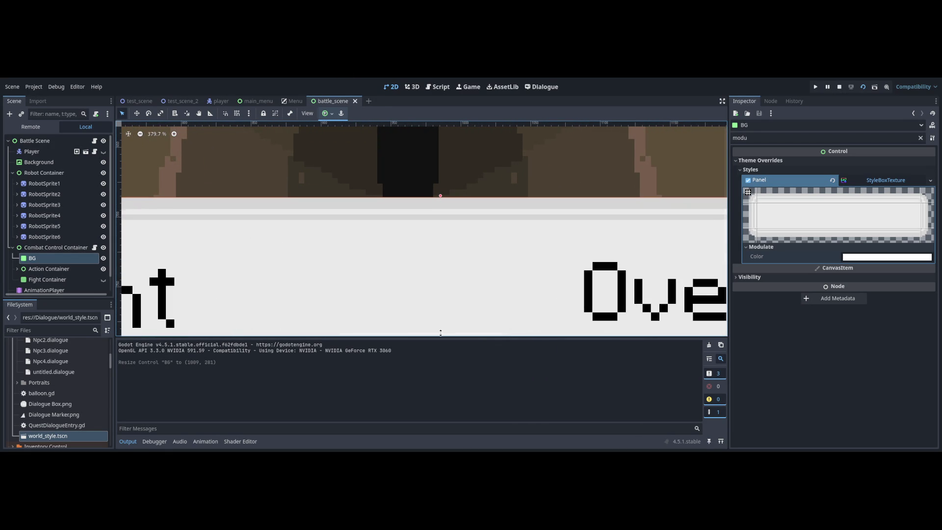
{"action": "scroll", "coordinate": [442, 329], "scroll_direction": "down", "scroll_amount": 5}
{"action": "scroll", "coordinate": [442, 329], "scroll_direction": "down", "scroll_amount": 1}
{"action": "key", "text": "ctrl+s"}
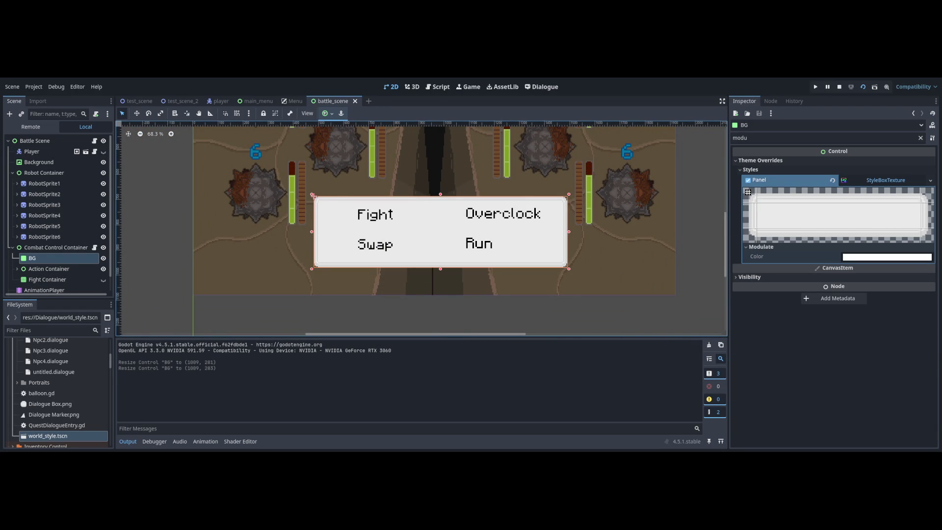
- Drag the BG panel's top edge, then undo the two unwanted resizes and save
{"action": "scroll", "coordinate": [464, 322], "scroll_direction": "up", "scroll_amount": 6}
{"action": "left_click_drag", "start_coordinate": [555, 238], "coordinate": [556, 228]}
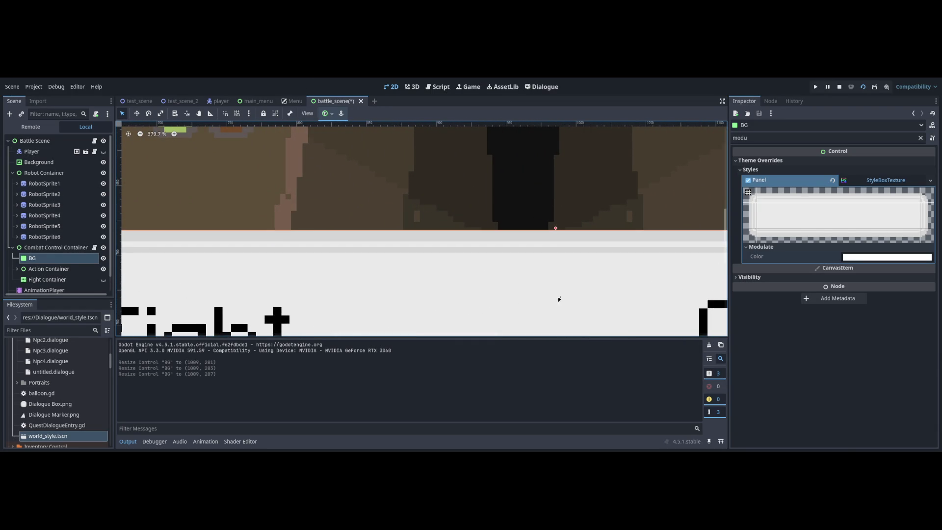
{"action": "scroll", "coordinate": [554, 297], "scroll_direction": "down", "scroll_amount": 3}
{"action": "scroll", "coordinate": [555, 297], "scroll_direction": "down", "scroll_amount": 1}
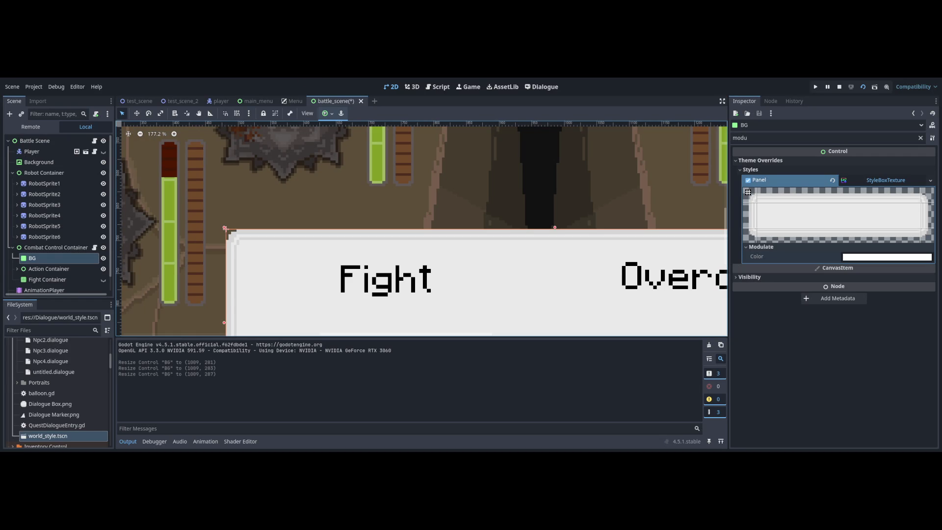
{"action": "key", "text": "ctrl+s"}
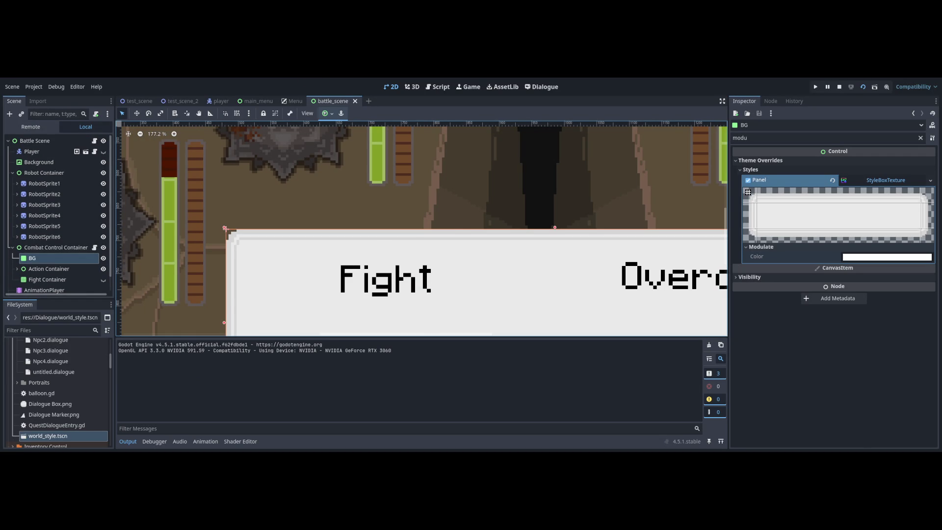
{"action": "key", "text": "ctrl+z"}
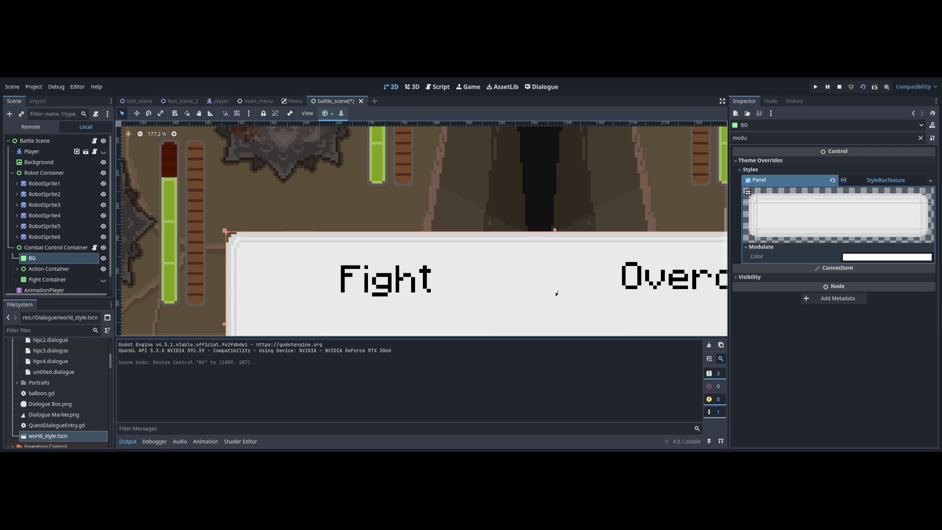
{"action": "key", "text": "ctrl+z"}
{"action": "key", "text": "ctrl+s"}
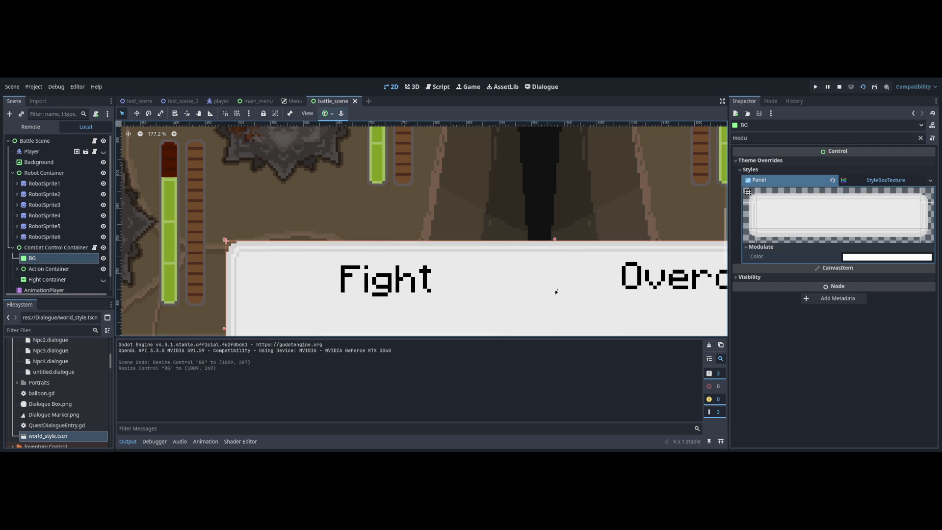
- Readjust the BG panel's top edge to 1009 × 277 px, save, and clear the output log
{"action": "left_click_drag", "start_coordinate": [555, 290], "coordinate": [556, 293]}
{"action": "key", "text": "ctrl+s"}
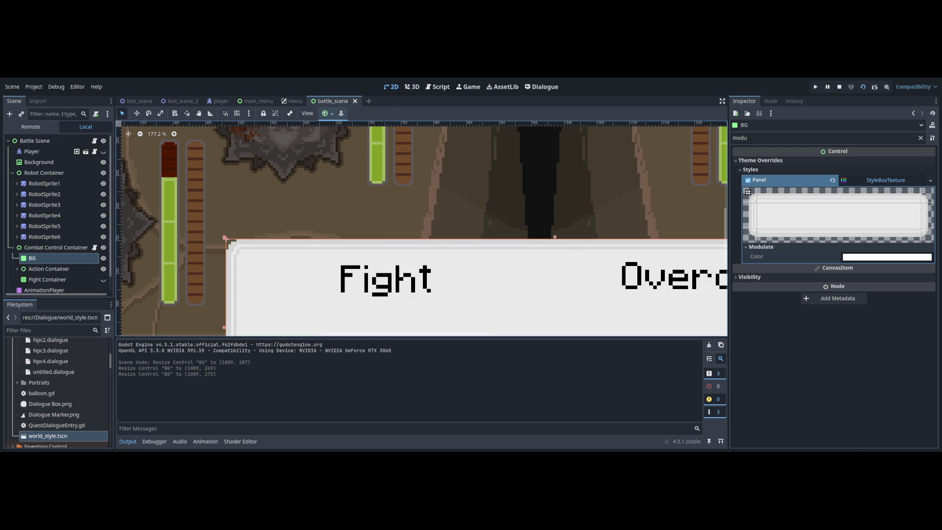
{"action": "scroll", "coordinate": [540, 274], "scroll_direction": "up", "scroll_amount": 2}
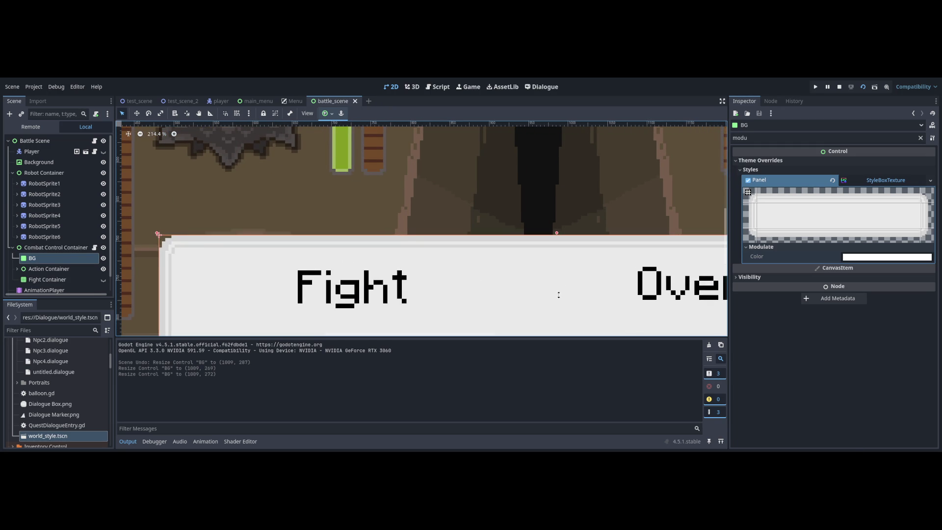
{"action": "scroll", "coordinate": [521, 258], "scroll_direction": "down", "scroll_amount": 1}
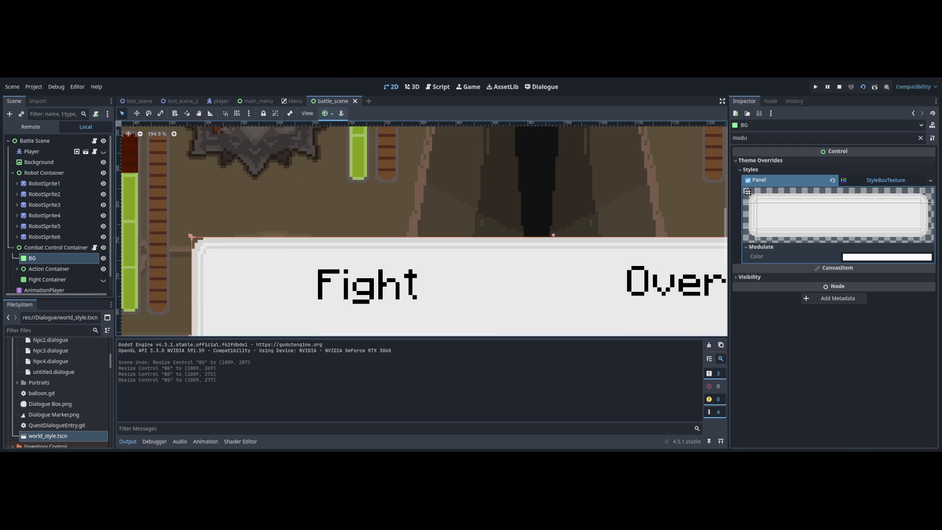
{"action": "key", "text": "ctrl+shift+k"}
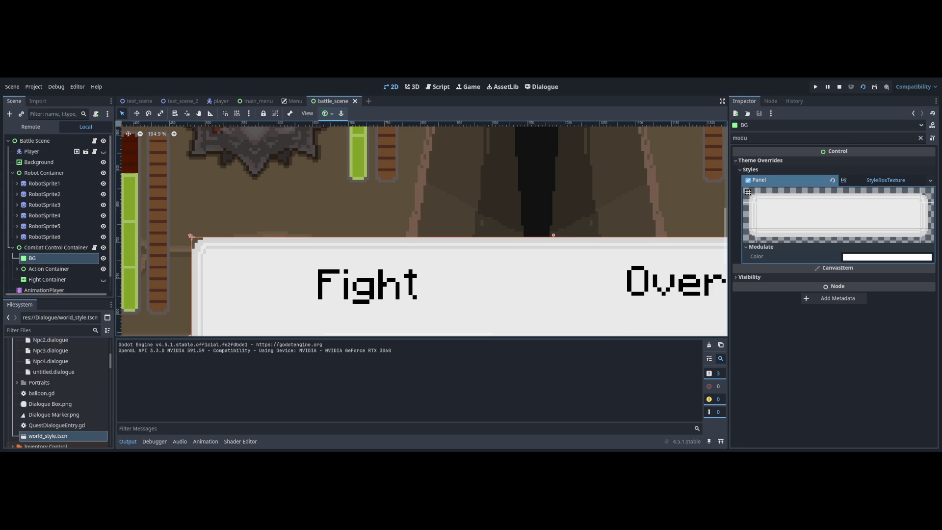
{"action": "scroll", "coordinate": [556, 297], "scroll_direction": "up", "scroll_amount": 2}
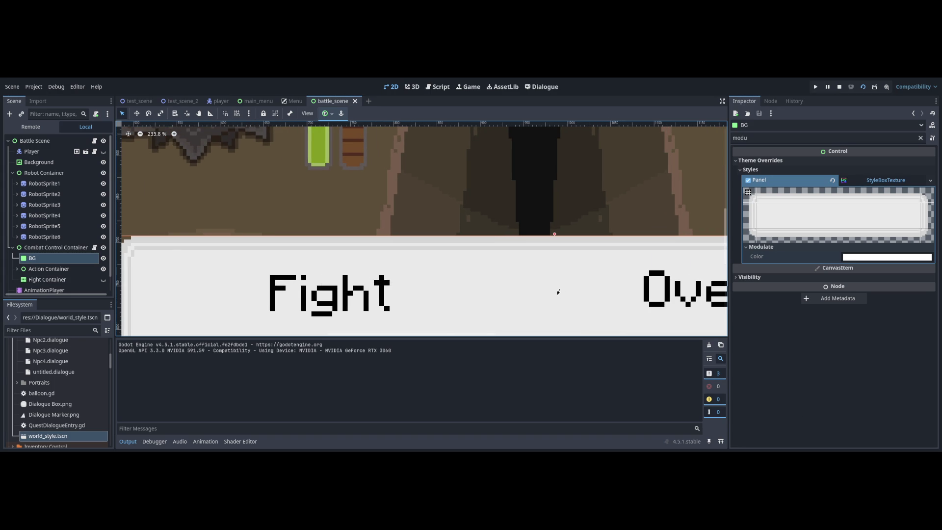
- Set the BG panel's height to 279, nudge its left edge right, save, and test-run
{"action": "left_click", "coordinate": [556, 297]}
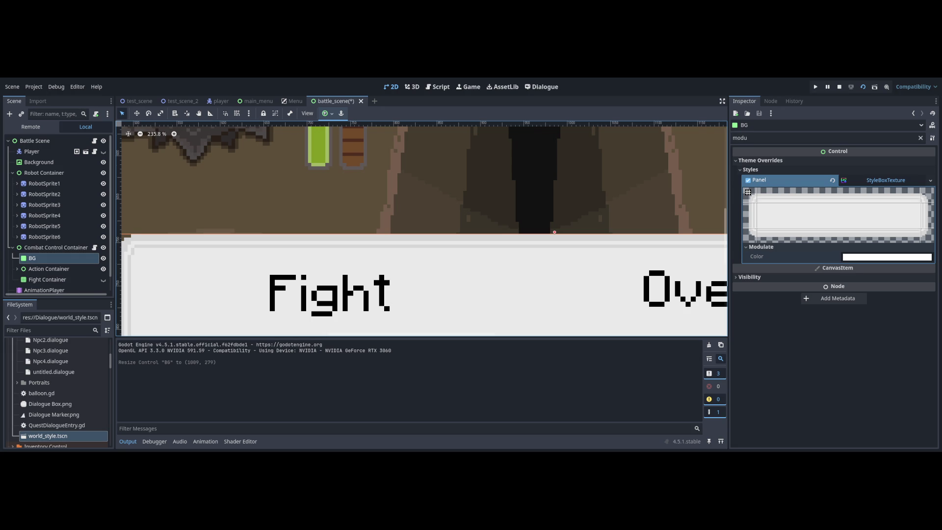
{"action": "scroll", "coordinate": [430, 279], "scroll_direction": "left", "scroll_amount": 5}
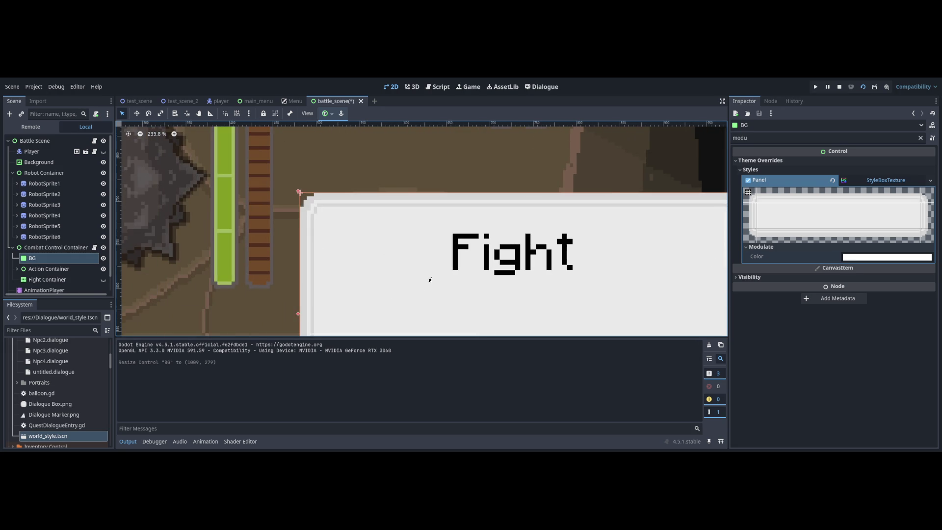
{"action": "left_click_drag", "start_coordinate": [301, 210], "coordinate": [303, 210]}
{"action": "key", "text": "ctrl+s"}
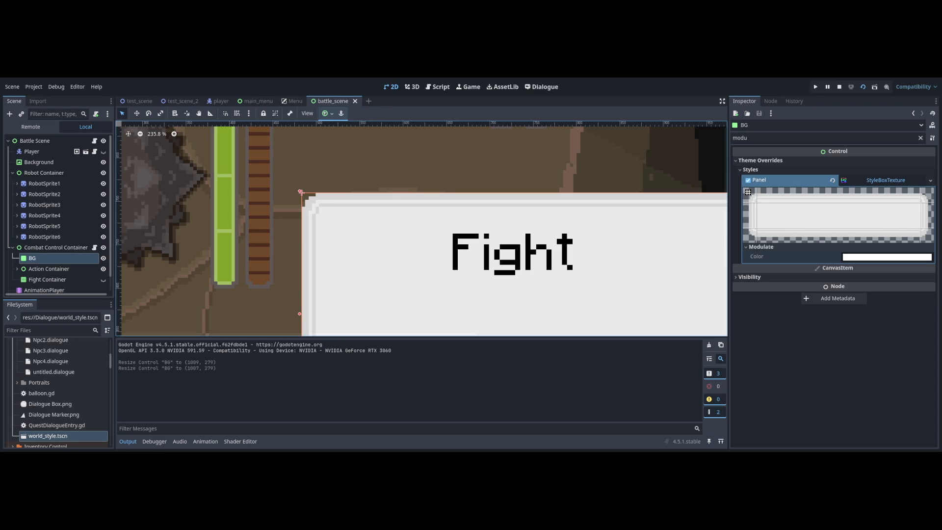
{"action": "key", "text": "ctrl+shift+k"}
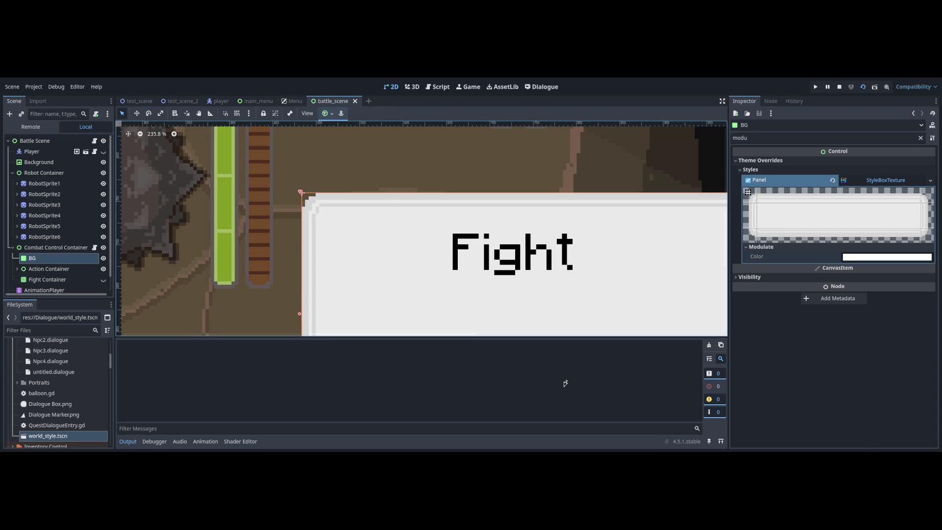
{"action": "key", "text": "F6"}
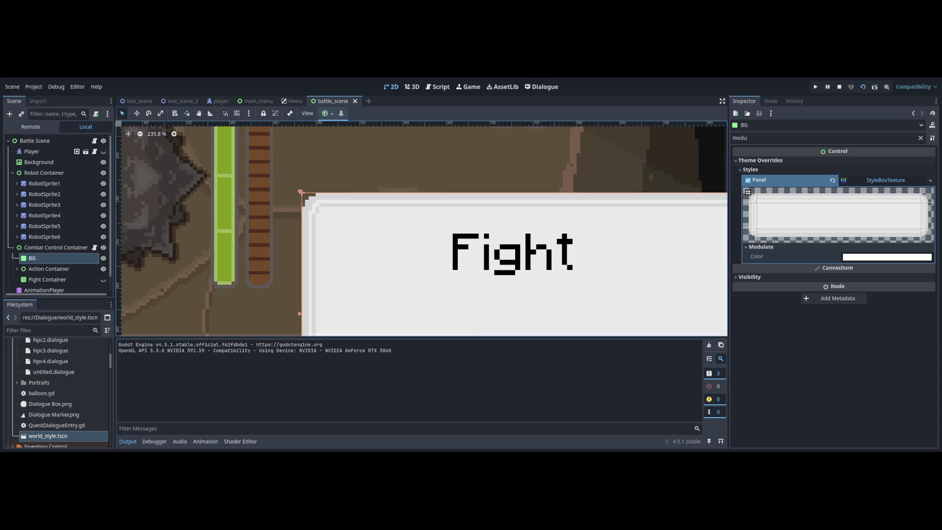
- Nudge the BG panel's left edge pixel by pixel to 1008 px wide, saving, then stop the game
{"action": "left_click_drag", "start_coordinate": [300, 213], "coordinate": [301, 212]}
{"action": "key", "text": "ctrl+s"}
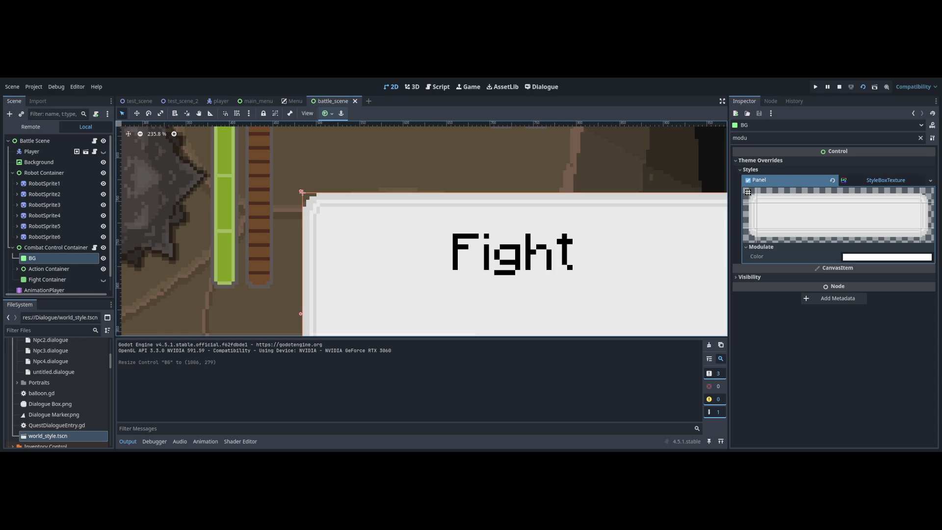
{"action": "left_click_drag", "start_coordinate": [300, 212], "coordinate": [301, 212]}
{"action": "key", "text": "ctrl+s"}
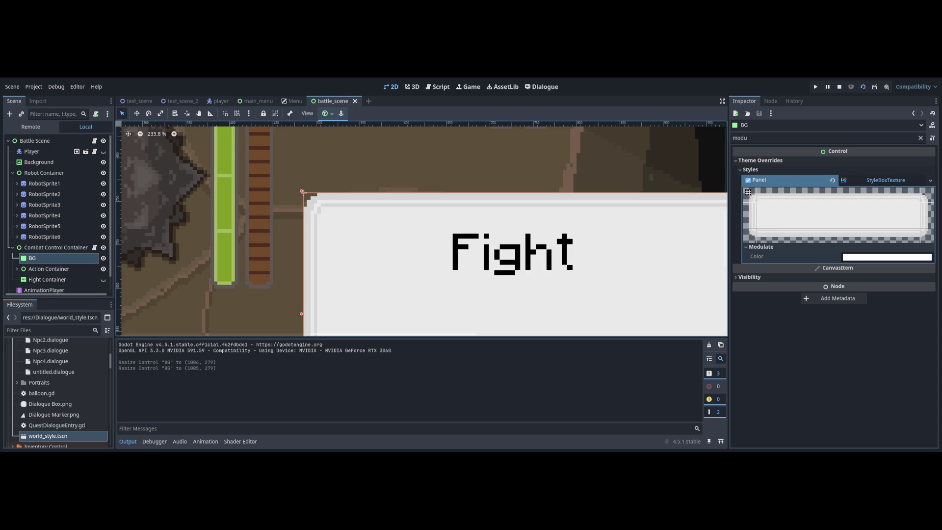
{"action": "key", "text": "F6"}
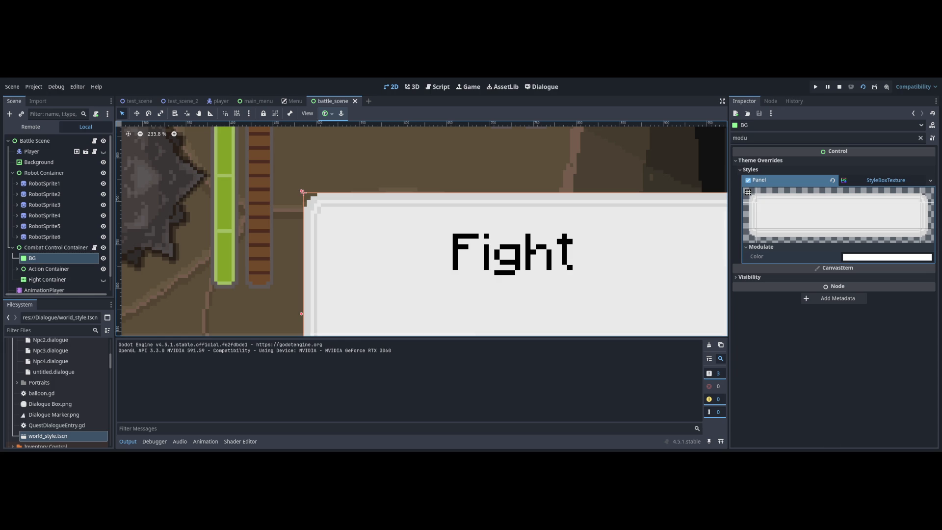
{"action": "left_click_drag", "start_coordinate": [302, 212], "coordinate": [300, 212]}
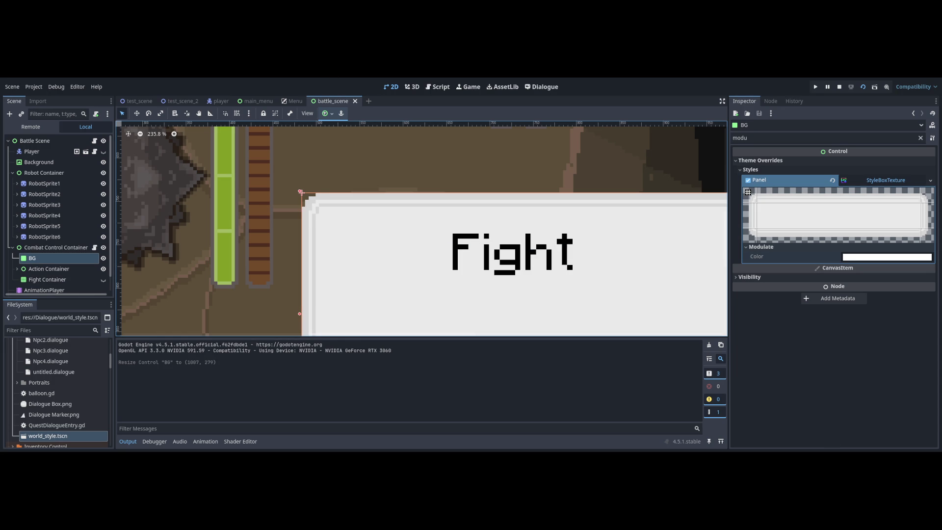
{"action": "left_click_drag", "start_coordinate": [301, 214], "coordinate": [300, 214]}
{"action": "key", "text": "ctrl+s"}
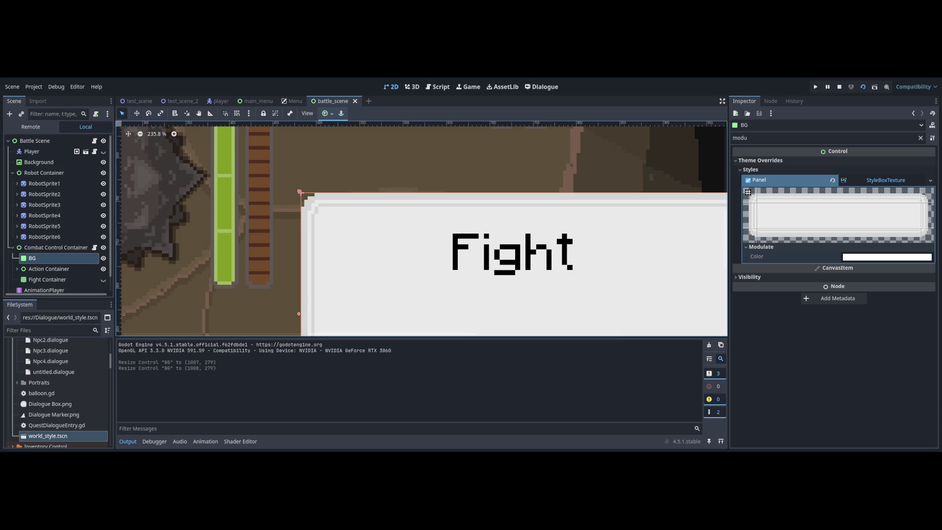
{"action": "key", "text": "F8"}
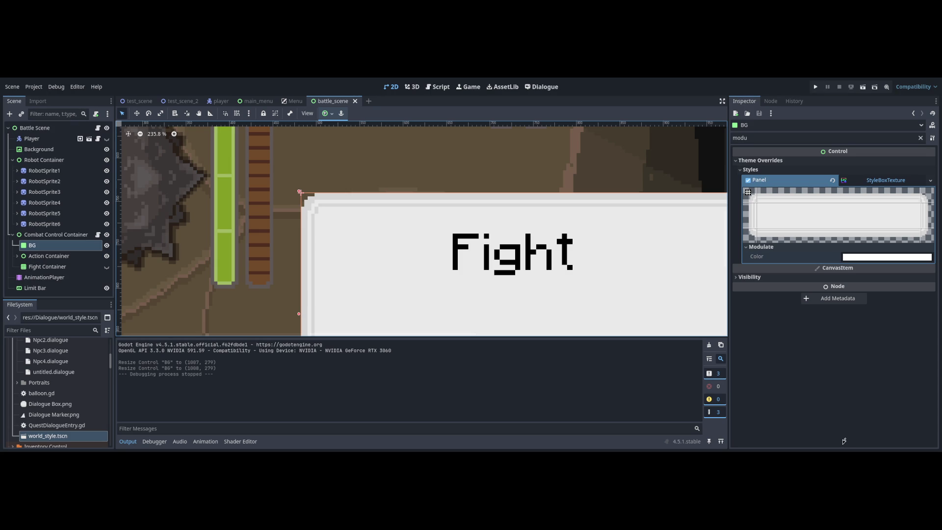
{"action": "scroll", "coordinate": [480, 298], "scroll_direction": "down", "scroll_amount": 8}
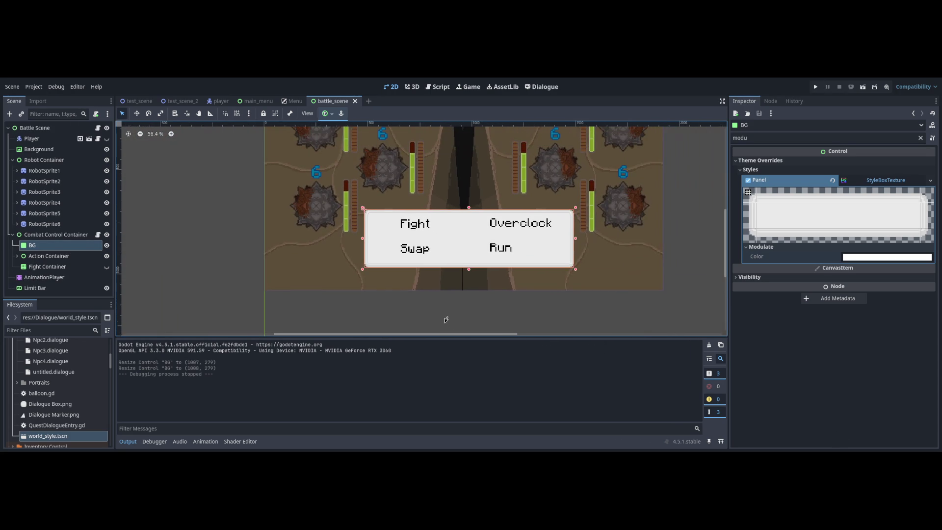
- Save the battle scene, zoom out the canvas, and return to the battle_scene.gd script
{"action": "key", "text": "ctrl+s"}
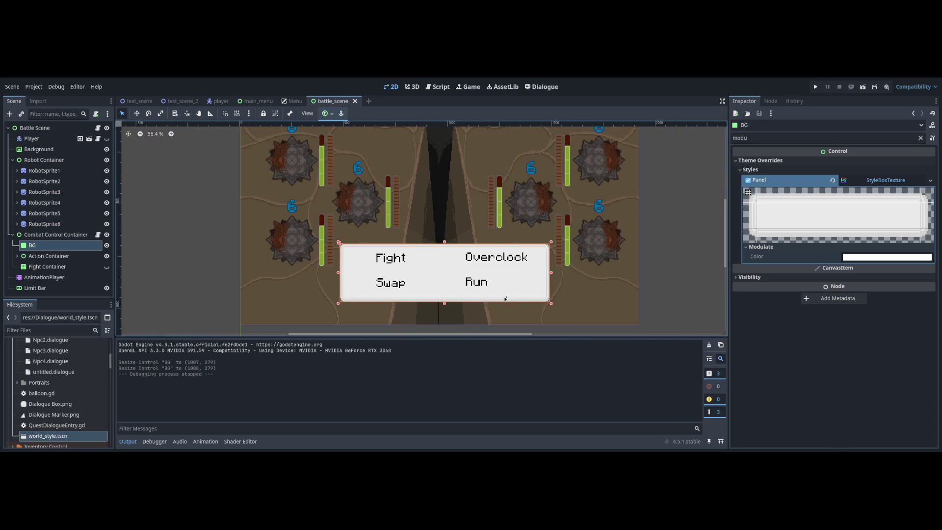
{"action": "scroll", "coordinate": [504, 270], "scroll_direction": "up", "scroll_amount": 3}
{"action": "right_click", "coordinate": [503, 271]}
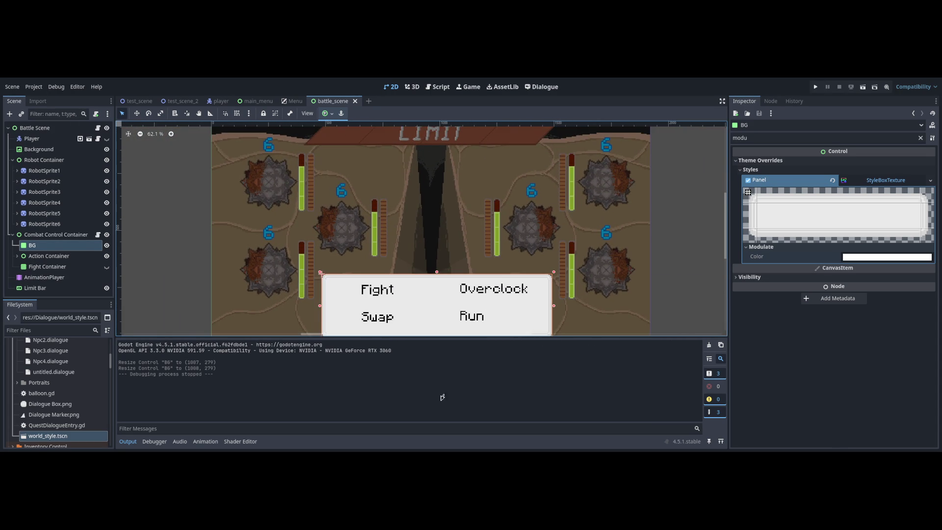
{"action": "key", "text": "ctrl+F3"}
{"action": "scroll", "coordinate": [699, 286], "scroll_direction": "down", "scroll_amount": 2}
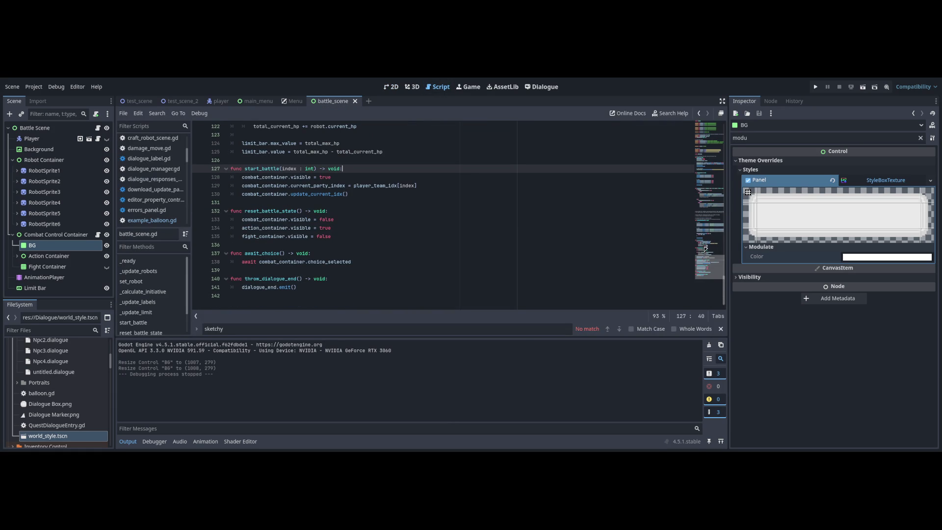
- Save battle_scene.gd with the caret on the empty line after await_choice
{"action": "left_click", "coordinate": [677, 271]}
{"action": "scroll", "coordinate": [612, 251], "scroll_direction": "up", "scroll_amount": 1}
{"action": "key", "text": "ctrl+s"}
- Delete the 'Loop through all 3 robots on your team' comment from battle_scene.gd
{"action": "scroll", "coordinate": [608, 254], "scroll_direction": "up", "scroll_amount": 5}
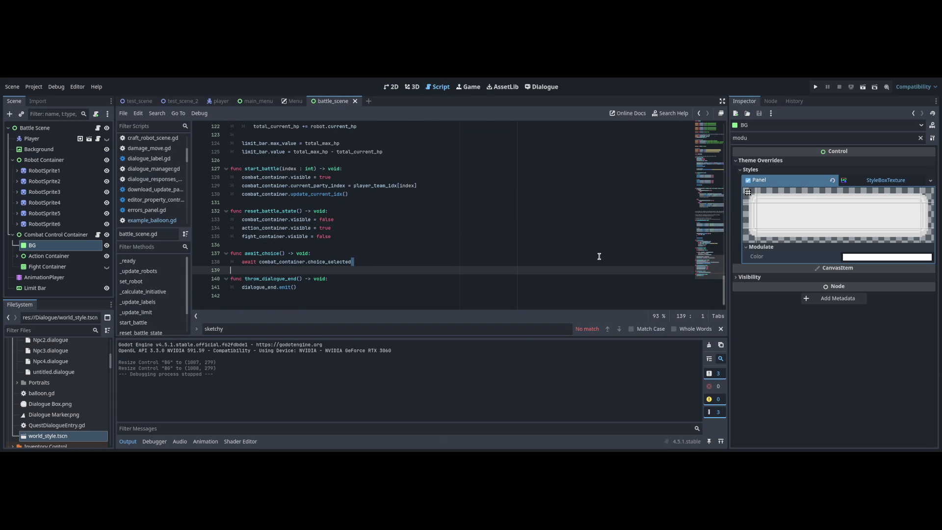
{"action": "scroll", "coordinate": [597, 255], "scroll_direction": "up", "scroll_amount": 20}
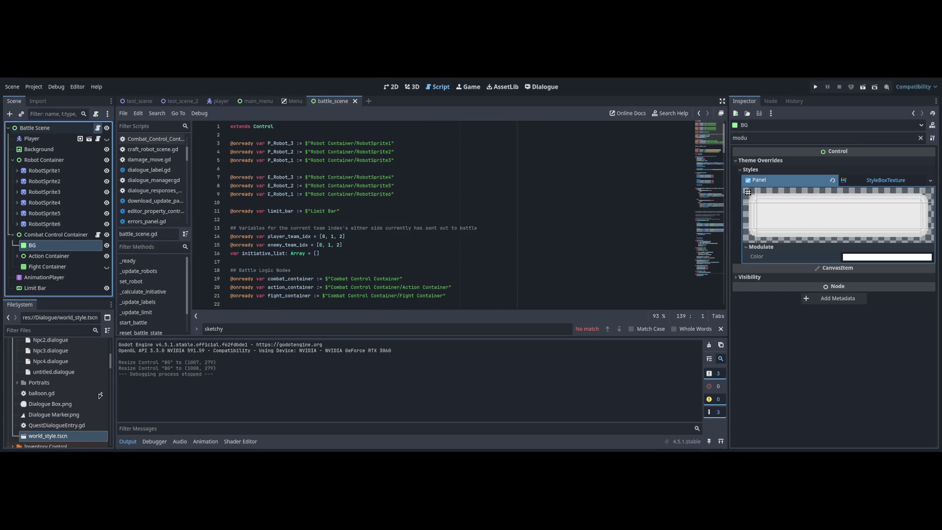
{"action": "scroll", "coordinate": [311, 331], "scroll_direction": "down", "scroll_amount": 20}
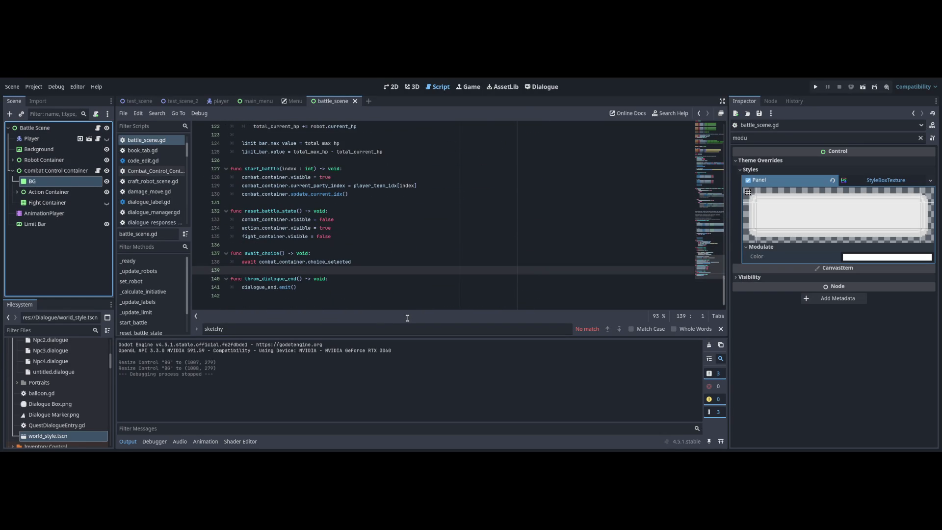
{"action": "scroll", "coordinate": [397, 321], "scroll_direction": "up", "scroll_amount": 4}
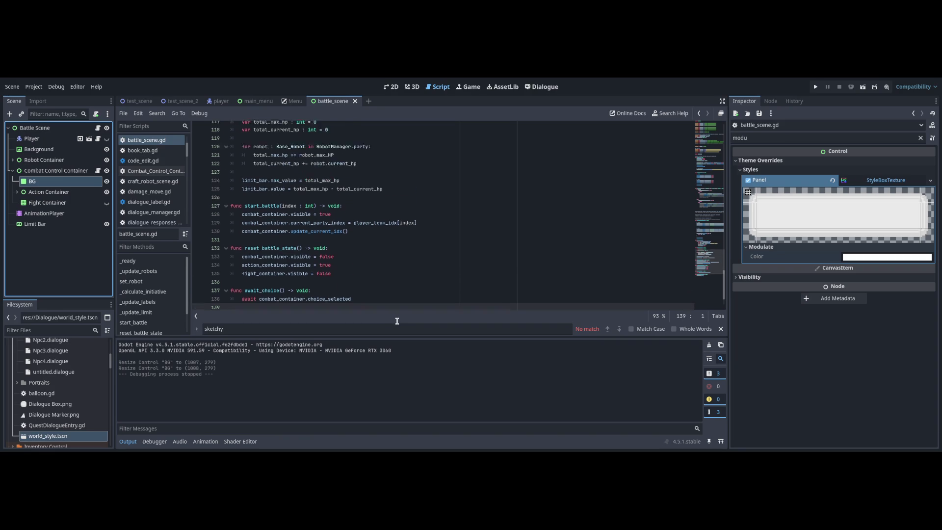
{"action": "scroll", "coordinate": [395, 322], "scroll_direction": "up", "scroll_amount": 9}
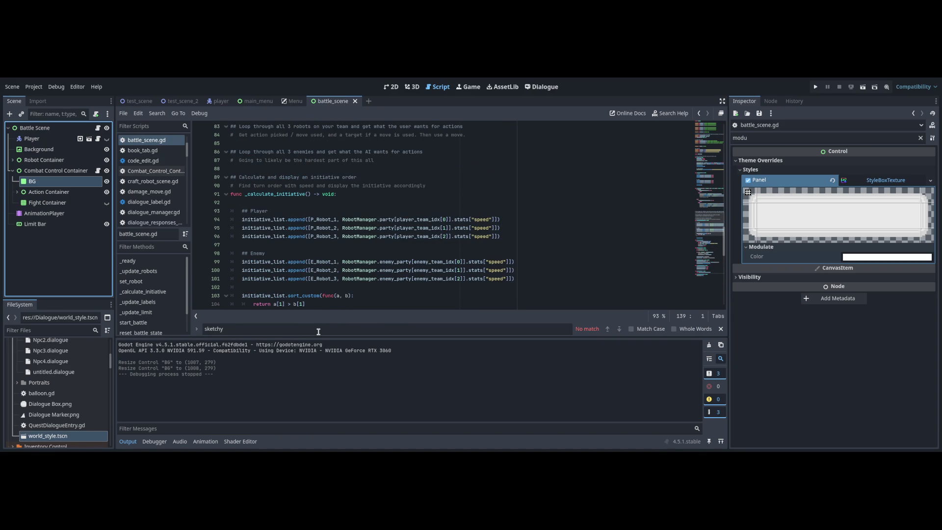
{"action": "scroll", "coordinate": [319, 332], "scroll_direction": "up", "scroll_amount": 2}
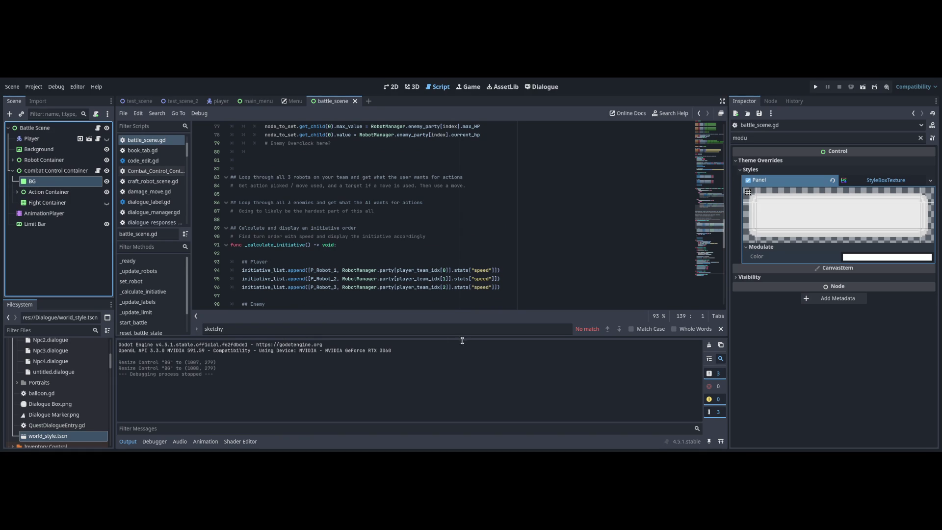
{"action": "key", "text": "ctrl+z"}
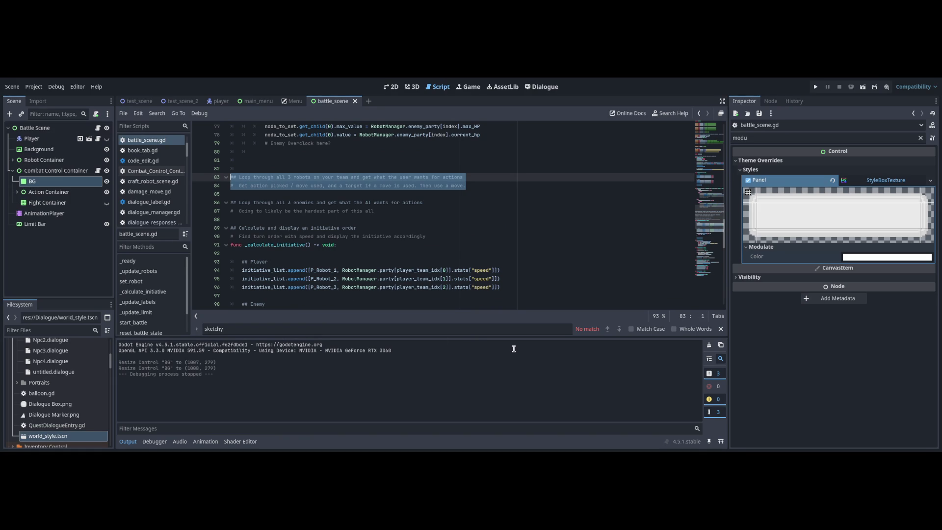
{"action": "key", "text": "ctrl+z"}
{"action": "key", "text": "ctrl+z"}
{"action": "key", "text": "ctrl+z"}
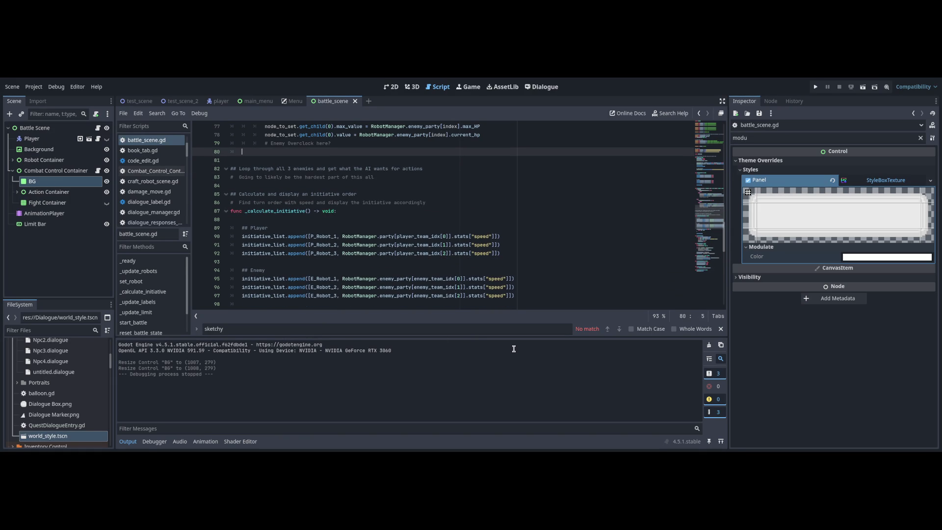
{"action": "key", "text": "ctrl+z"}
{"action": "key", "text": "ctrl+z"}
{"action": "key", "text": "ctrl+z"}
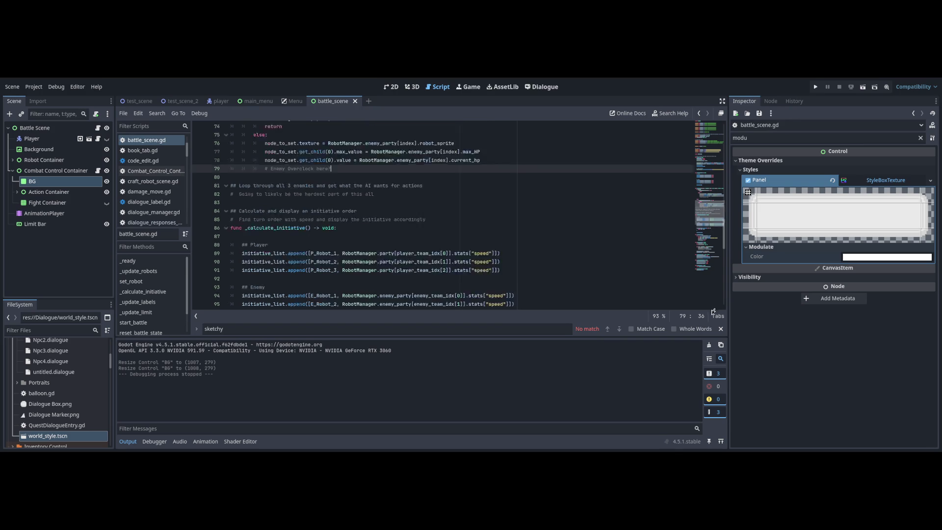
- Review the earlier script code down to the initiative calculation
{"action": "key", "text": "ctrl+Up"}
{"action": "key", "text": "ctrl+Up"}
{"action": "key", "text": "ctrl+Up"}
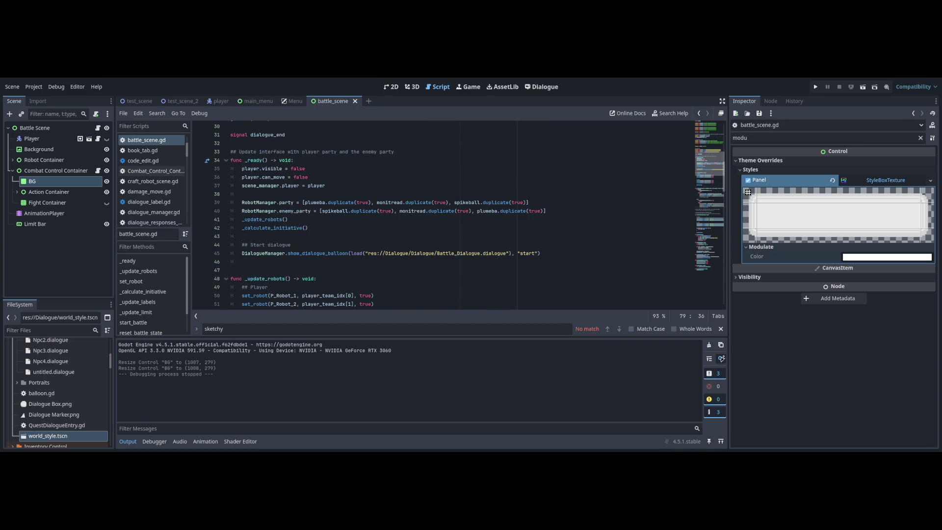
{"action": "key", "text": "ctrl+Down"}
{"action": "key", "text": "ctrl+Down"}
{"action": "key", "text": "ctrl+Down"}
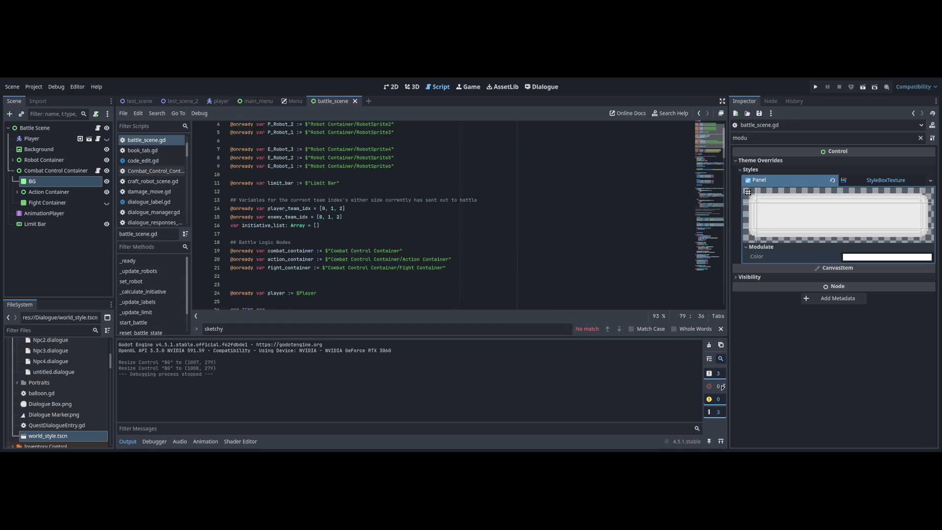
{"action": "key", "text": "ctrl+Down"}
{"action": "key", "text": "ctrl+Down"}
{"action": "key", "text": "ctrl+Down"}
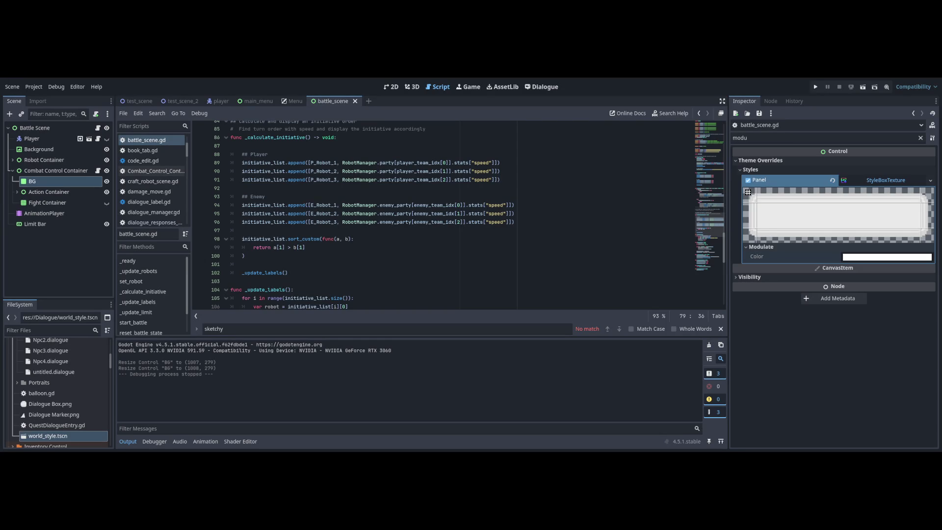
- Inspect the code around the sort_custom line, then return to the 2D battle scene
{"action": "left_click", "coordinate": [373, 239]}
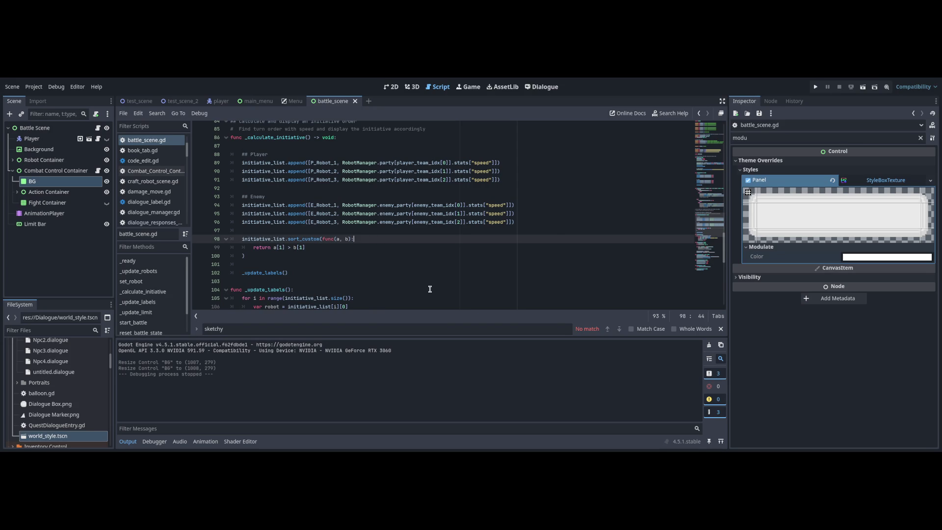
{"action": "scroll", "coordinate": [430, 289], "scroll_direction": "down", "scroll_amount": 5}
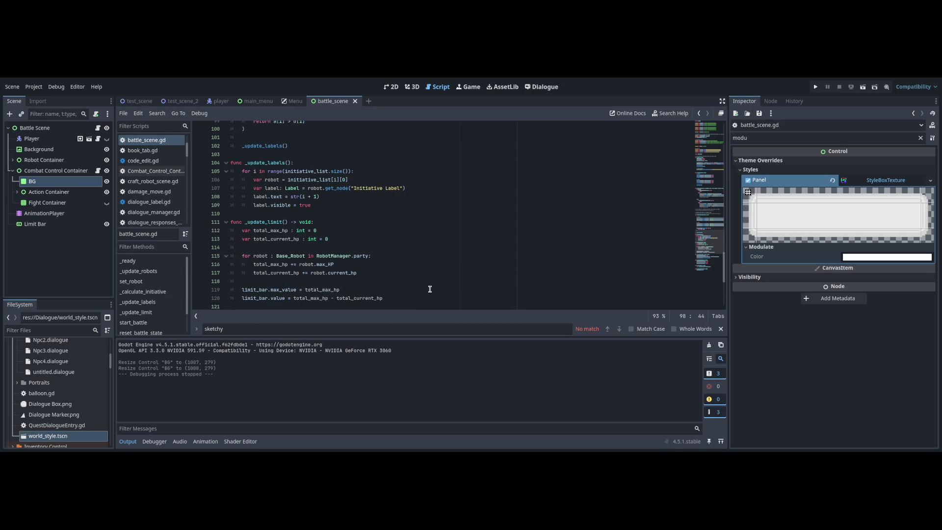
{"action": "scroll", "coordinate": [430, 289], "scroll_direction": "up", "scroll_amount": 10}
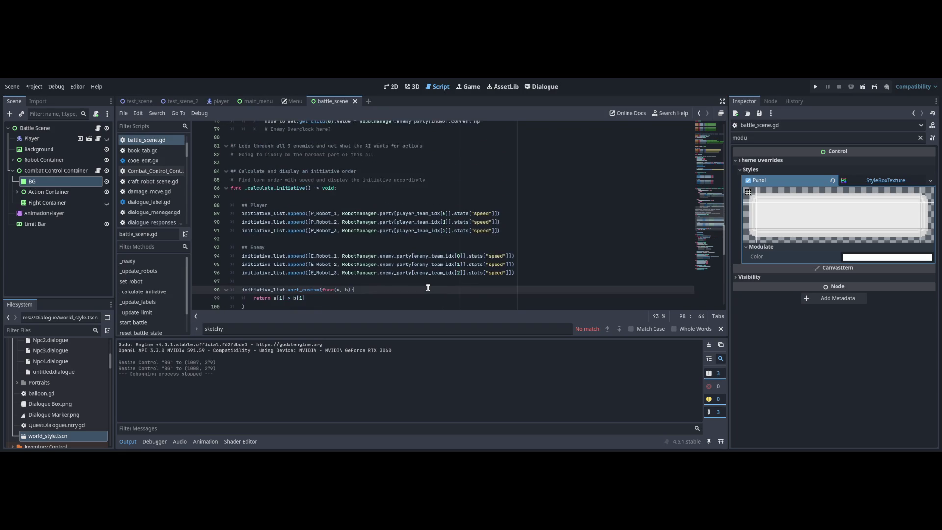
{"action": "scroll", "coordinate": [427, 287], "scroll_direction": "up", "scroll_amount": 3}
{"action": "scroll", "coordinate": [428, 287], "scroll_direction": "up", "scroll_amount": 10}
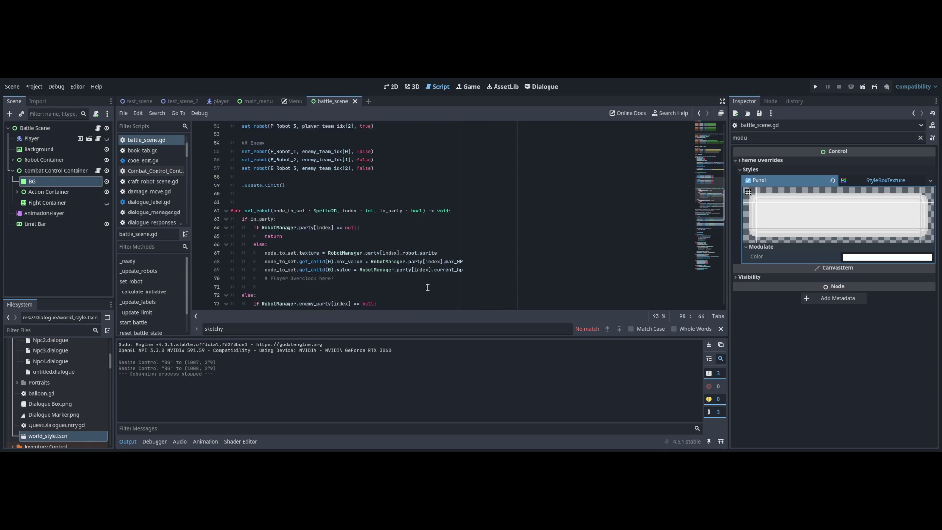
{"action": "scroll", "coordinate": [428, 287], "scroll_direction": "down", "scroll_amount": 20}
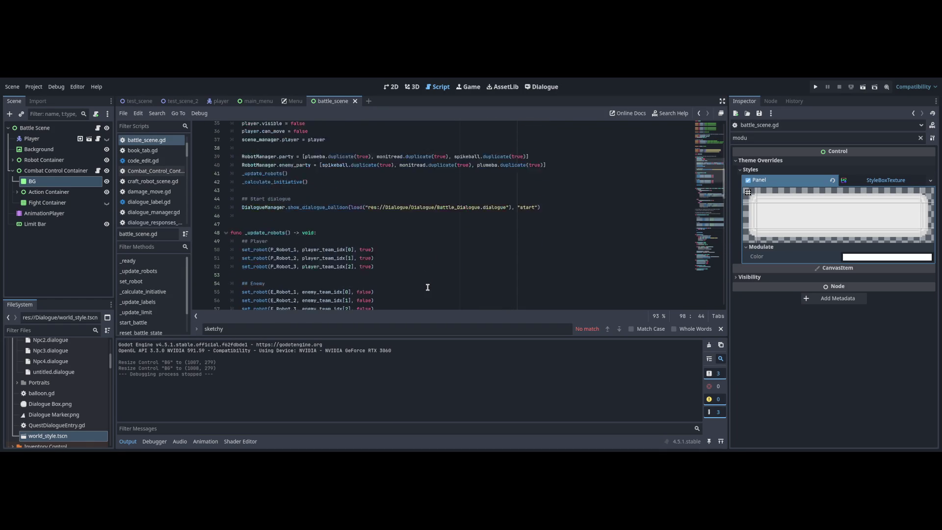
{"action": "scroll", "coordinate": [427, 287], "scroll_direction": "up", "scroll_amount": 20}
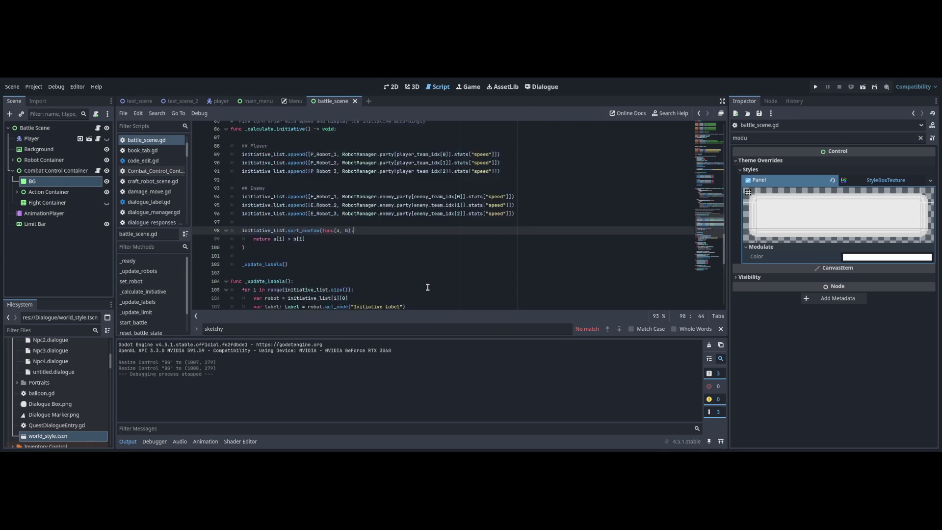
{"action": "scroll", "coordinate": [428, 287], "scroll_direction": "down", "scroll_amount": 4}
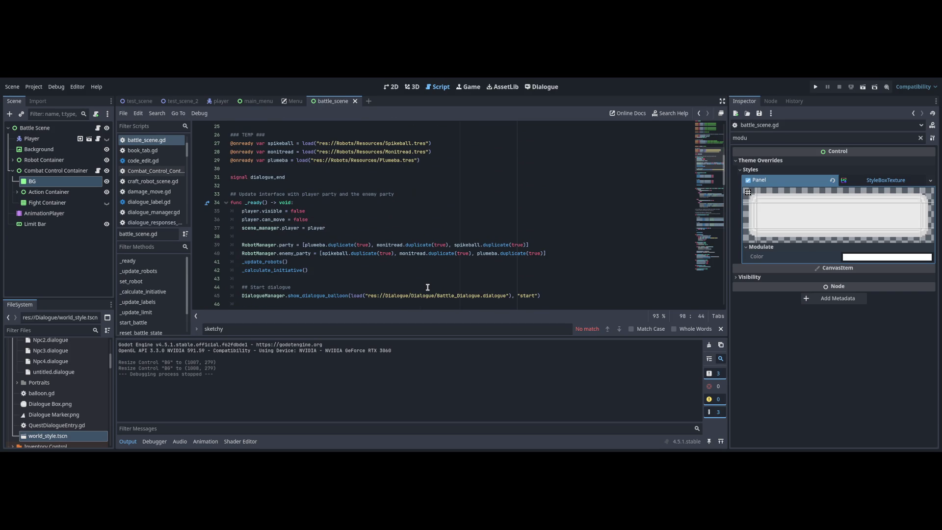
{"action": "scroll", "coordinate": [428, 287], "scroll_direction": "down", "scroll_amount": 1}
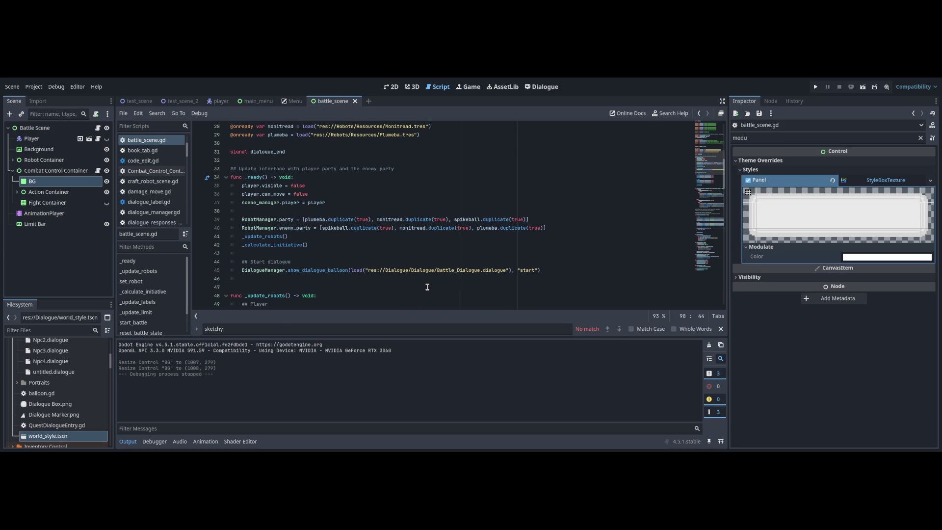
{"action": "scroll", "coordinate": [427, 286], "scroll_direction": "down", "scroll_amount": 20}
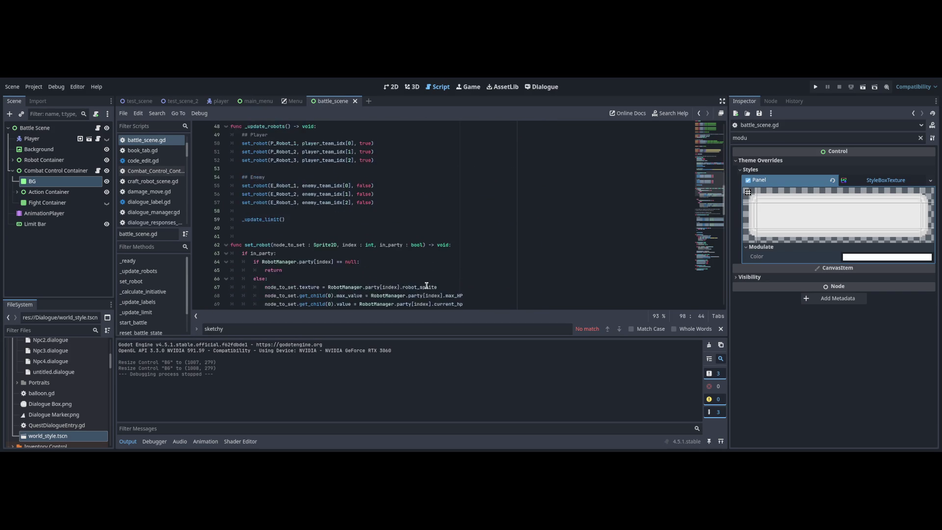
{"action": "scroll", "coordinate": [426, 285], "scroll_direction": "down", "scroll_amount": 3}
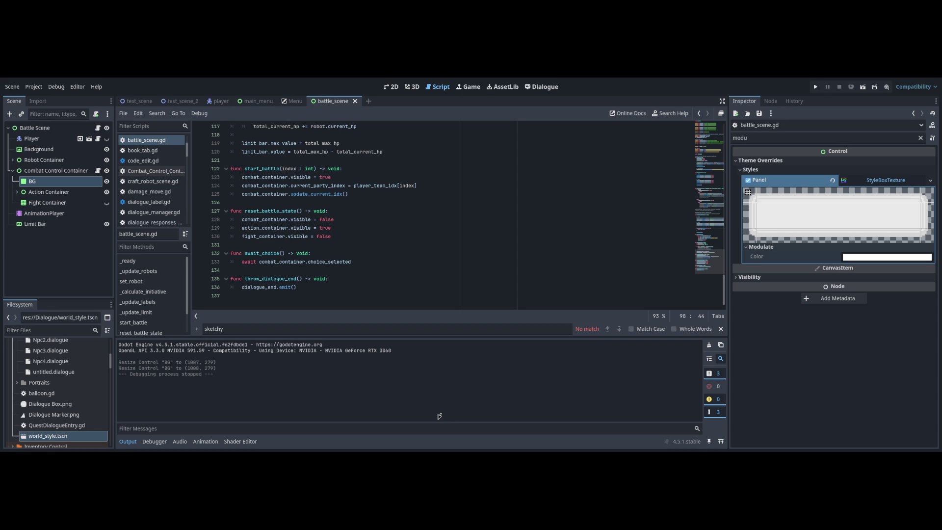
{"action": "key", "text": "ctrl+F1"}
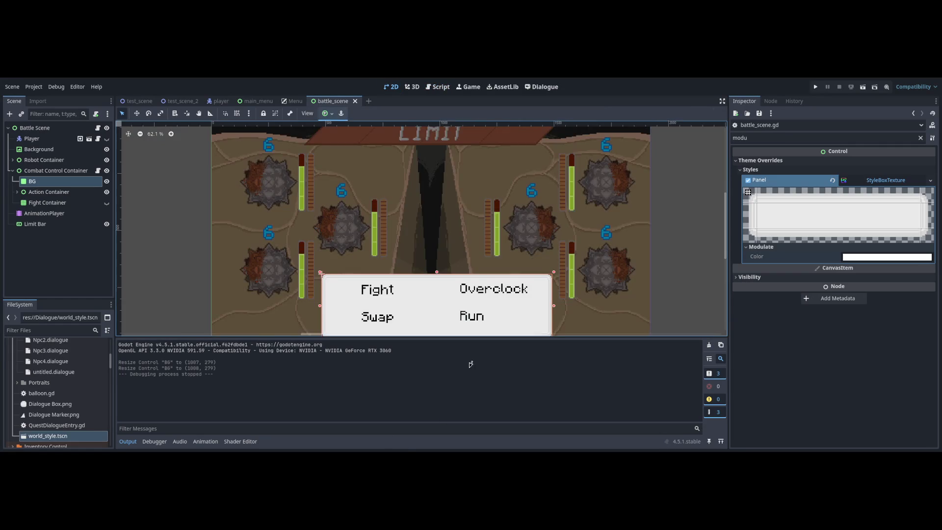
- Collapse Combat Control Container in the Scene dock and save the battle scene
{"action": "key", "text": "ctrl+s"}
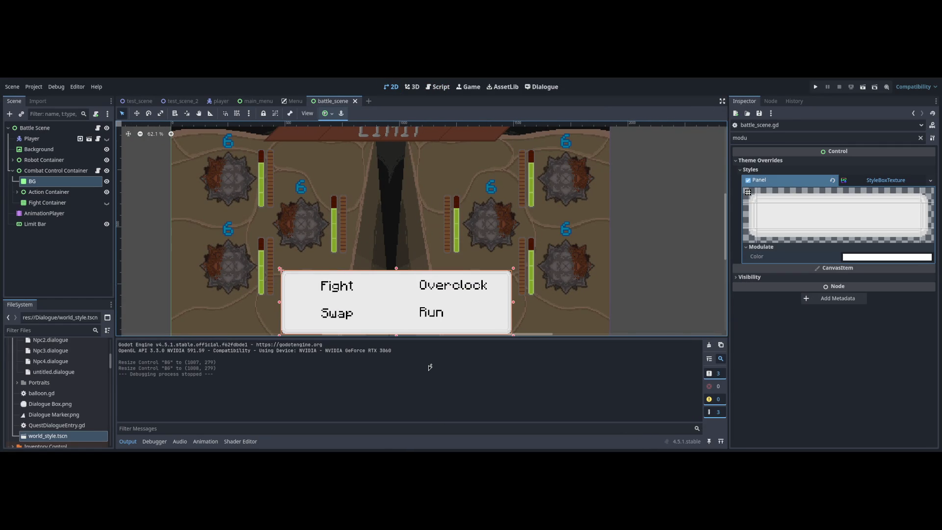
{"action": "scroll", "coordinate": [458, 326], "scroll_direction": "right", "scroll_amount": 3}
{"action": "scroll", "coordinate": [458, 326], "scroll_direction": "down", "scroll_amount": 1}
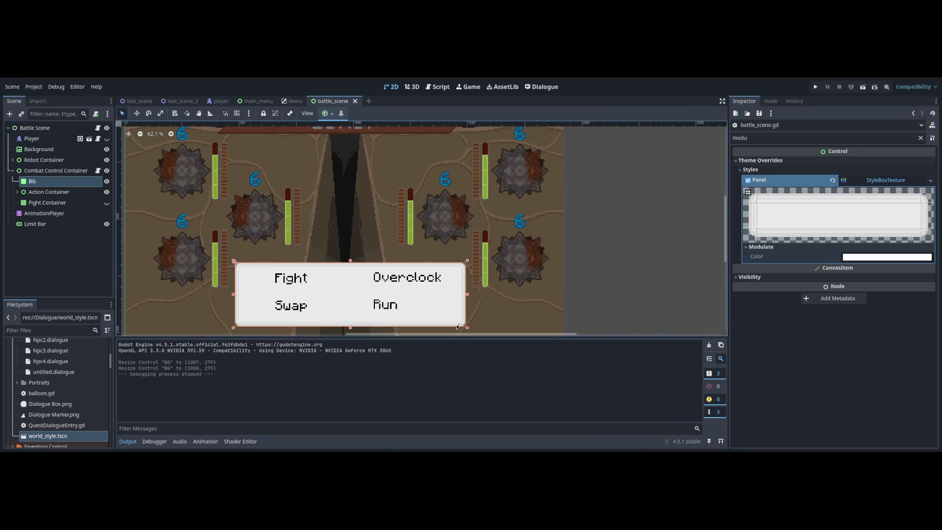
{"action": "scroll", "coordinate": [458, 326], "scroll_direction": "down", "scroll_amount": 1}
{"action": "left_click", "coordinate": [12, 171]}
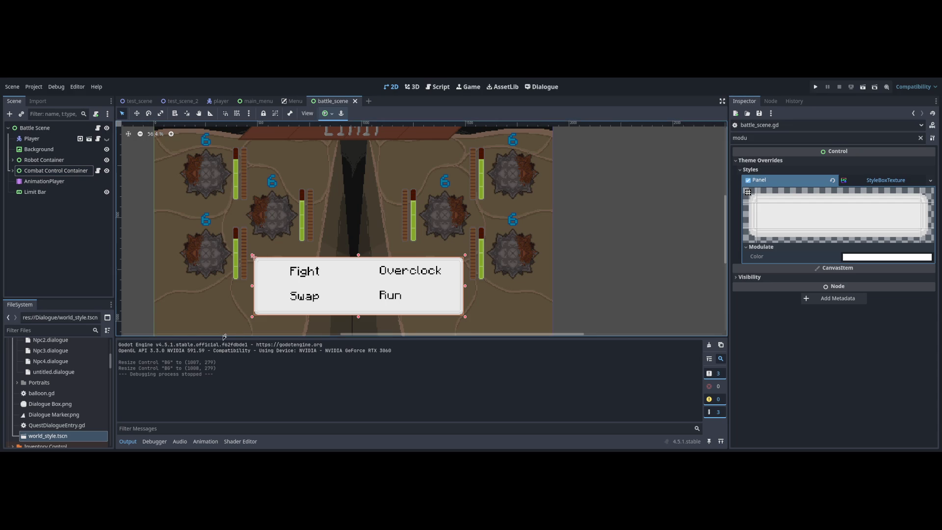
{"action": "scroll", "coordinate": [424, 229], "scroll_direction": "left", "scroll_amount": 5}
{"action": "key", "text": "ctrl+s"}
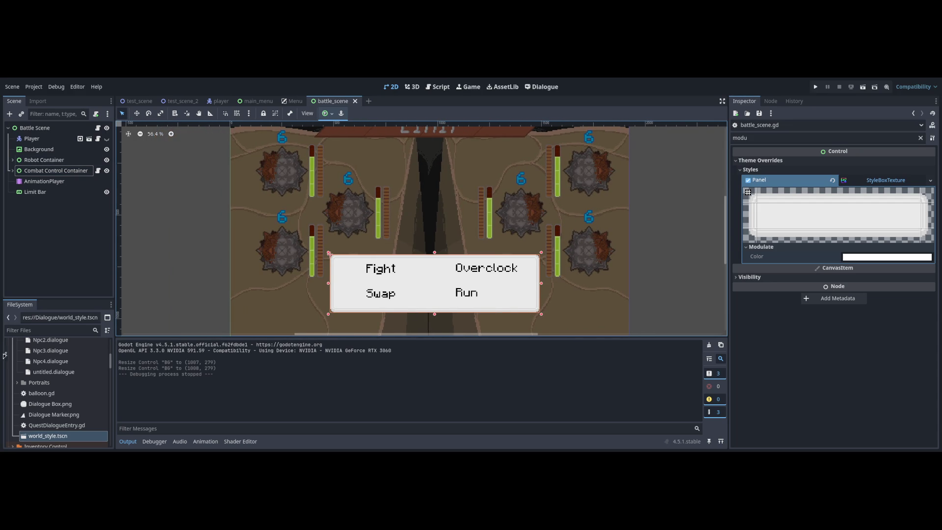
- Select Robot Container and paste a new Button node into it
{"action": "key", "text": "Right"}
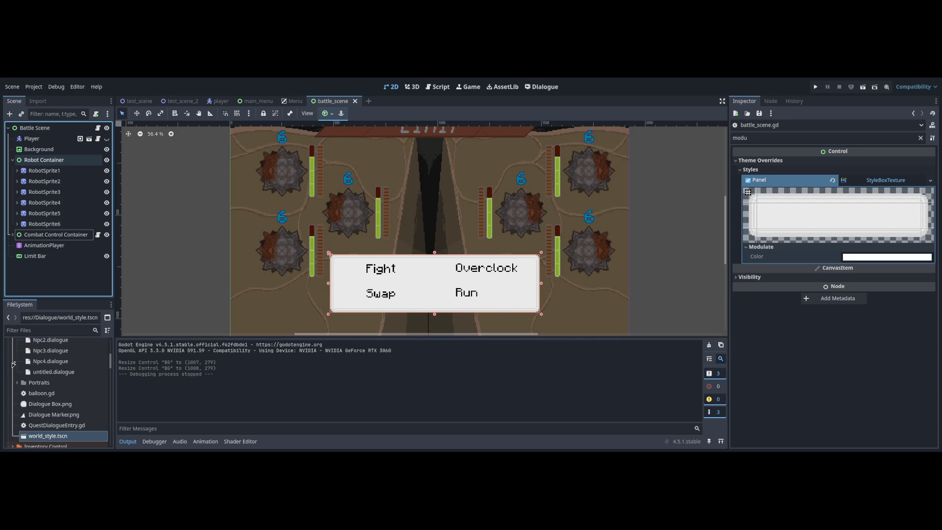
{"action": "key", "text": "Left"}
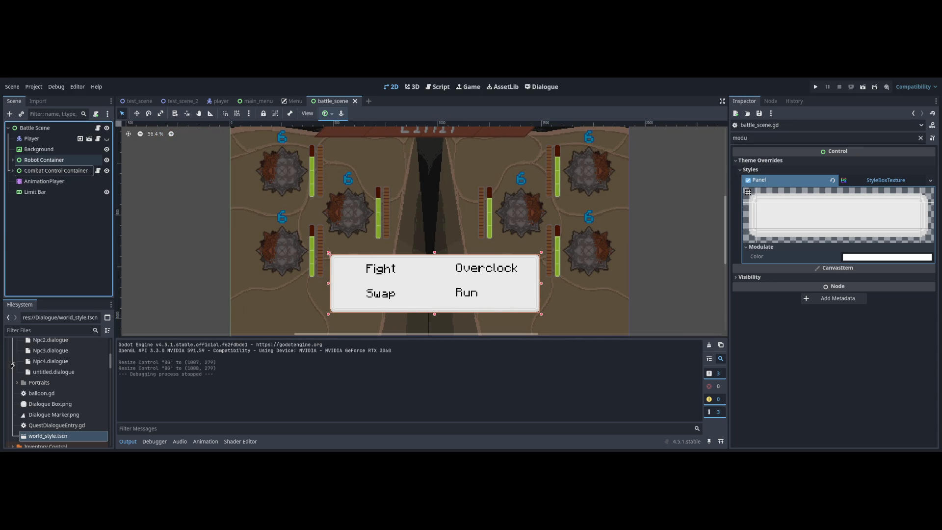
{"action": "key", "text": "Down"}
{"action": "key", "text": "Down"}
{"action": "key", "text": "Up"}
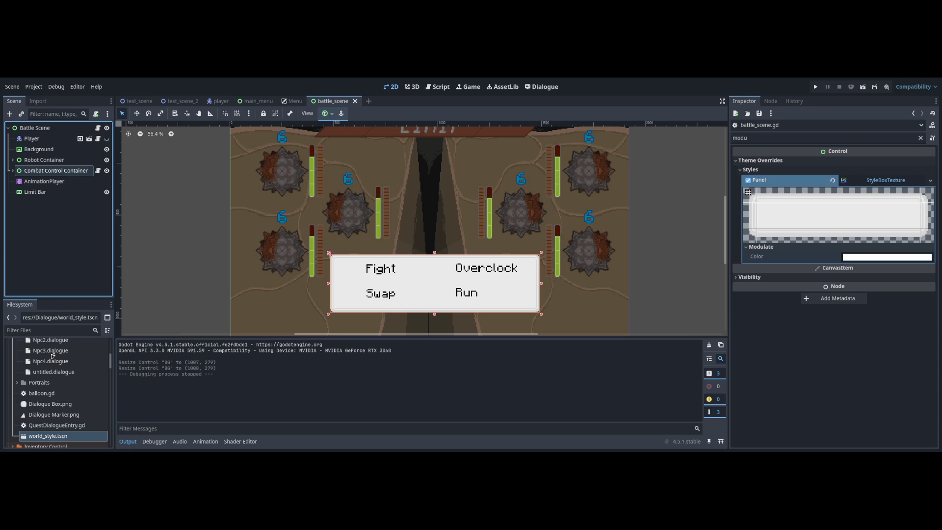
{"action": "key", "text": "Up"}
{"action": "key", "text": "Right"}
{"action": "key", "text": "Left"}
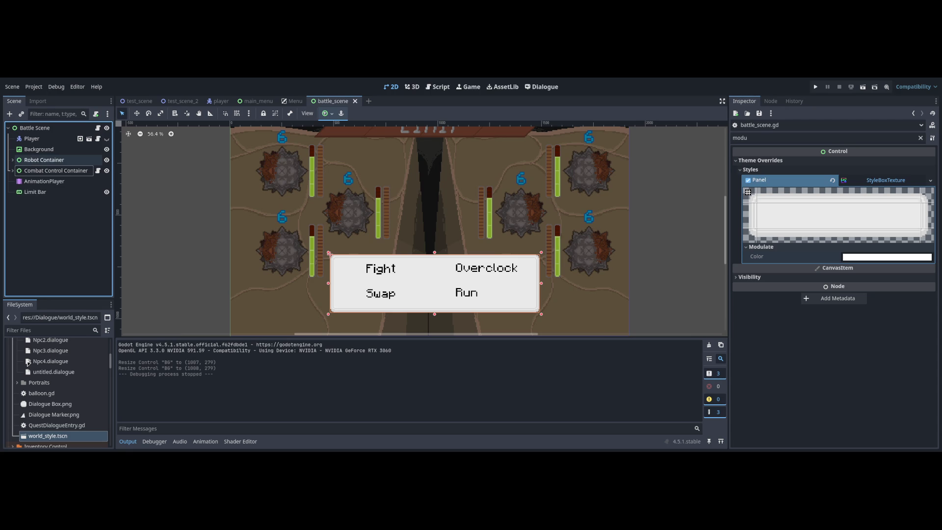
{"action": "key", "text": "ctrl+v"}
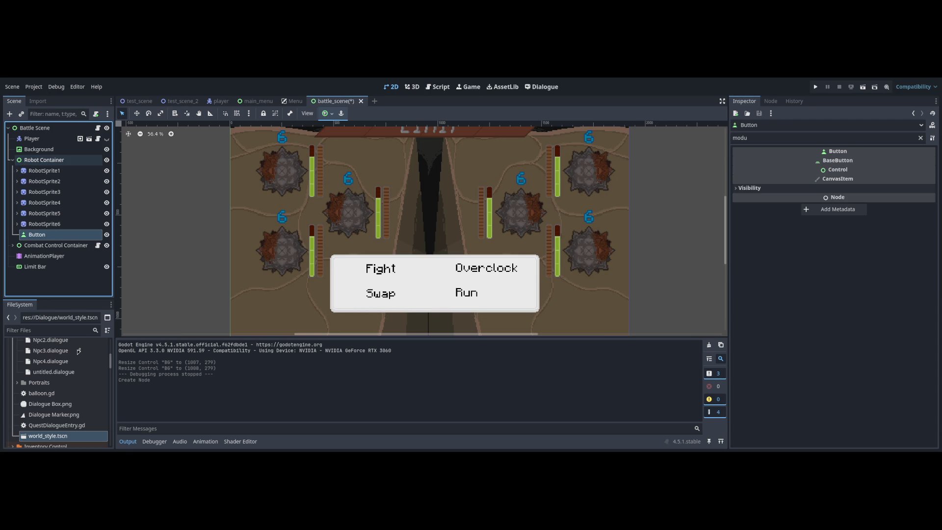
- Place the Button under Robot Container after RobotSprite6 and enlarge it to robot size
{"action": "left_click_drag", "start_coordinate": [37, 157], "coordinate": [54, 240]}
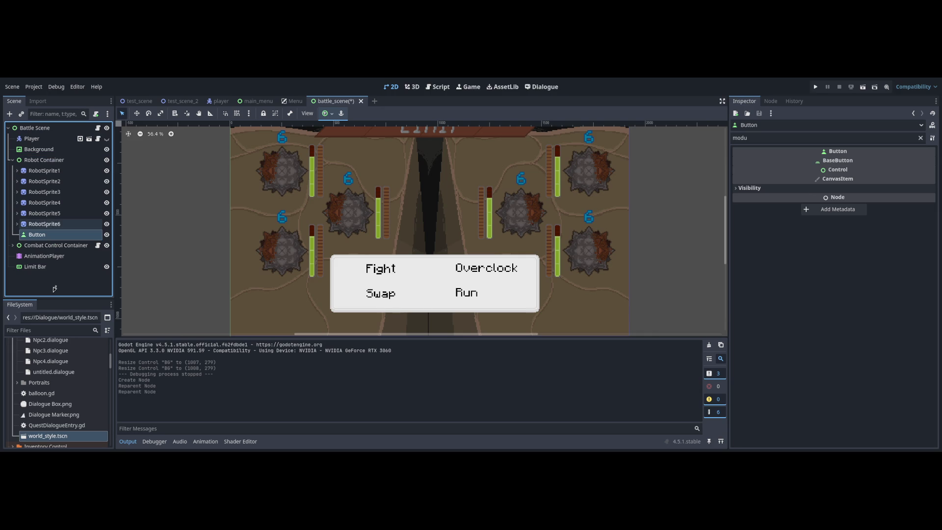
{"action": "scroll", "coordinate": [191, 294], "scroll_direction": "down", "scroll_amount": 1}
{"action": "scroll", "coordinate": [189, 294], "scroll_direction": "up", "scroll_amount": 4}
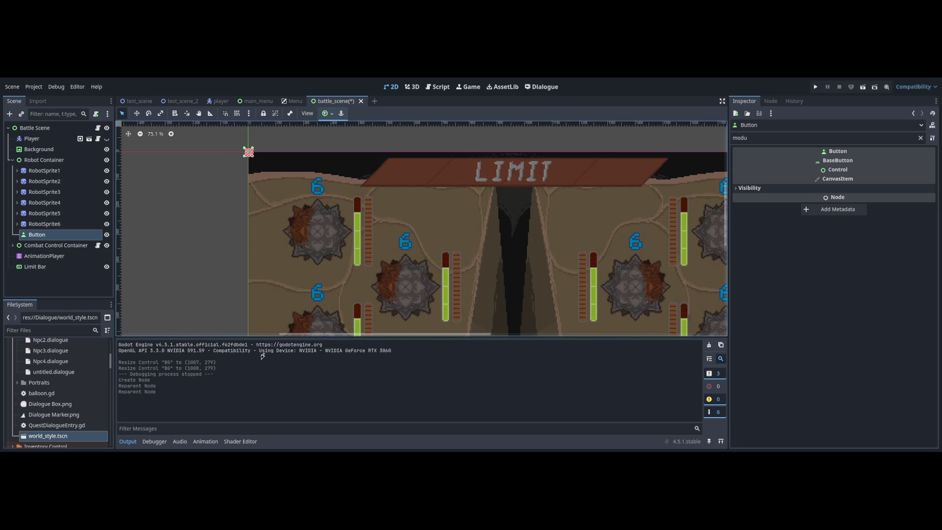
{"action": "left_click_drag", "start_coordinate": [250, 154], "coordinate": [303, 197]}
{"action": "left_click_drag", "start_coordinate": [304, 325], "coordinate": [320, 310]}
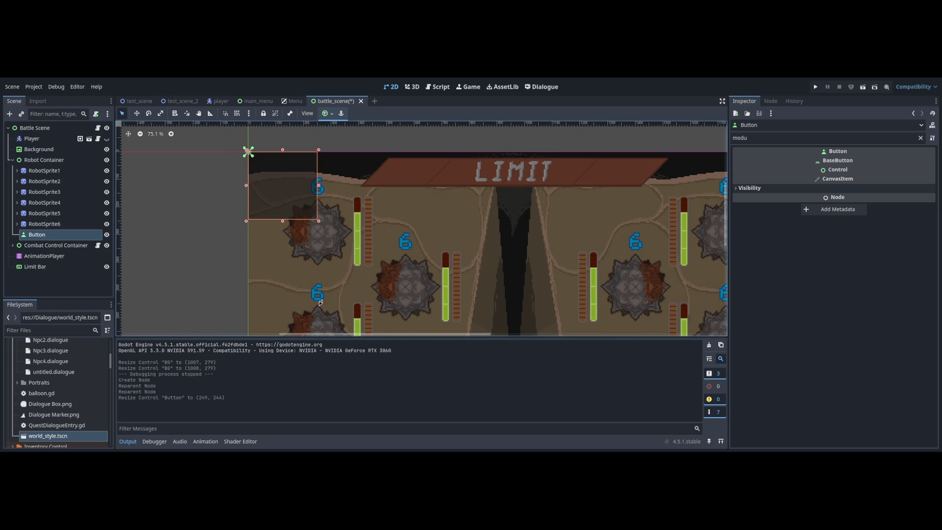
- Move the Button onto the robot just right of centre
{"action": "key", "text": "w"}
{"action": "scroll", "coordinate": [522, 261], "scroll_direction": "up", "scroll_amount": 2}
{"action": "left_click_drag", "start_coordinate": [236, 132], "coordinate": [623, 231]}
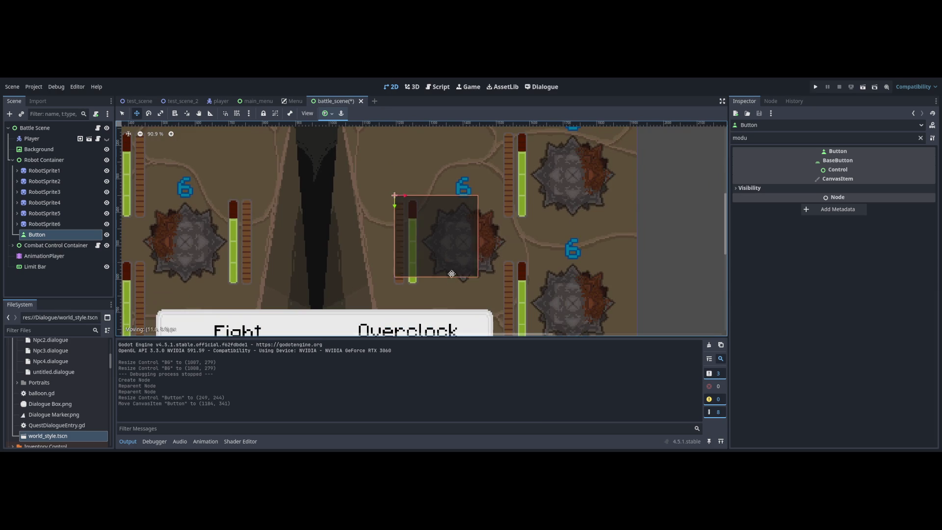
{"action": "left_click_drag", "start_coordinate": [444, 255], "coordinate": [476, 268]}
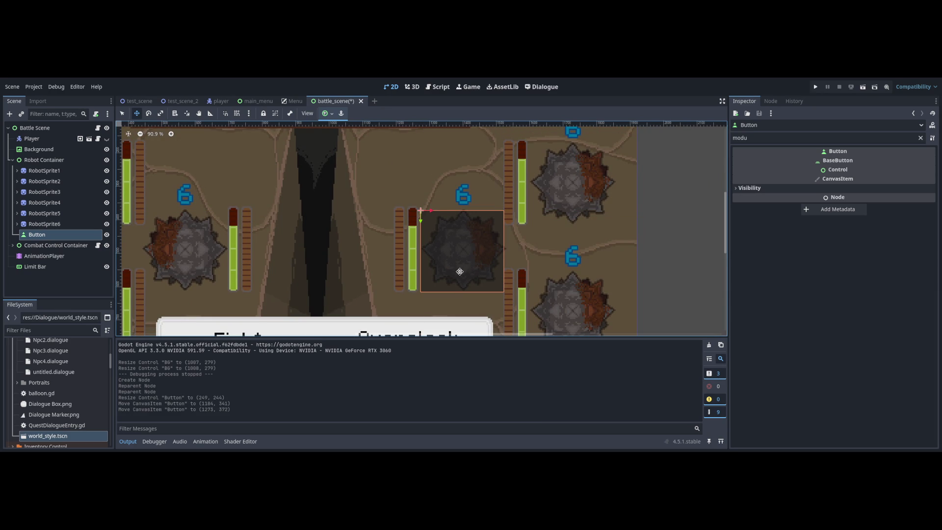
{"action": "scroll", "coordinate": [457, 272], "scroll_direction": "up", "scroll_amount": 4}
{"action": "scroll", "coordinate": [252, 323], "scroll_direction": "up", "scroll_amount": 2}
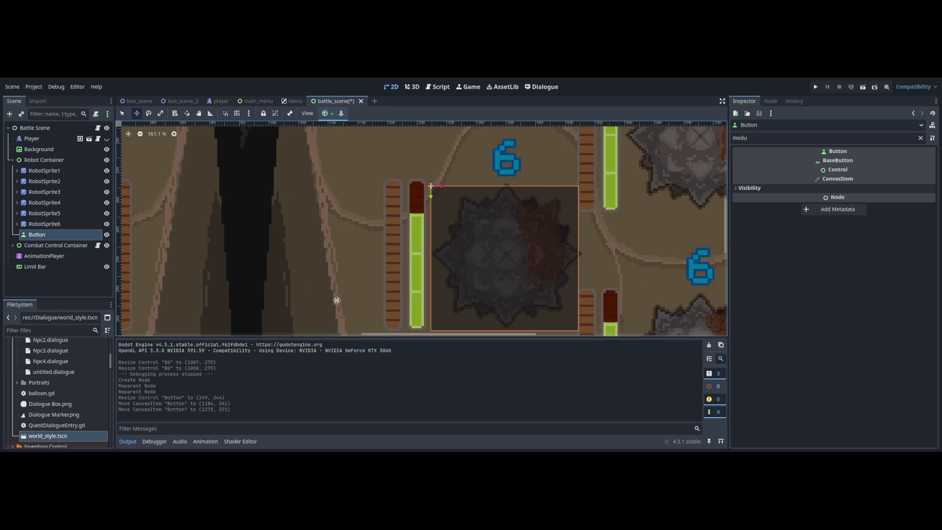
{"action": "scroll", "coordinate": [294, 324], "scroll_direction": "right", "scroll_amount": 3}
- Resize the Button to cover the whole robot, about 268 × 265 px, then duplicate it
{"action": "key", "text": "q"}
{"action": "scroll", "coordinate": [377, 363], "scroll_direction": "up", "scroll_amount": 3}
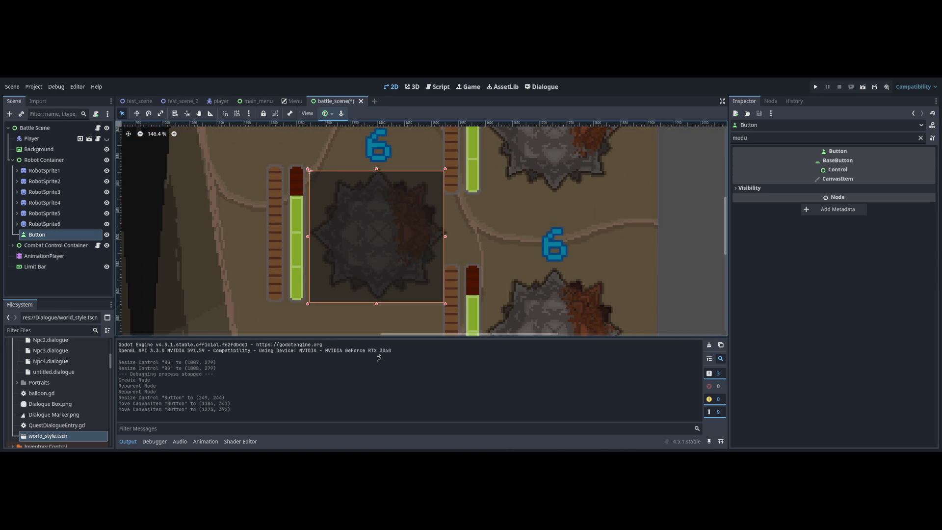
{"action": "left_click_drag", "start_coordinate": [376, 361], "coordinate": [378, 362]}
{"action": "scroll", "coordinate": [338, 212], "scroll_direction": "down", "scroll_amount": 3}
{"action": "scroll", "coordinate": [337, 212], "scroll_direction": "right", "scroll_amount": 2}
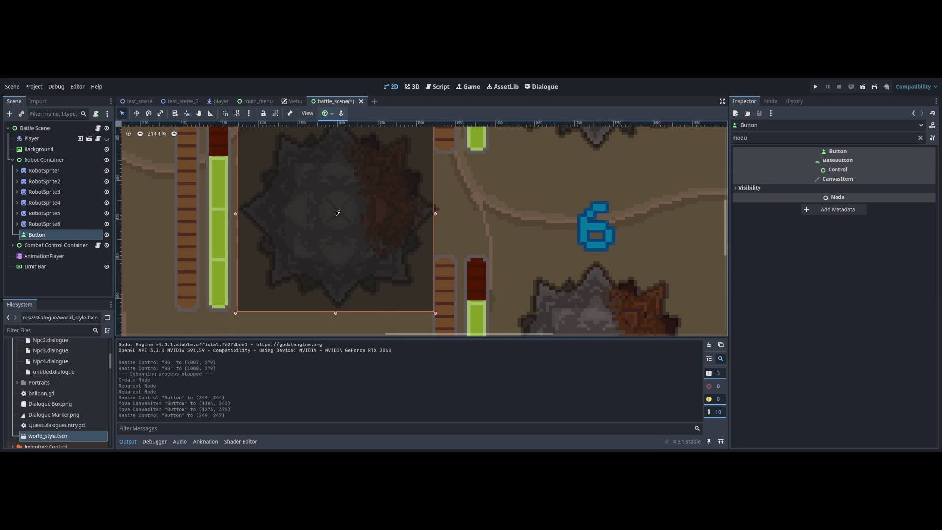
{"action": "left_click_drag", "start_coordinate": [434, 312], "coordinate": [448, 314]}
{"action": "key", "text": "ctrl+z"}
{"action": "scroll", "coordinate": [445, 302], "scroll_direction": "up", "scroll_amount": 3}
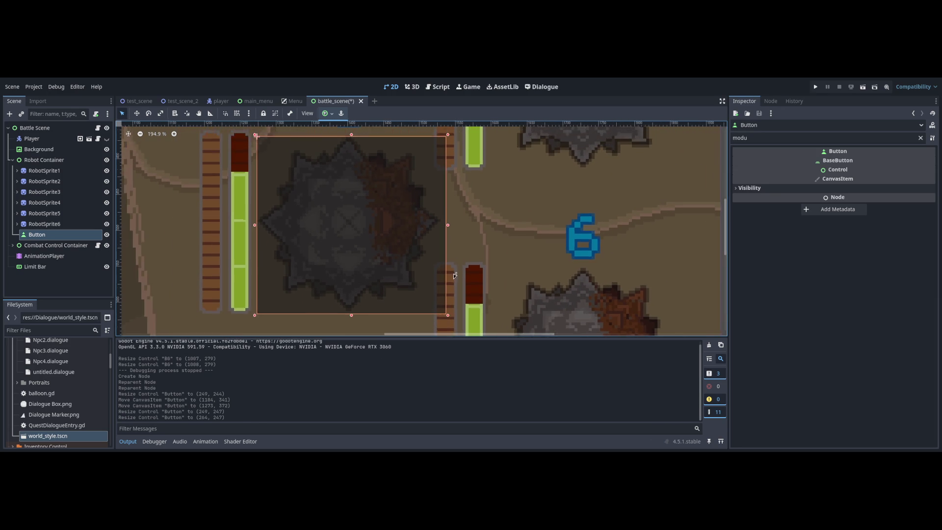
{"action": "left_click_drag", "start_coordinate": [442, 286], "coordinate": [448, 284]}
{"action": "left_click_drag", "start_coordinate": [339, 142], "coordinate": [336, 136]}
{"action": "mouse_move", "coordinate": [447, 280]}
{"action": "left_mouse_down"}
{"action": "mouse_move", "coordinate": [441, 287]}
{"action": "mouse_move", "coordinate": [448, 285]}
{"action": "left_mouse_up"}
{"action": "scroll", "coordinate": [448, 285], "scroll_direction": "down", "scroll_amount": 6}
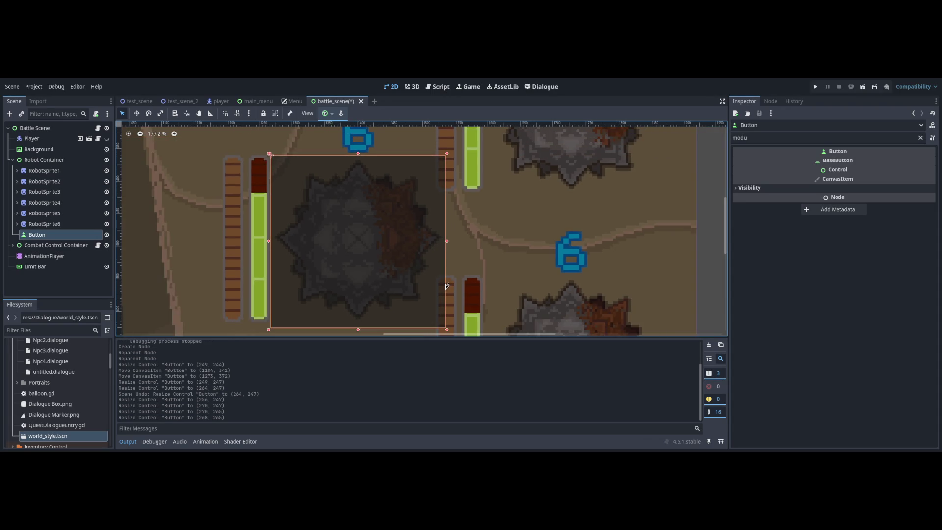
{"action": "key", "text": "ctrl+d"}
{"action": "key", "text": "ctrl+d"}
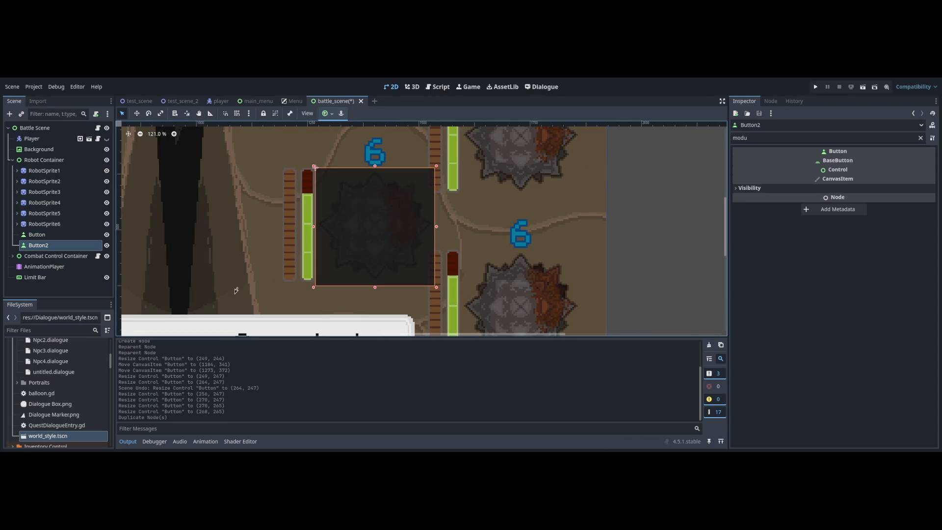
- Move the first button copy over the lower-right robot
{"action": "key", "text": "w"}
{"action": "scroll", "coordinate": [422, 226], "scroll_direction": "up", "scroll_amount": 2}
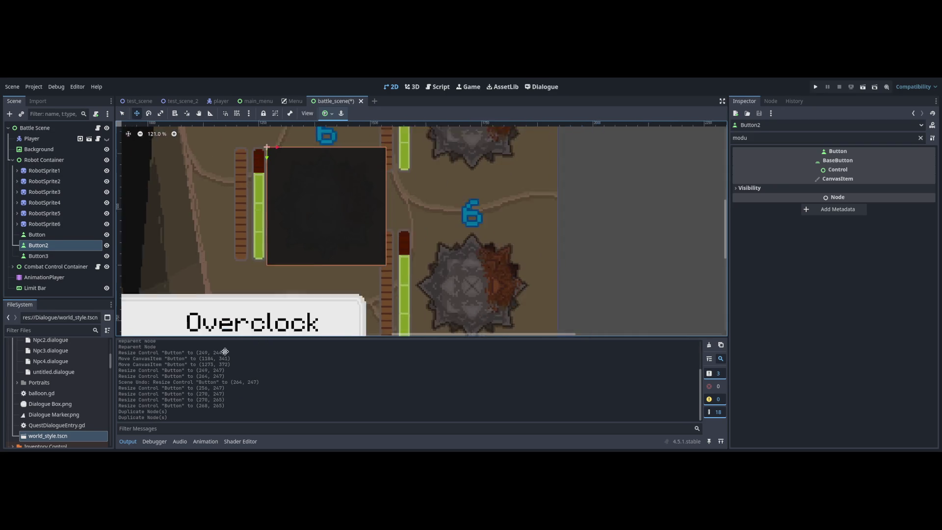
{"action": "mouse_move", "coordinate": [296, 162]}
{"action": "left_mouse_down"}
{"action": "mouse_move", "coordinate": [486, 235]}
{"action": "mouse_move", "coordinate": [475, 244]}
{"action": "left_mouse_up"}
{"action": "scroll", "coordinate": [475, 244], "scroll_direction": "down", "scroll_amount": 4}
{"action": "left_click_drag", "start_coordinate": [452, 279], "coordinate": [454, 287]}
{"action": "scroll", "coordinate": [344, 275], "scroll_direction": "up", "scroll_amount": 1}
- Move the second copy over the upper-right robot and save the scene
{"action": "left_click", "coordinate": [301, 265]}
{"action": "scroll", "coordinate": [301, 339], "scroll_direction": "up", "scroll_amount": 3}
{"action": "left_click_drag", "start_coordinate": [301, 339], "coordinate": [457, 329]}
{"action": "scroll", "coordinate": [457, 329], "scroll_direction": "down", "scroll_amount": 2}
{"action": "key", "text": "ctrl+s"}
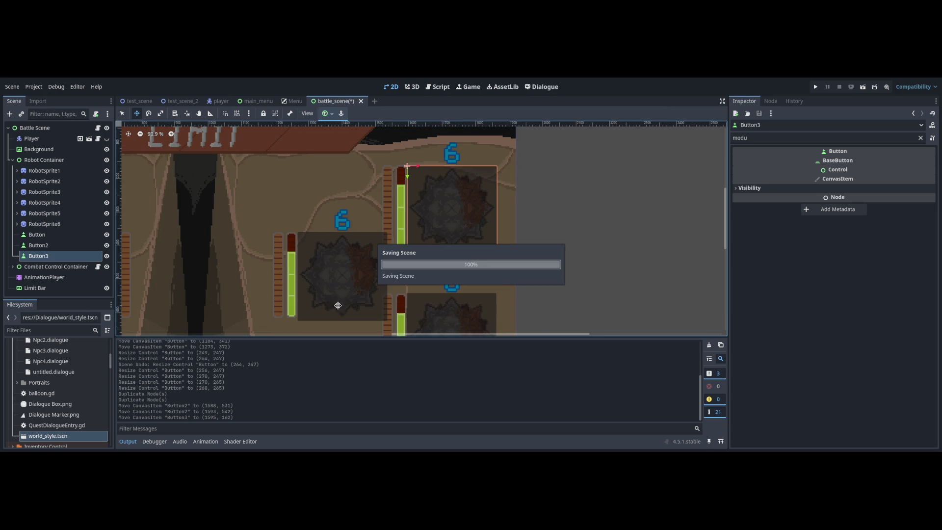
- Rename the original Button to 'Enemy 1' and begin renaming Button2
{"action": "scroll", "coordinate": [344, 304], "scroll_direction": "down", "scroll_amount": 2}
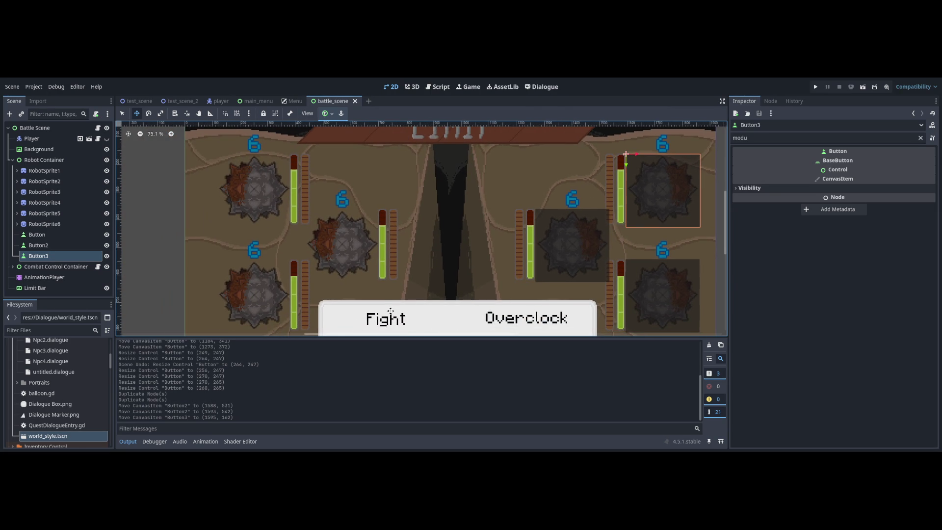
{"action": "scroll", "coordinate": [393, 314], "scroll_direction": "up", "scroll_amount": 1}
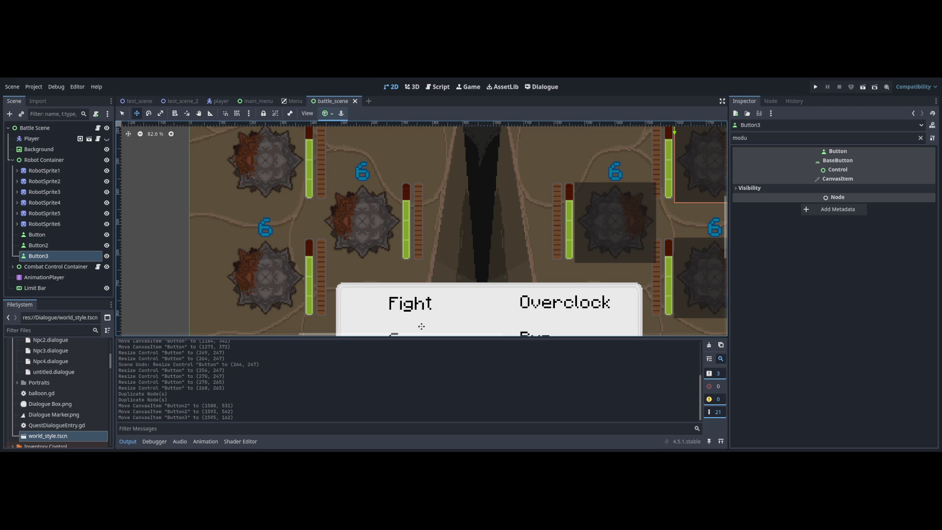
{"action": "scroll", "coordinate": [421, 323], "scroll_direction": "down", "scroll_amount": 1}
{"action": "left_click", "coordinate": [37, 234]}
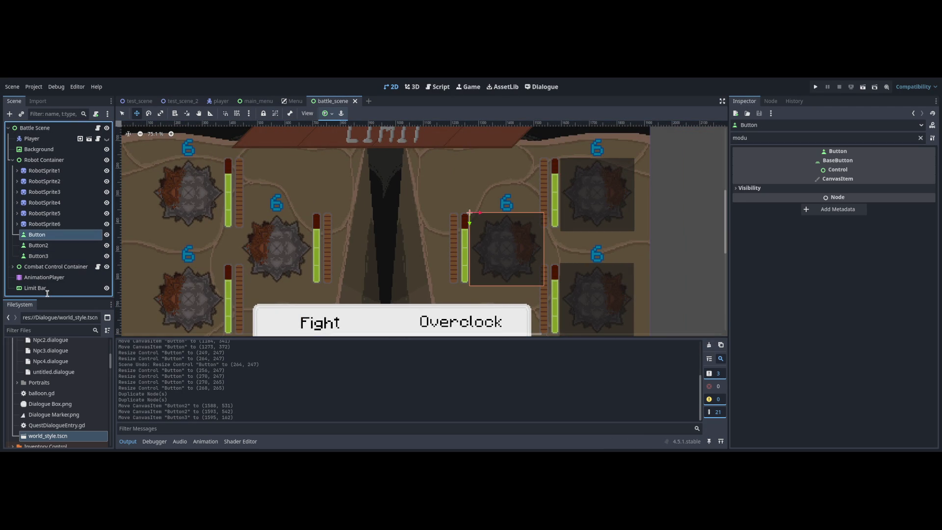
{"action": "type", "text": "Enemy 1"}
{"action": "key", "text": "Return"}
{"action": "key", "text": "Down"}
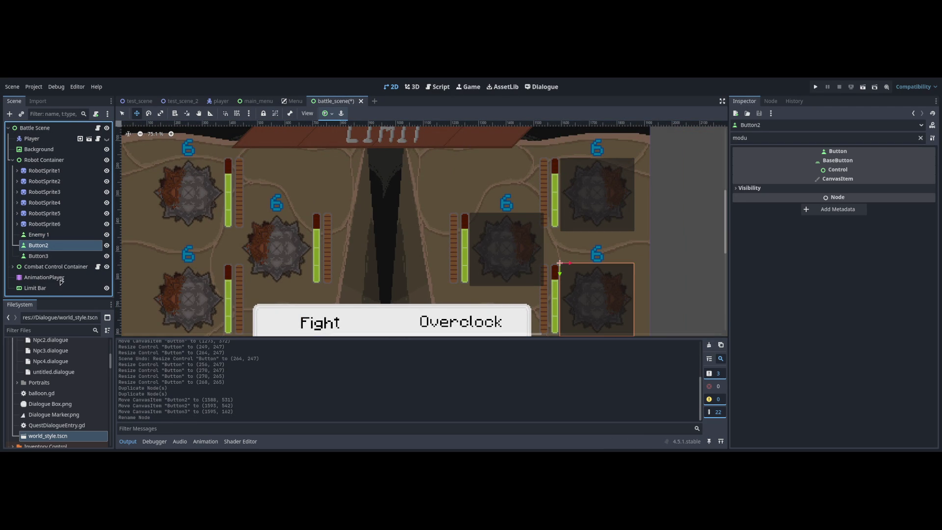
{"action": "key", "text": "F2"}
- Name the second button 'Enemy 2' and the third 'Enemy 3 Button'
{"action": "type", "text": "Enemy 2"}
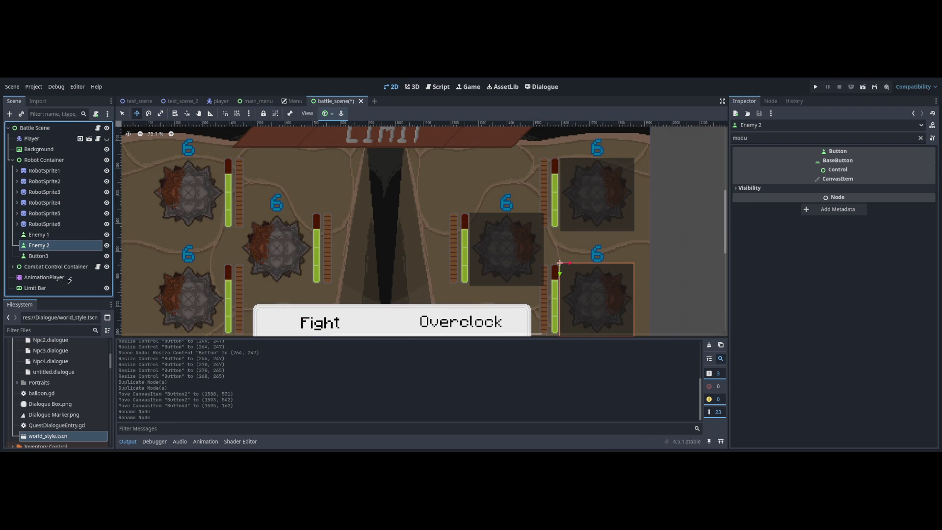
{"action": "key", "text": "Return"}
{"action": "key", "text": "Down"}
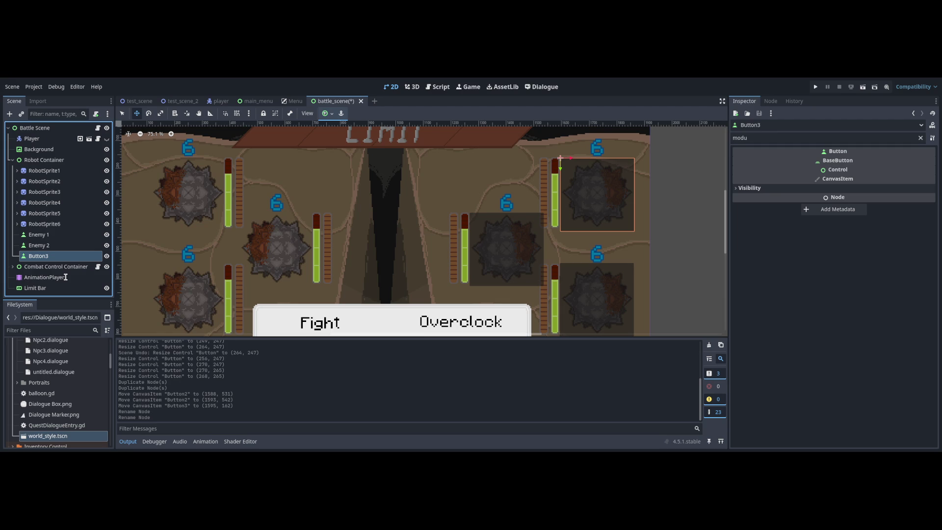
{"action": "key", "text": "F2"}
{"action": "type", "text": "Enemy 3 Button"}
{"action": "key", "text": "Return"}
- Extend the names to 'Enemy 2 Button' and 'Enemy 1 Button', then select all three
{"action": "key", "text": "Up"}
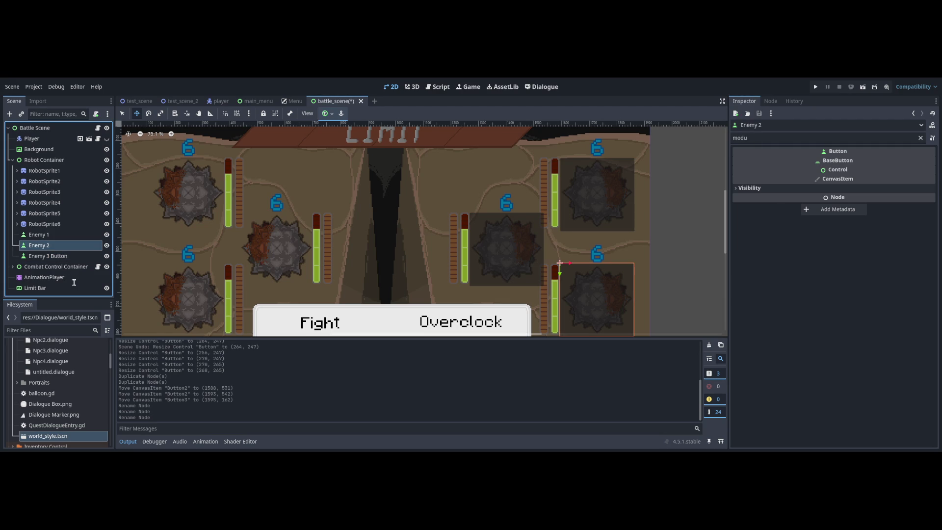
{"action": "key", "text": "F2"}
{"action": "type", "text": "Enemy 2 Button"}
{"action": "key", "text": "Return"}
{"action": "key", "text": "Up"}
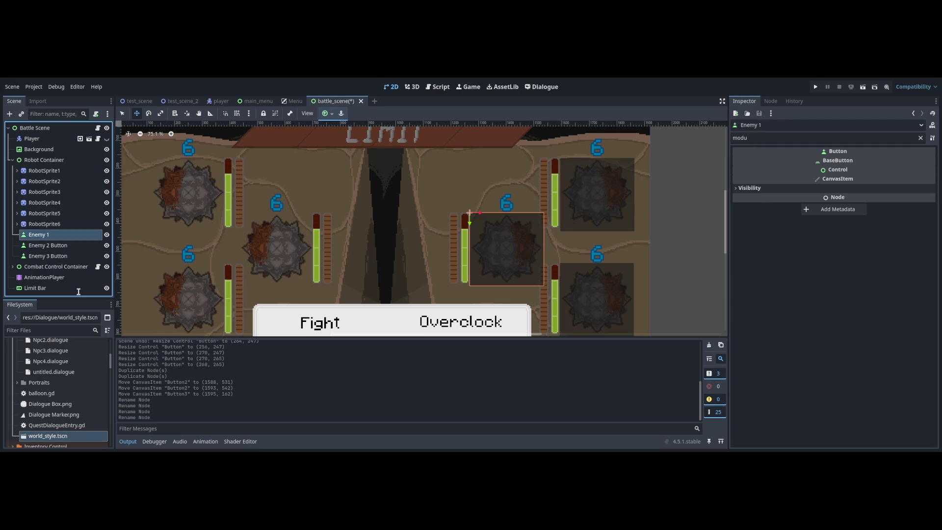
{"action": "type", "text": " Button"}
{"action": "key", "text": "Return"}
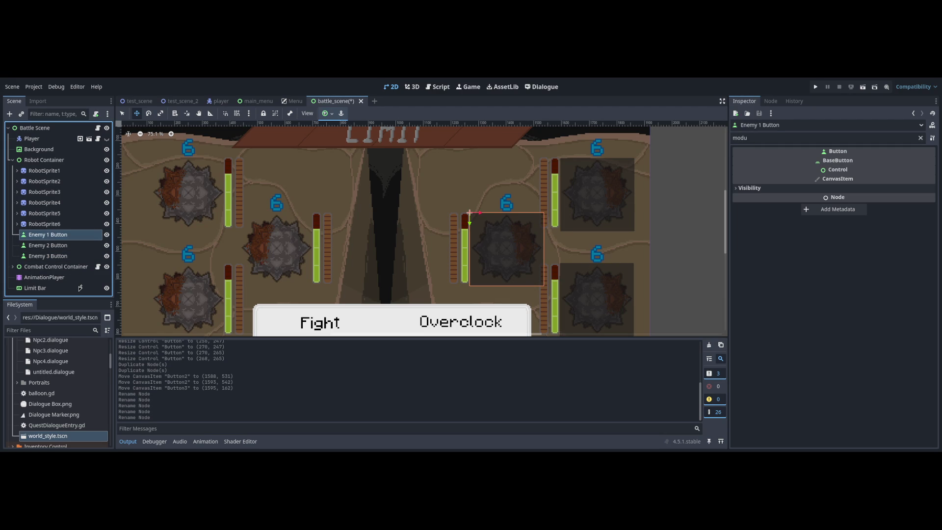
{"action": "left_click", "coordinate": [47, 256], "text": "shift"}
- Clear the Inspector filter and expand the buttons' Theme Overrides Styles section
{"action": "left_click", "coordinate": [920, 138]}
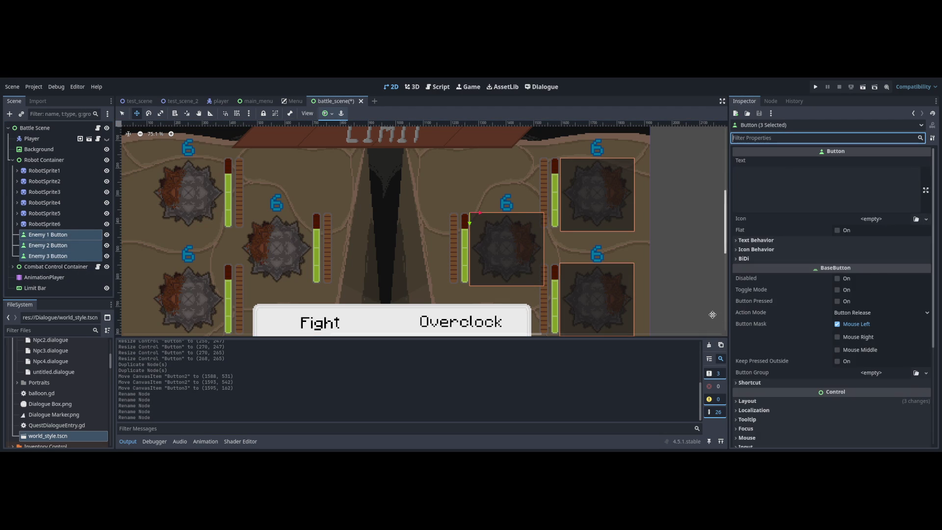
{"action": "scroll", "coordinate": [934, 241], "scroll_direction": "down", "scroll_amount": 2}
{"action": "scroll", "coordinate": [934, 230], "scroll_direction": "down", "scroll_amount": 3}
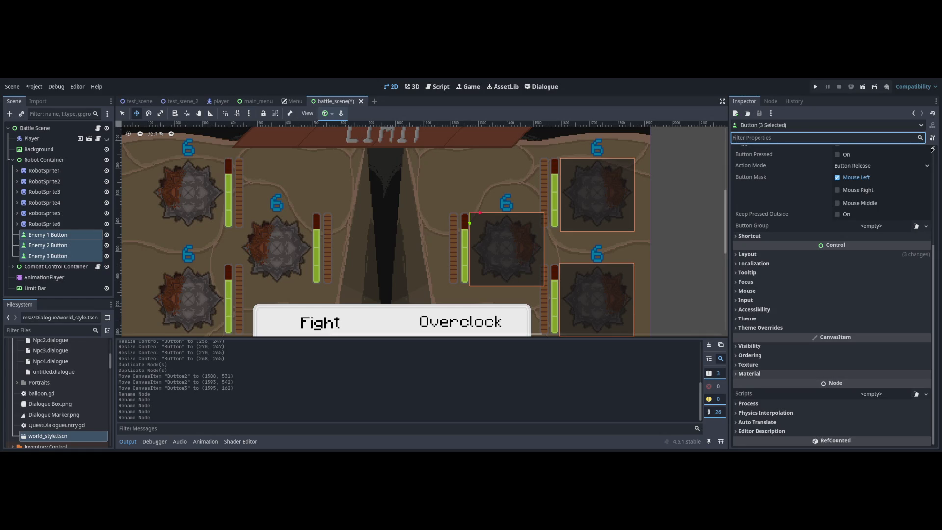
{"action": "left_click", "coordinate": [761, 328]}
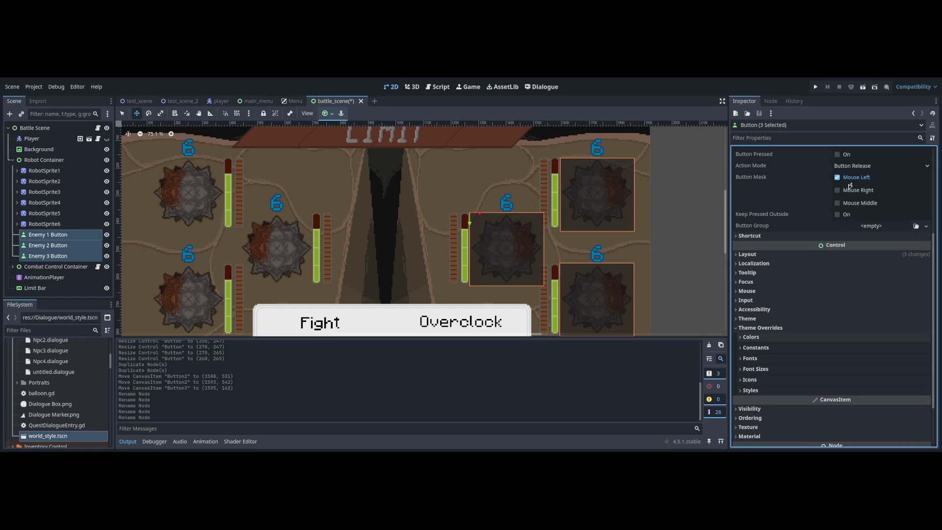
{"action": "left_click", "coordinate": [751, 391]}
{"action": "scroll", "coordinate": [872, 250], "scroll_direction": "down", "scroll_amount": 5}
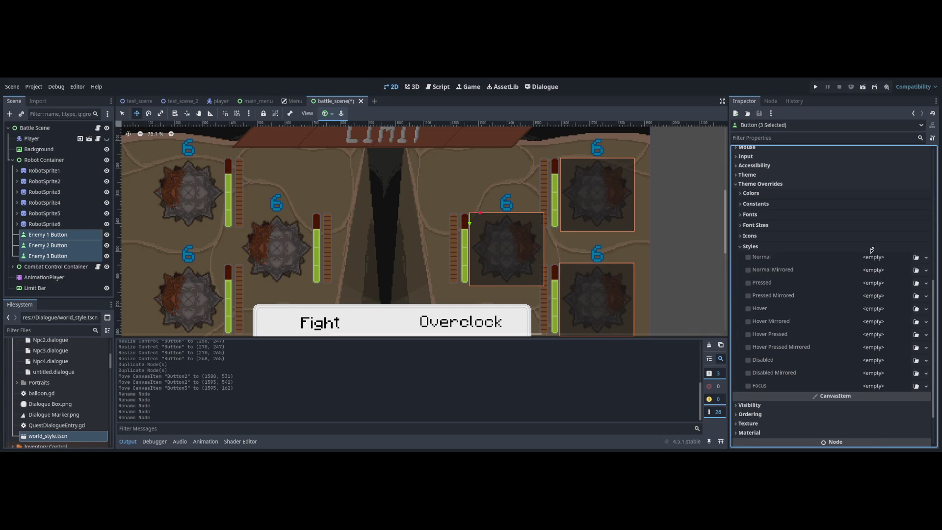
- Set Normal, Normal Mirrored, Pressed and Hover styles to StyleBoxEmpty and save
{"action": "left_click", "coordinate": [874, 256]}
{"action": "left_click", "coordinate": [889, 248]}
{"action": "mouse_move", "coordinate": [882, 257]}
{"action": "left_mouse_down"}
{"action": "mouse_move", "coordinate": [883, 265]}
{"action": "mouse_move", "coordinate": [879, 248]}
{"action": "mouse_move", "coordinate": [883, 322]}
{"action": "left_mouse_up"}
{"action": "left_click_drag", "start_coordinate": [882, 322], "coordinate": [882, 386]}
{"action": "key", "text": "ctrl+s"}
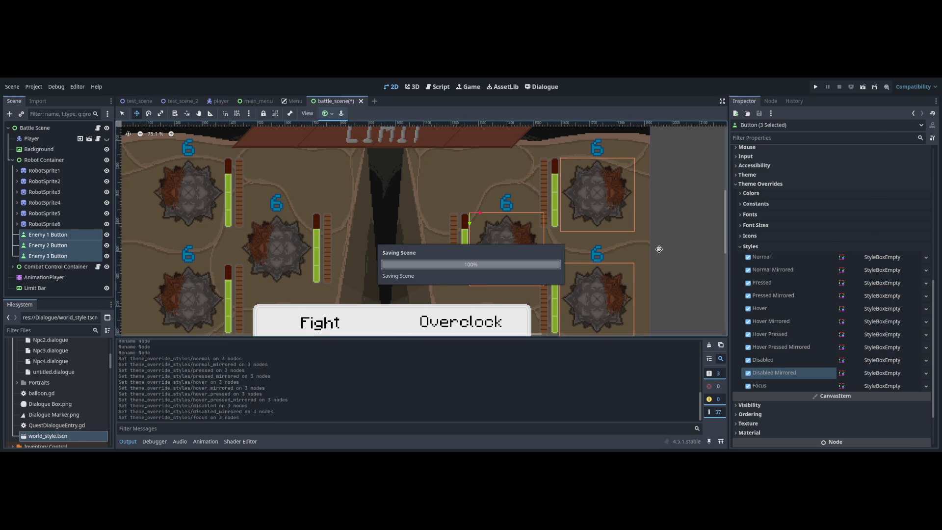
- Check Enemy 1 Button alone, reselect all three buttons, then open battle_scene.gd
{"action": "scroll", "coordinate": [614, 255], "scroll_direction": "right", "scroll_amount": 5}
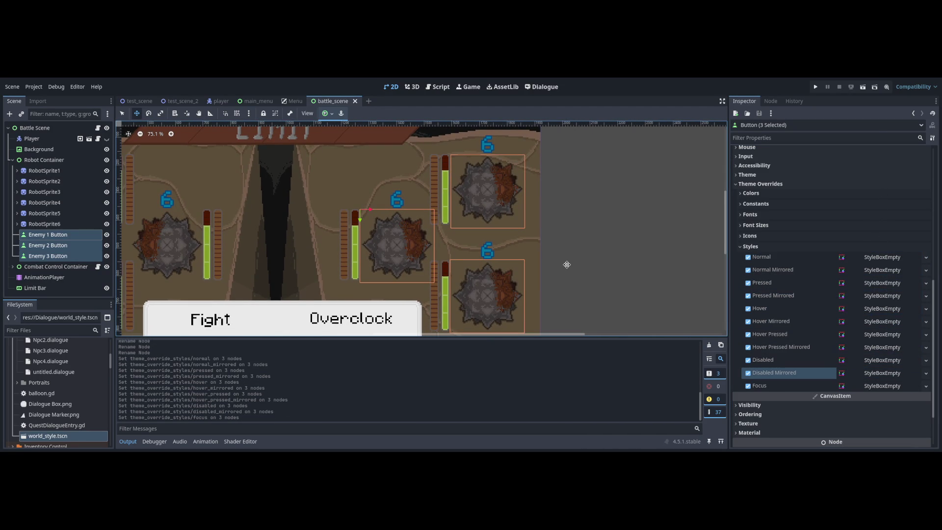
{"action": "left_click", "coordinate": [567, 265]}
{"action": "left_click", "coordinate": [100, 289]}
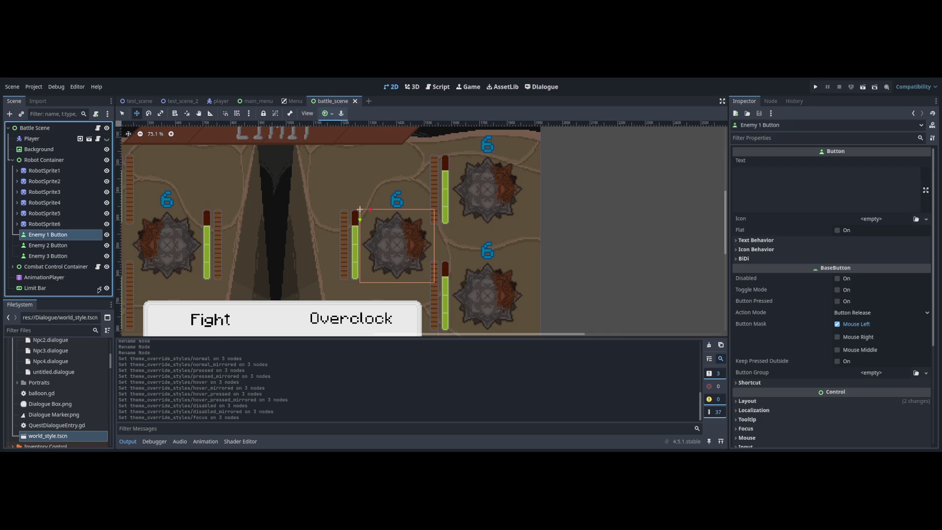
{"action": "left_click", "coordinate": [54, 256], "text": "shift"}
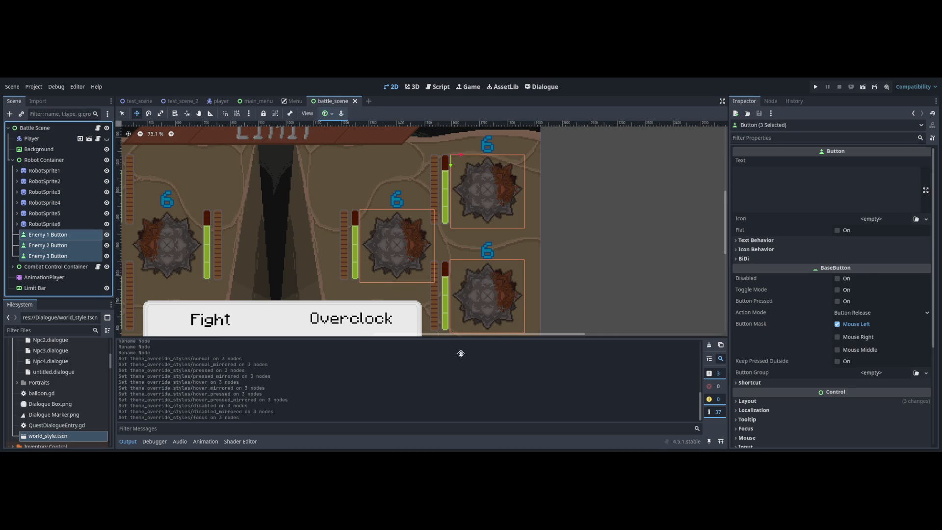
{"action": "scroll", "coordinate": [618, 331], "scroll_direction": "down", "scroll_amount": 1}
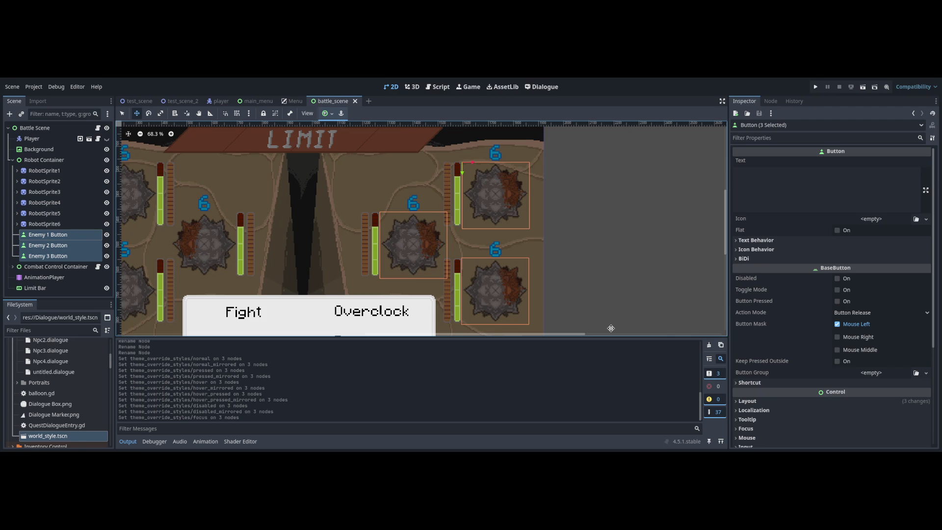
{"action": "key", "text": "ctrl+F3"}
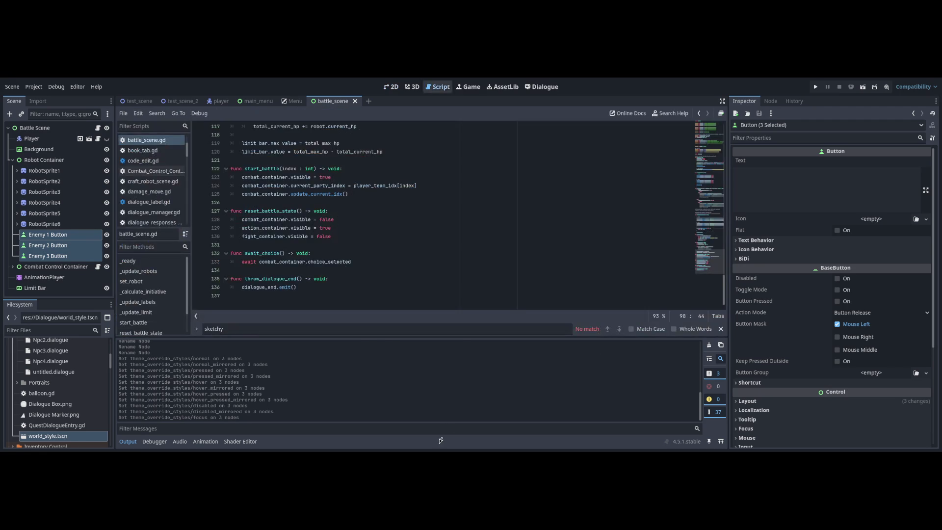
- Switch the script editor to Combat_Control_Container.gd
{"action": "scroll", "coordinate": [710, 295], "scroll_direction": "up", "scroll_amount": 6}
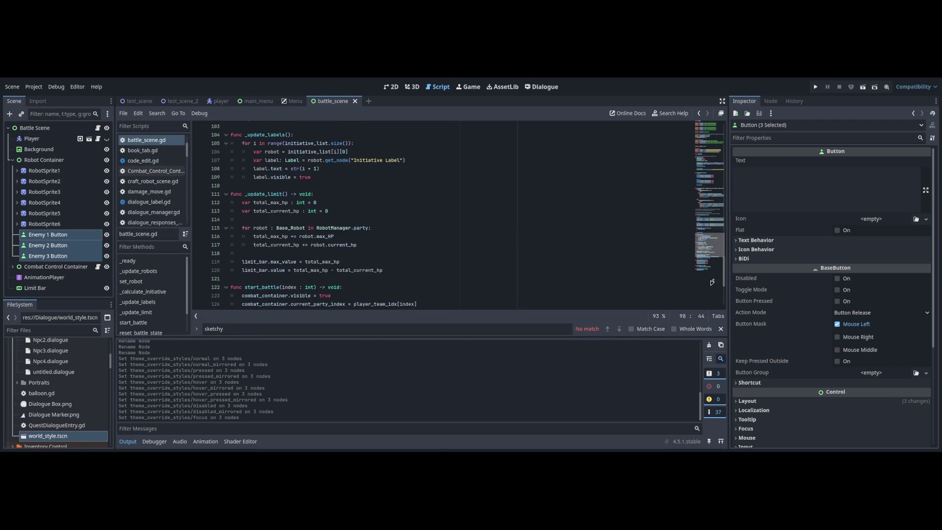
{"action": "scroll", "coordinate": [709, 295], "scroll_direction": "down", "scroll_amount": 6}
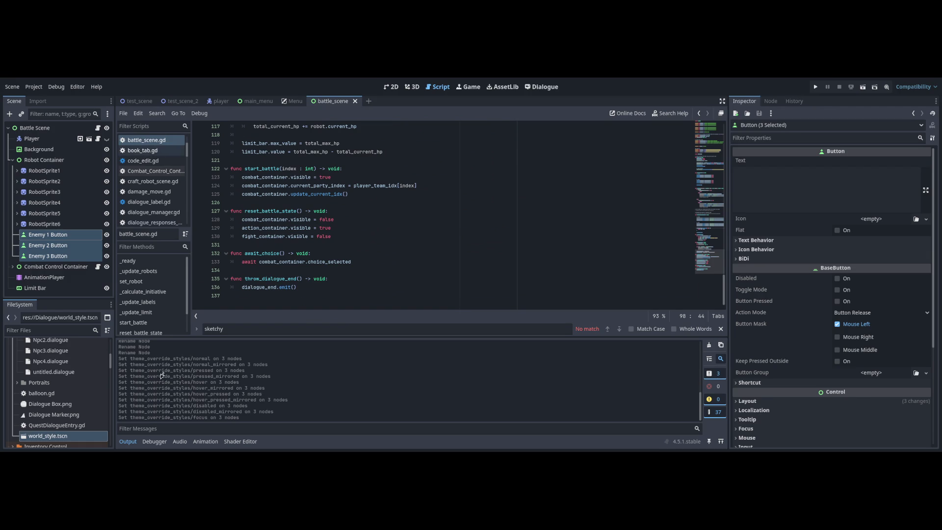
{"action": "key", "text": "Left"}
{"action": "key", "text": "Left"}
- Expand Combat Control Container in the Scene dock and open Battle_Dialogue in the Dialogue editor
{"action": "key", "text": "Down"}
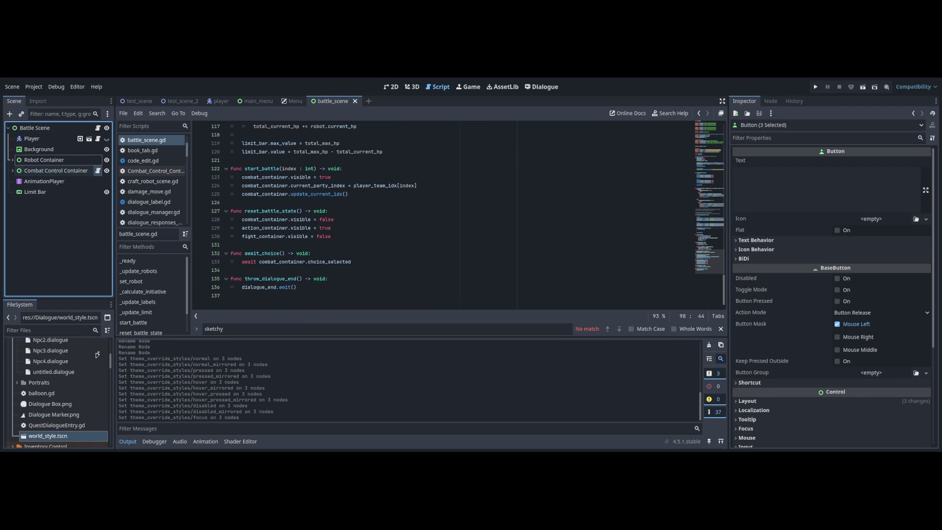
{"action": "left_click", "coordinate": [12, 170]}
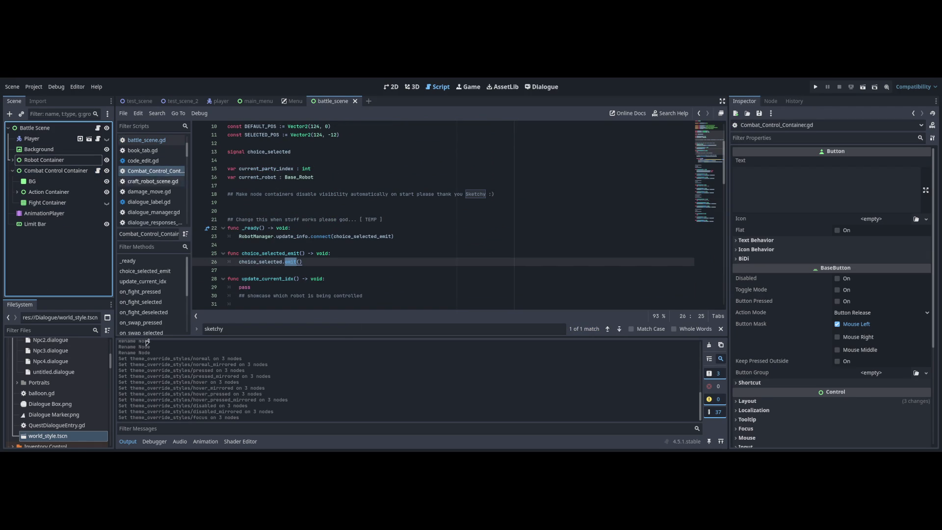
{"action": "scroll", "coordinate": [707, 298], "scroll_direction": "down", "scroll_amount": 15}
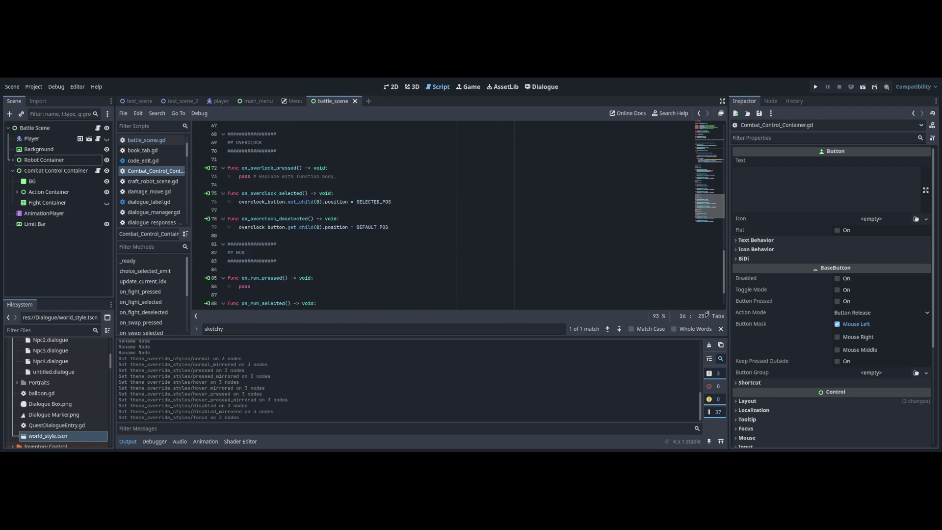
{"action": "scroll", "coordinate": [708, 299], "scroll_direction": "up", "scroll_amount": 10}
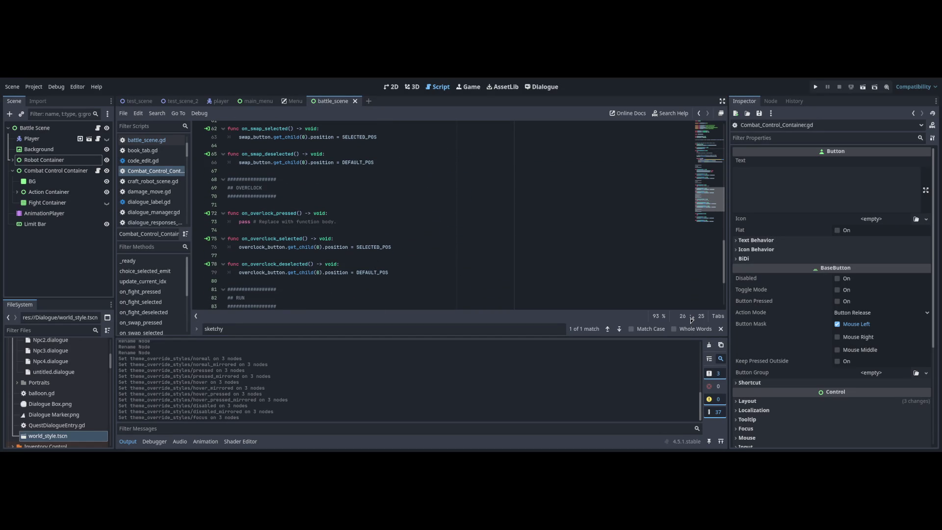
{"action": "key", "text": "ctrl+F6"}
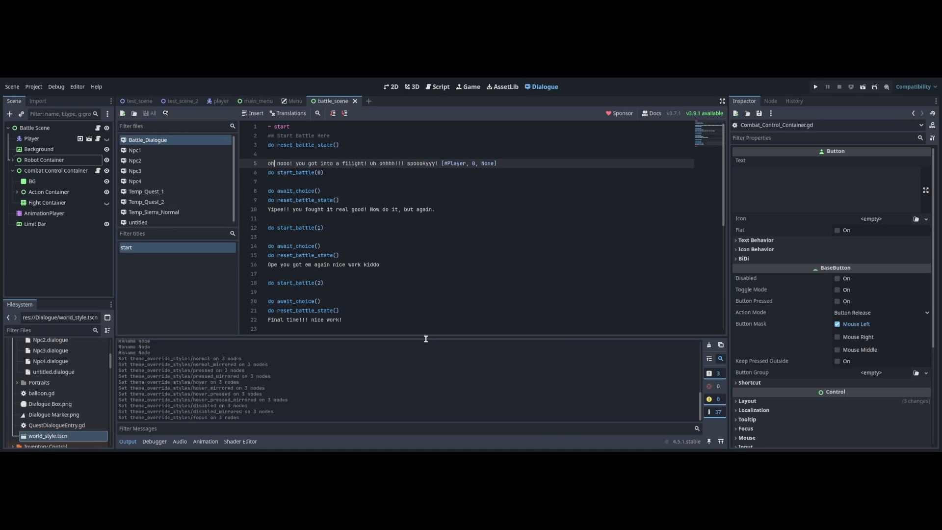
- Put the caret at the end of line 8 in Battle_Dialogue, then return to Combat_Control_Container.gd
{"action": "key", "text": "Down"}
{"action": "key", "text": "Down"}
{"action": "key", "text": "Down"}
{"action": "key", "text": "End"}
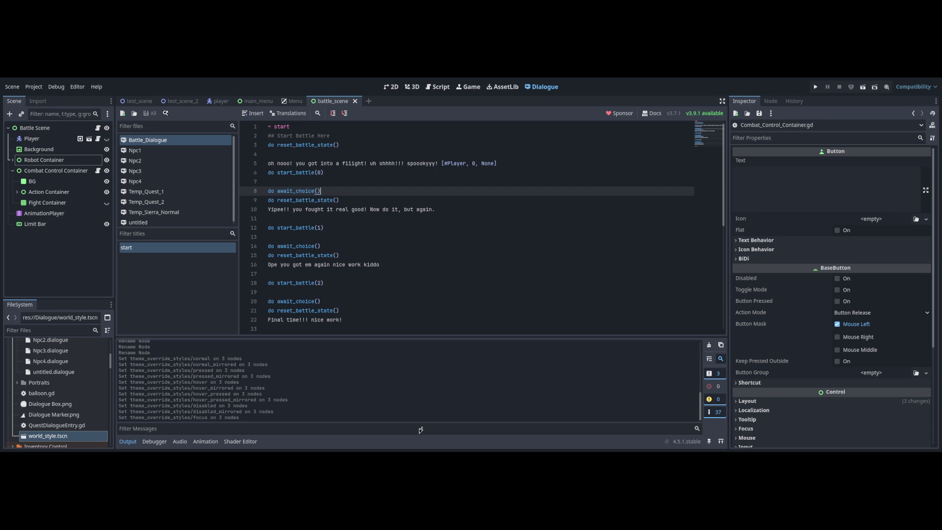
{"action": "key", "text": "ctrl+F3"}
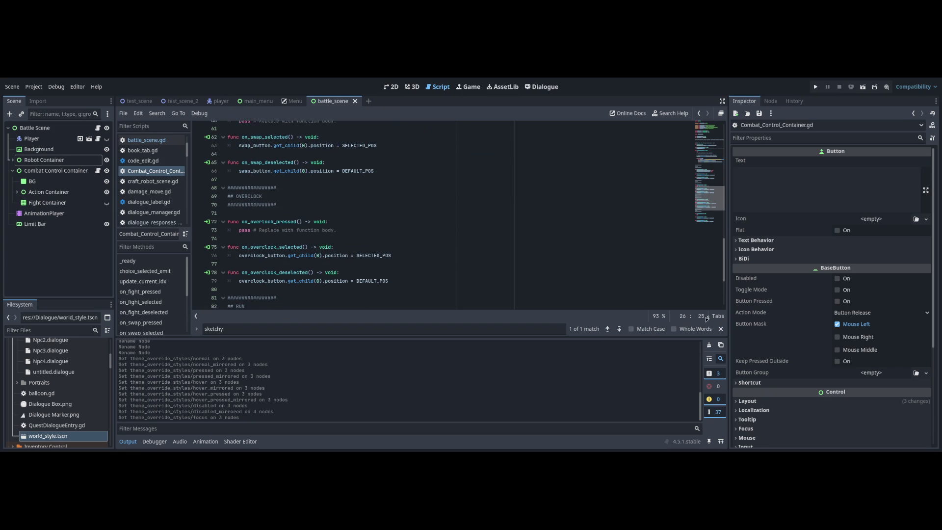
- Look over Combat_Control_Container.gd, then go back to the battle scene's 2D canvas
{"action": "scroll", "coordinate": [708, 309], "scroll_direction": "down", "scroll_amount": 2}
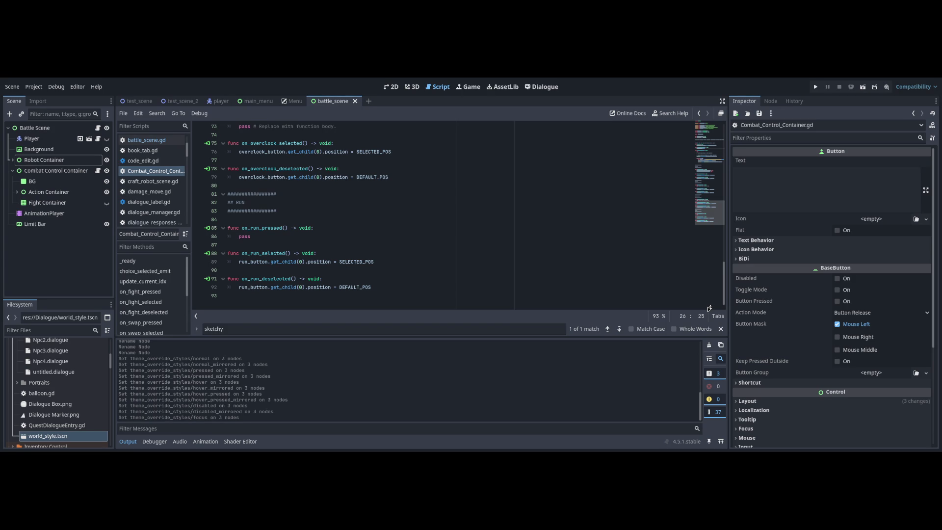
{"action": "scroll", "coordinate": [459, 216], "scroll_direction": "up", "scroll_amount": 20}
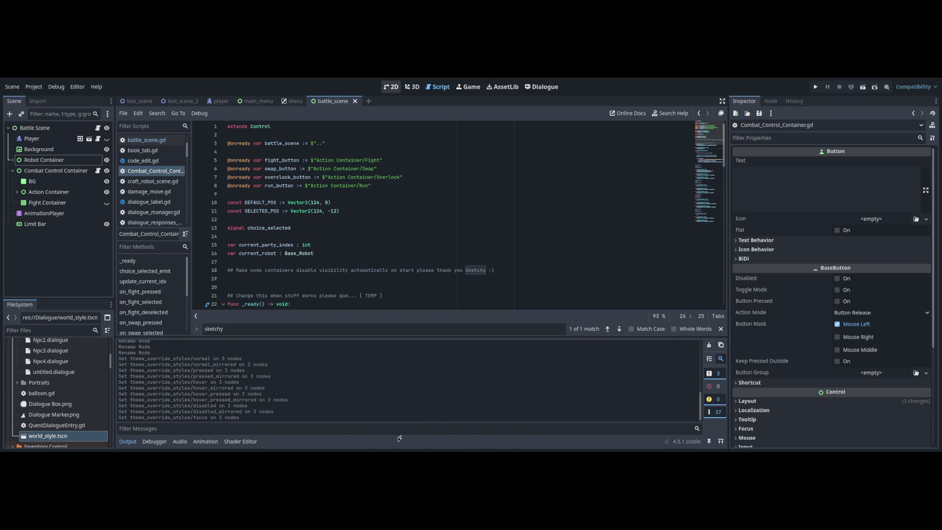
{"action": "left_click", "coordinate": [391, 87]}
{"action": "scroll", "coordinate": [326, 267], "scroll_direction": "down", "scroll_amount": 3}
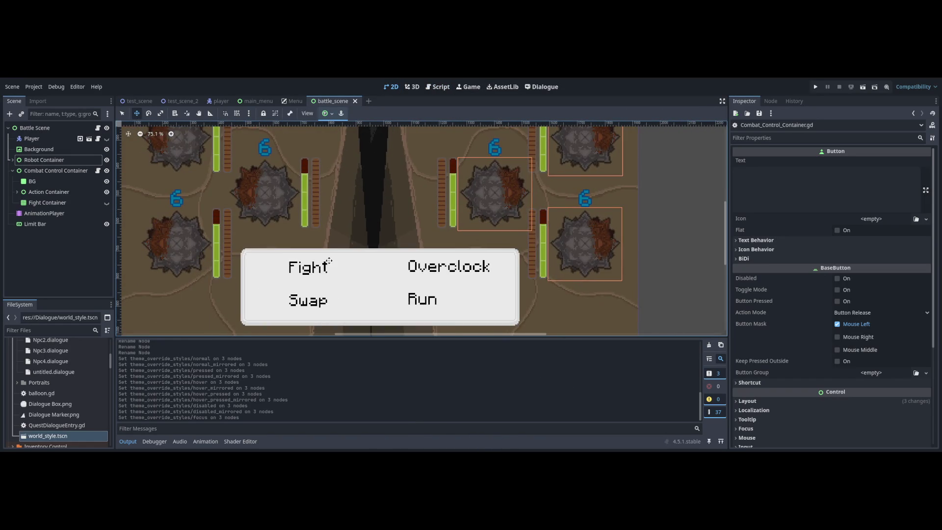
- Inspect the battle scene layout on the canvas and clear the node selection
{"action": "scroll", "coordinate": [361, 296], "scroll_direction": "down", "scroll_amount": 2}
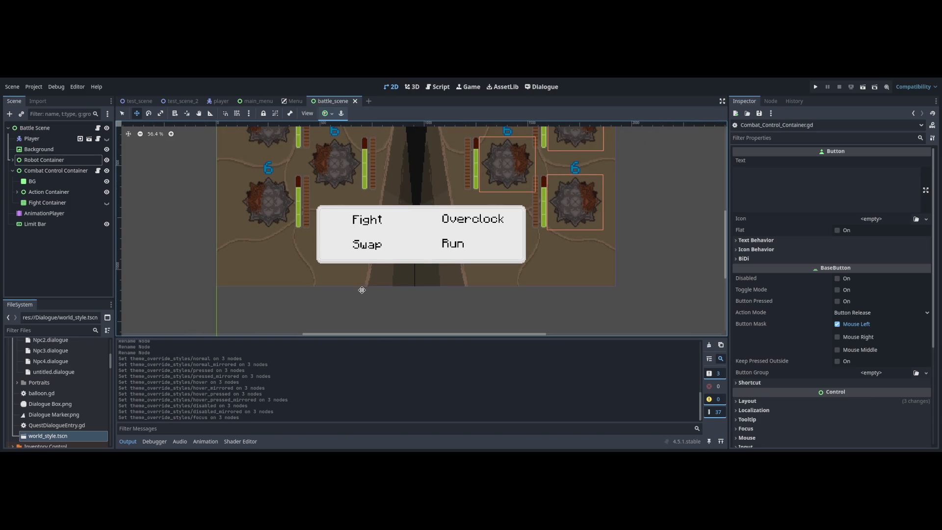
{"action": "scroll", "coordinate": [380, 330], "scroll_direction": "up", "scroll_amount": 1}
{"action": "scroll", "coordinate": [383, 326], "scroll_direction": "up", "scroll_amount": 2}
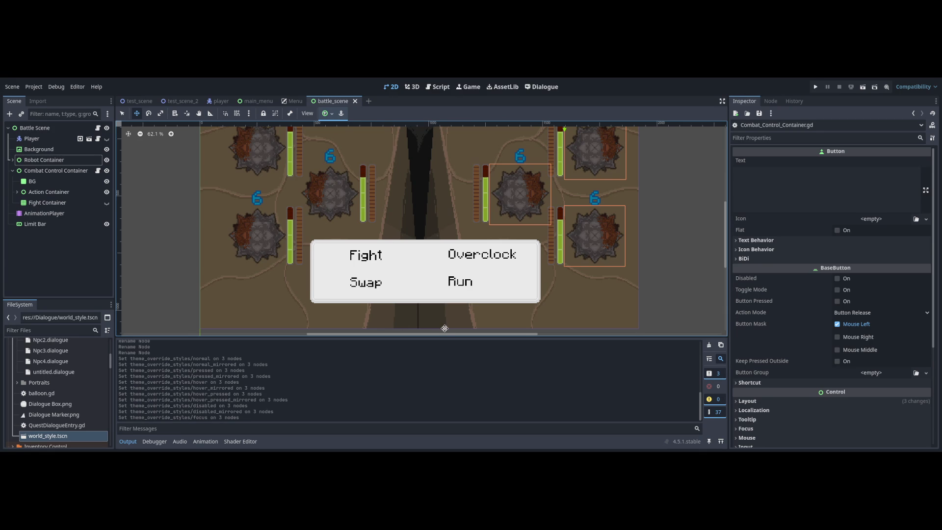
{"action": "scroll", "coordinate": [435, 295], "scroll_direction": "down", "scroll_amount": 1}
{"action": "scroll", "coordinate": [434, 294], "scroll_direction": "down", "scroll_amount": 6}
{"action": "scroll", "coordinate": [435, 294], "scroll_direction": "up", "scroll_amount": 5}
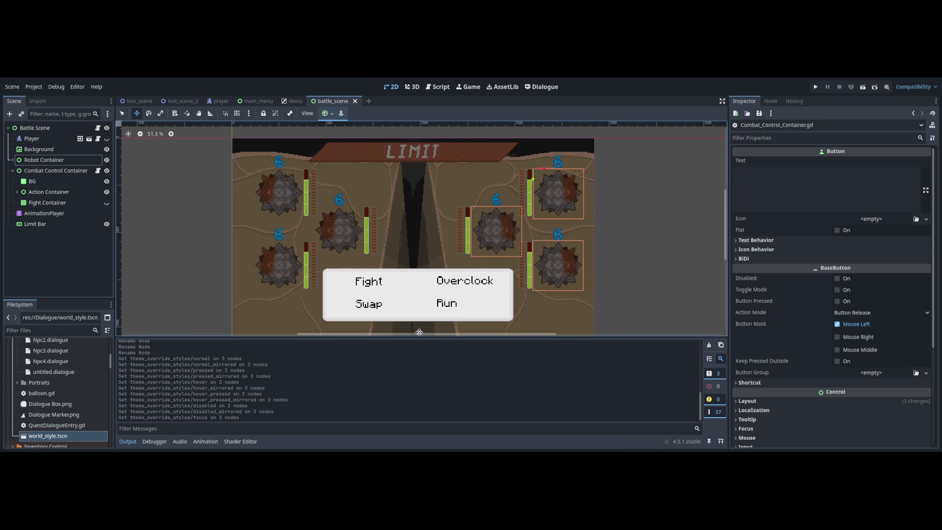
{"action": "scroll", "coordinate": [418, 303], "scroll_direction": "down", "scroll_amount": 2}
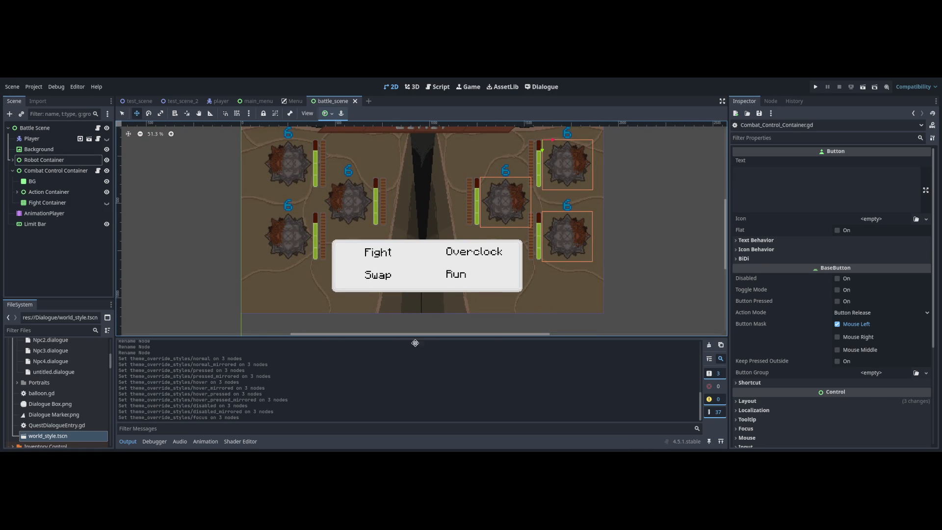
{"action": "scroll", "coordinate": [414, 320], "scroll_direction": "up", "scroll_amount": 2}
{"action": "left_click", "coordinate": [122, 114]}
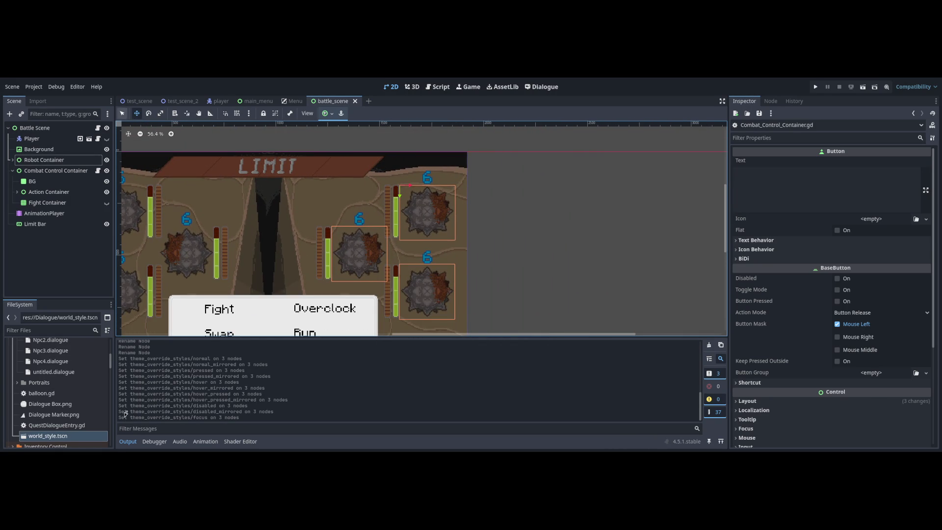
{"action": "left_click", "coordinate": [509, 311]}
- Run the current battle scene with F6 to preview the robots and combat menu
{"action": "scroll", "coordinate": [509, 311], "scroll_direction": "down", "scroll_amount": 2}
{"action": "scroll", "coordinate": [456, 334], "scroll_direction": "left", "scroll_amount": 3}
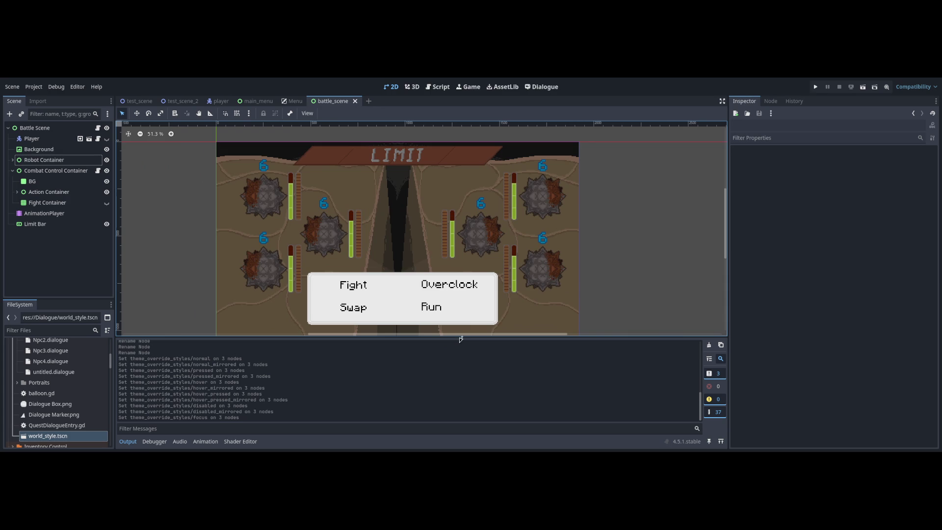
{"action": "scroll", "coordinate": [447, 314], "scroll_direction": "down", "scroll_amount": 2}
{"action": "scroll", "coordinate": [446, 302], "scroll_direction": "up", "scroll_amount": 1}
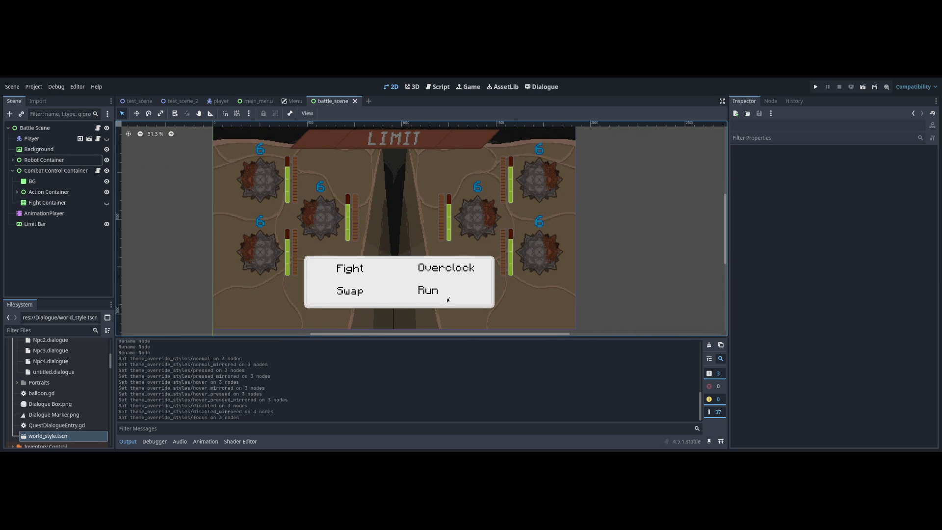
{"action": "scroll", "coordinate": [448, 300], "scroll_direction": "left", "scroll_amount": 1}
{"action": "scroll", "coordinate": [454, 302], "scroll_direction": "down", "scroll_amount": 1}
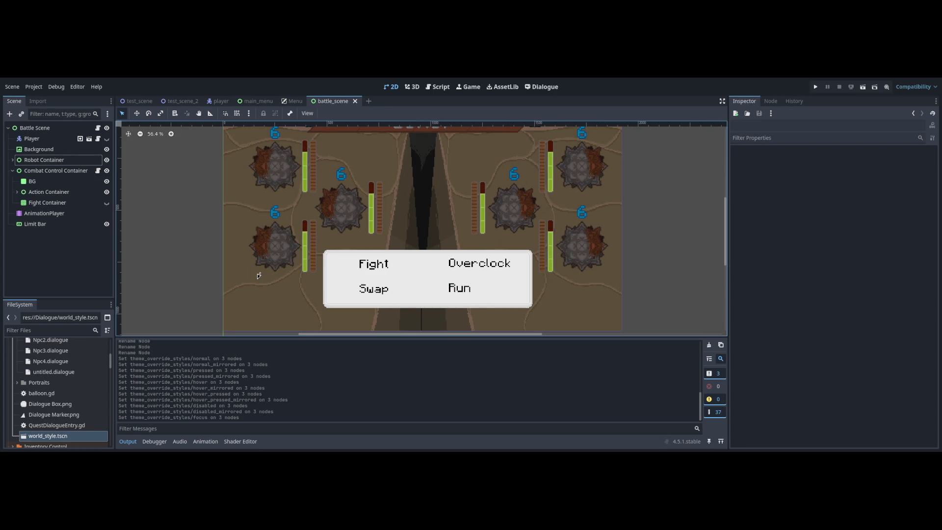
{"action": "scroll", "coordinate": [274, 286], "scroll_direction": "up", "scroll_amount": 1}
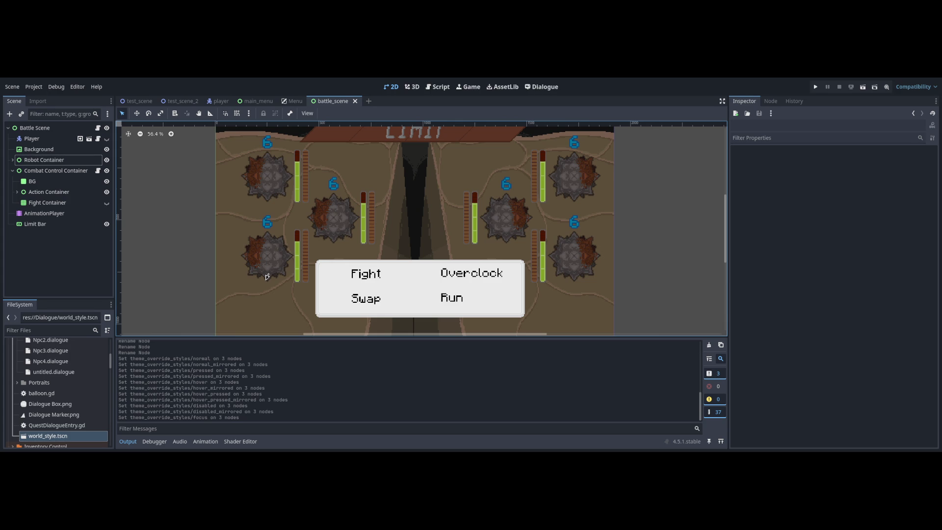
{"action": "scroll", "coordinate": [267, 277], "scroll_direction": "down", "scroll_amount": 1}
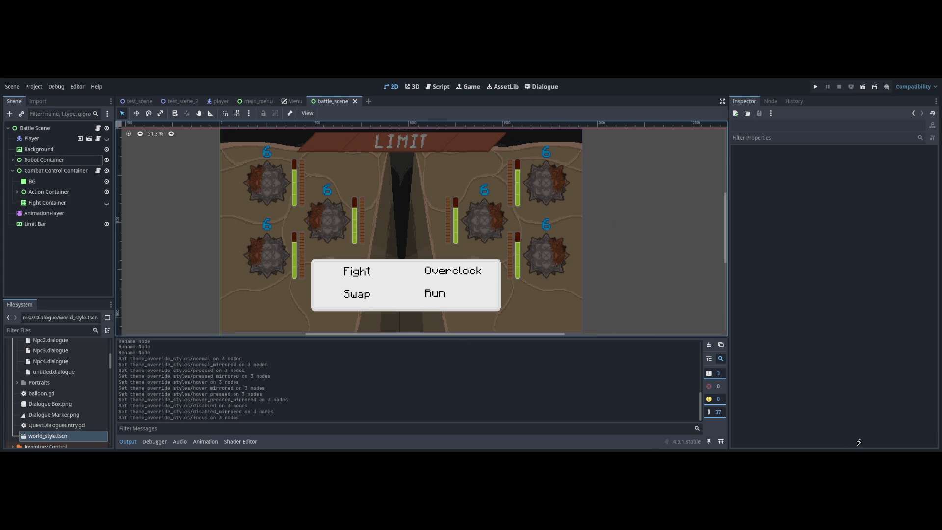
{"action": "key", "text": "F6"}
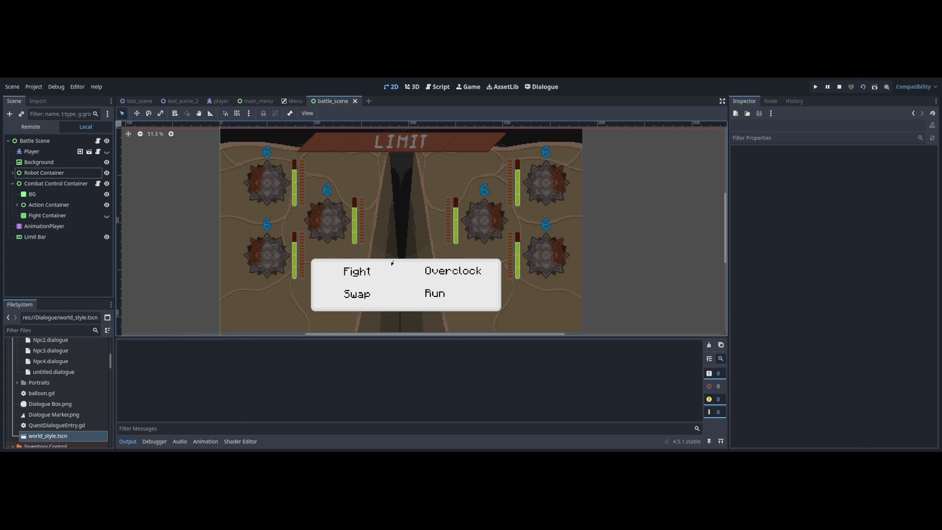